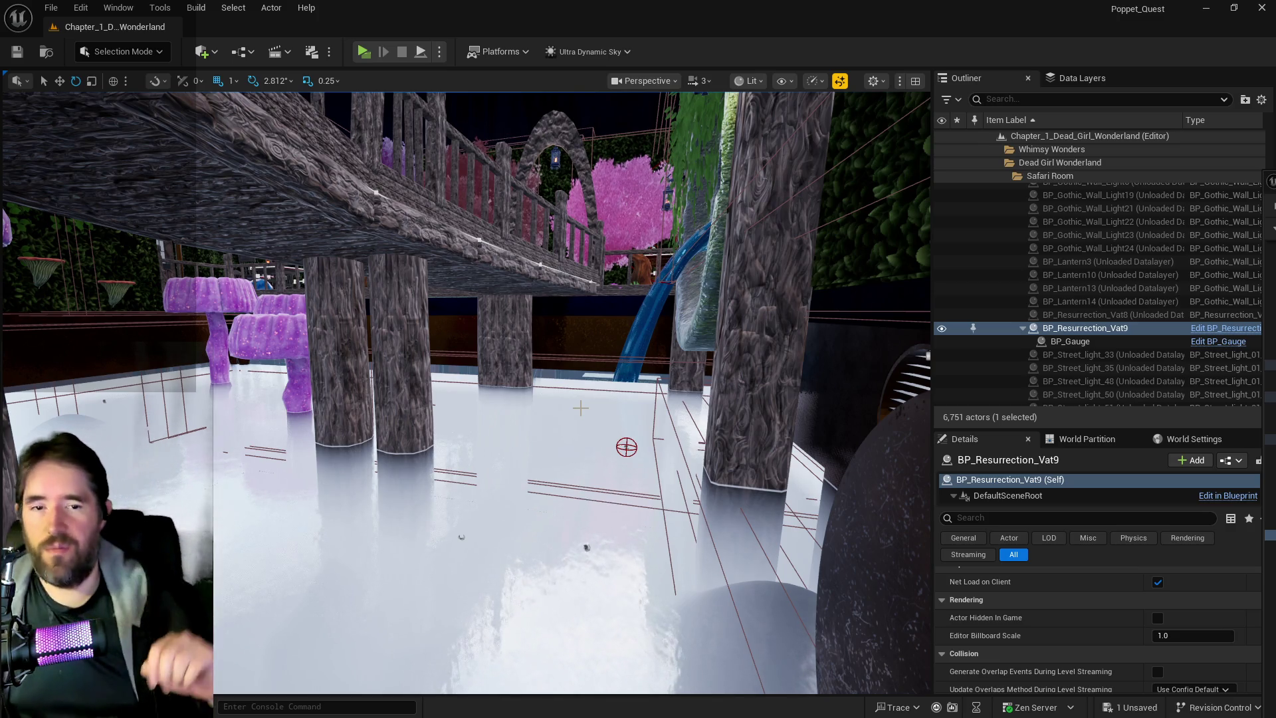
Fly the camera toward the grotto and frame BP_Resurrection_Vat9 on the grassy island.
mouse_move(573, 419)
mouse_down()
mouse_move(585, 379)
mouse_move(572, 345)
mouse_move(558, 372)
mouse_move(565, 352)
mouse_move(571, 372)
mouse_move(545, 366)
mouse_move(558, 359)
mouse_move(556, 577)
mouse_up()
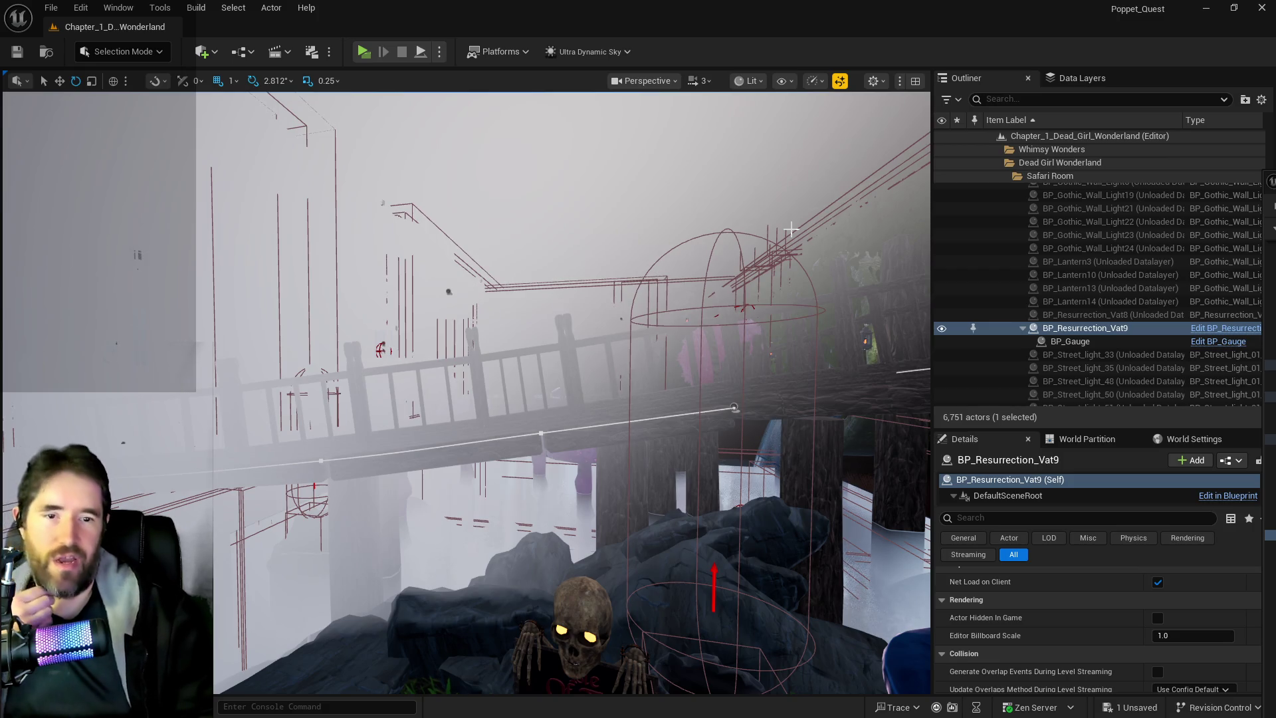
key(f)
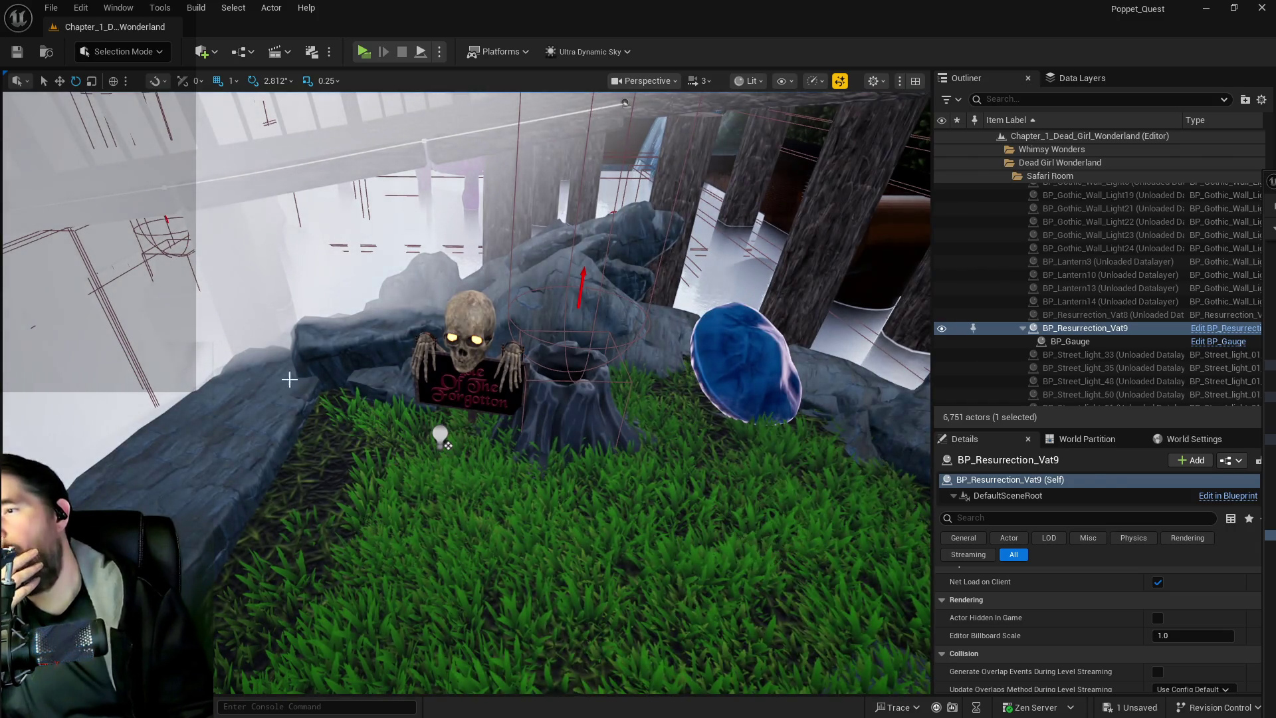
Add the Element.Water gameplay tag to the Hidden_Grotto_Sunken_Depths_Pool volume beside Element.Steam.
click(289, 379)
scroll(1166, 635, down, 5)
scroll(1116, 638, up, 5)
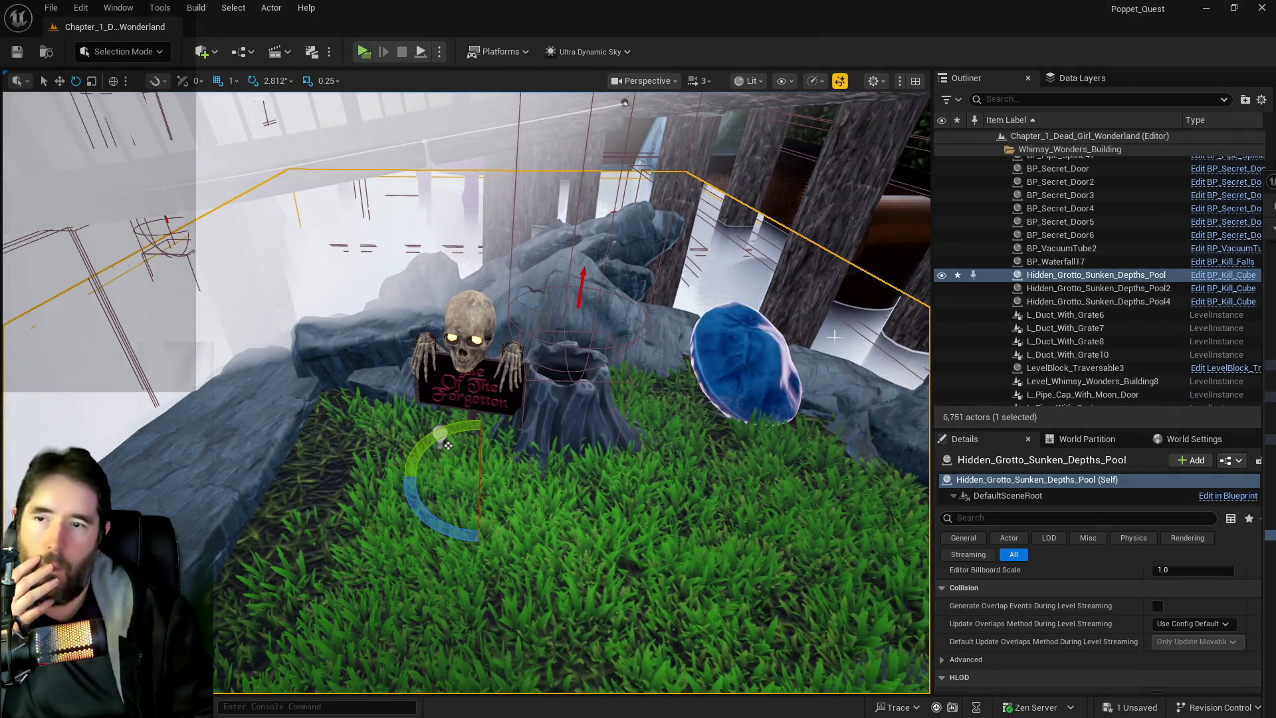
scroll(1069, 639, down, 3)
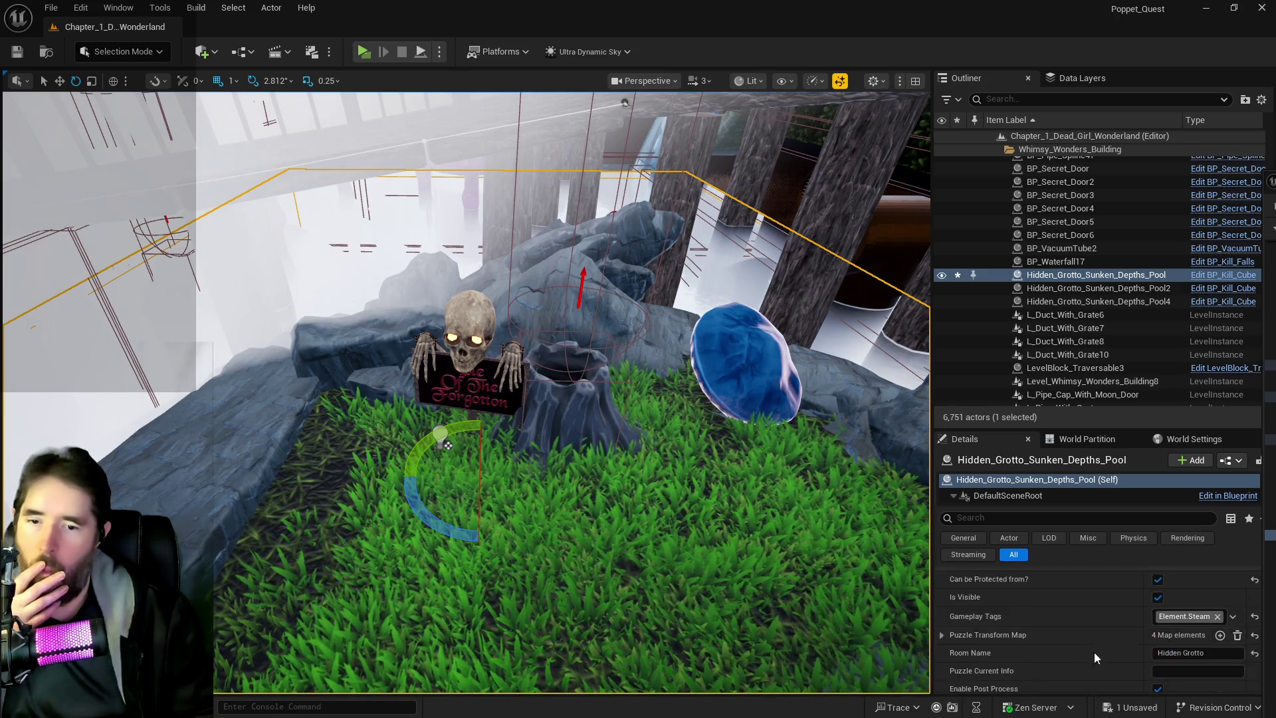
click(1184, 596)
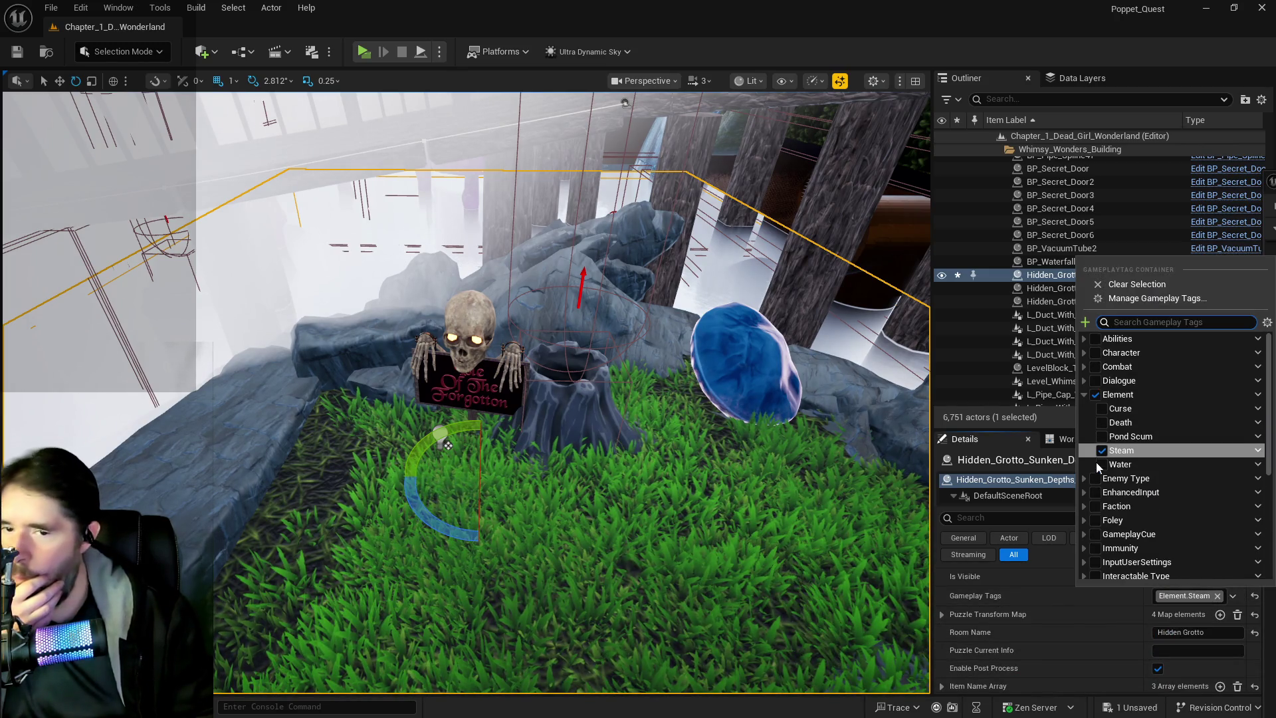
click(1102, 464)
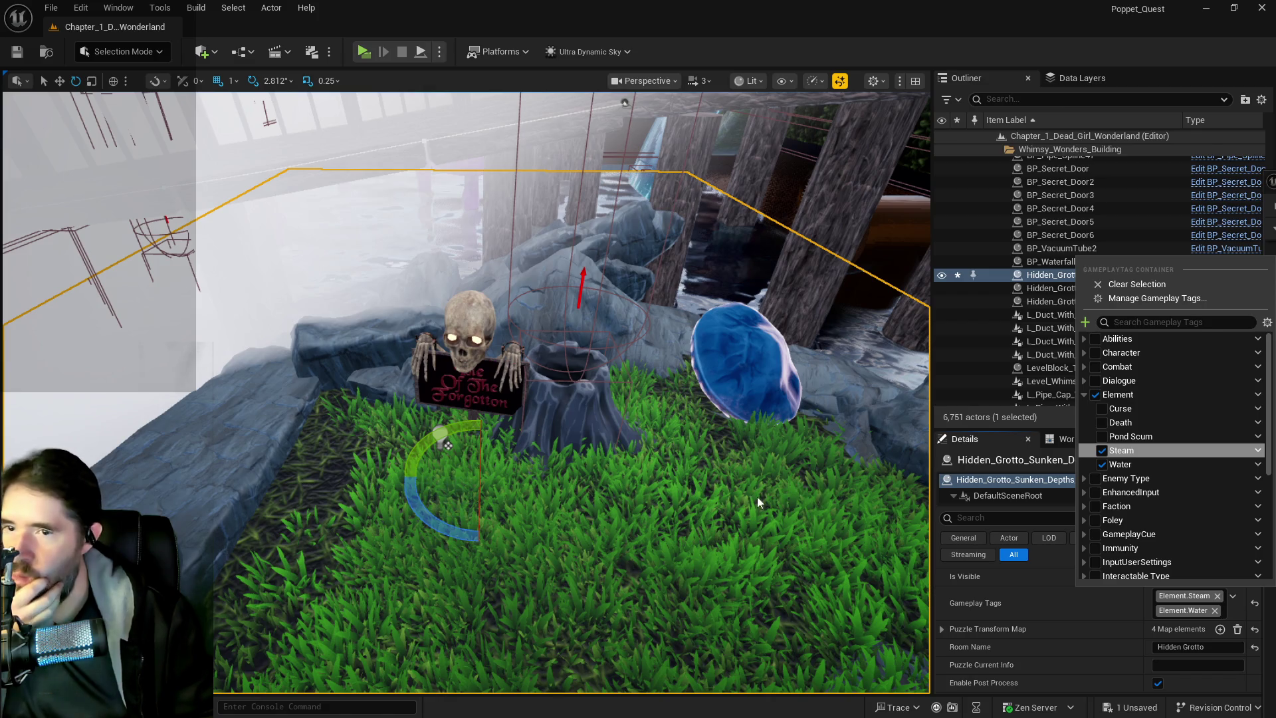
In the Data Layers list, load the DL_C1_Music_Room data layer.
drag(758, 502, 758, 432)
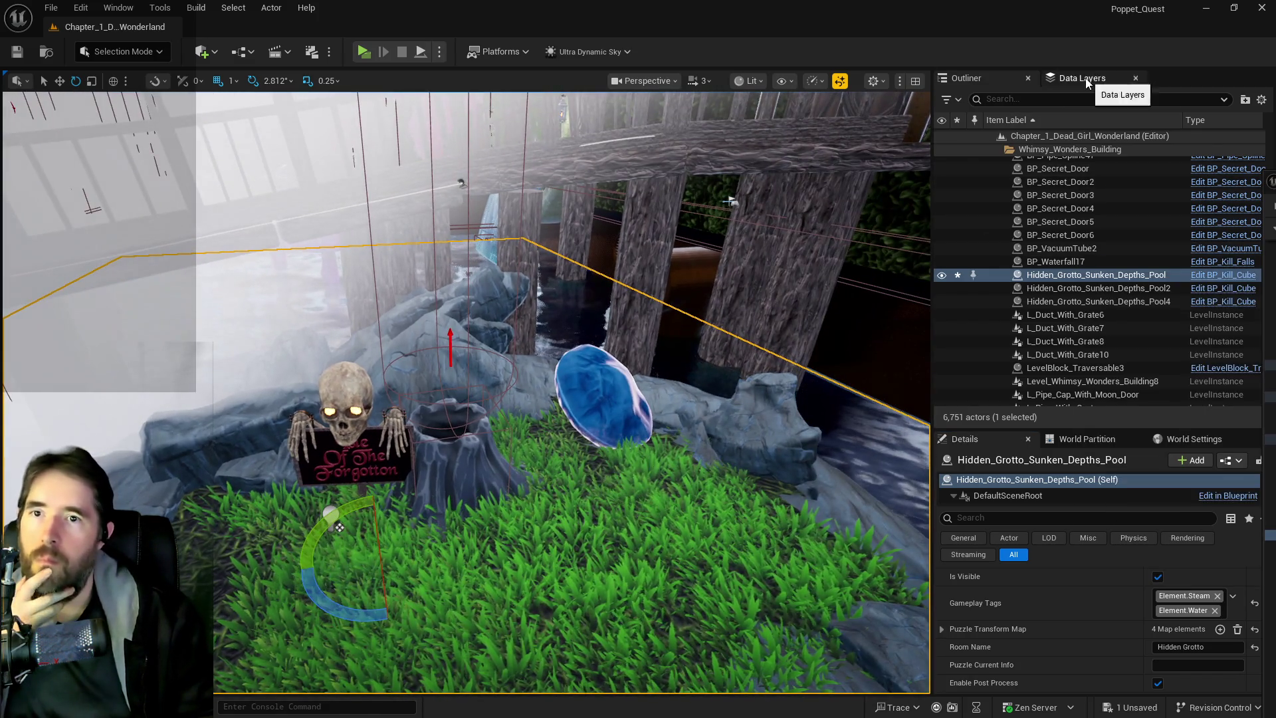
click(1087, 81)
click(960, 150)
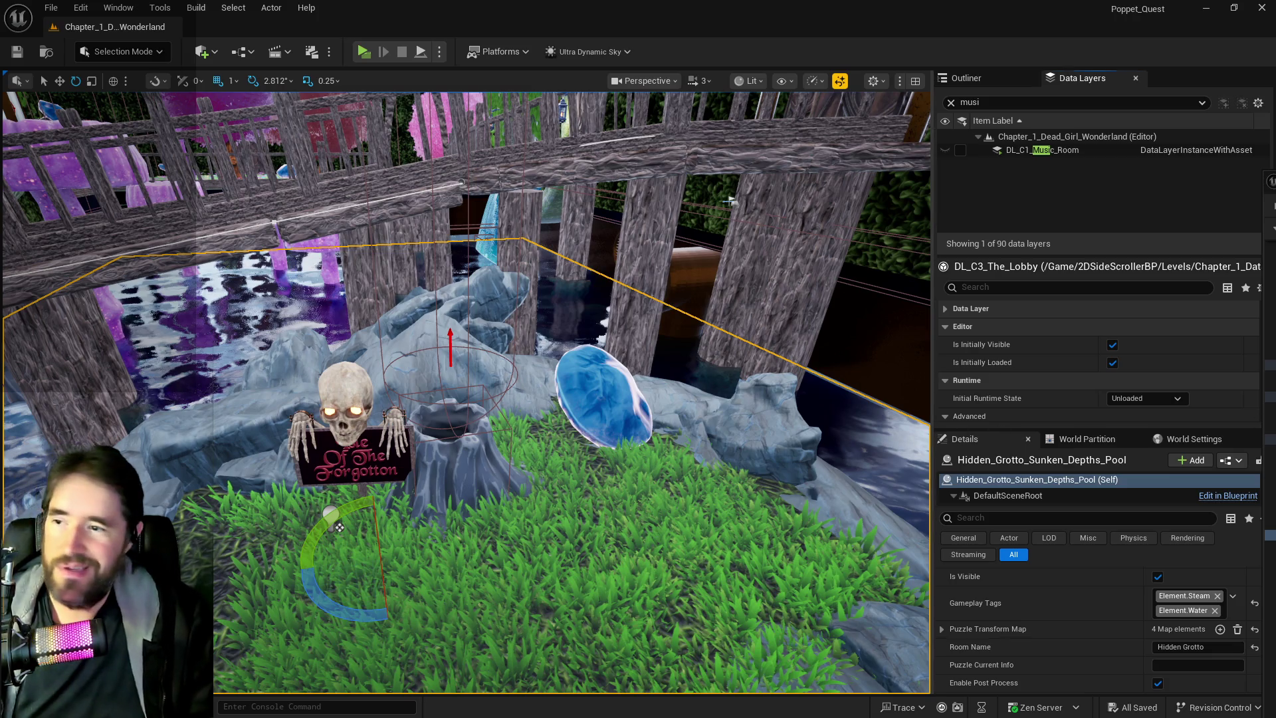
Orbit over the grotto pool to reveal the bridge, then return to the Outliner actor list.
scroll(858, 438, down, 10)
scroll(858, 440, down, 2)
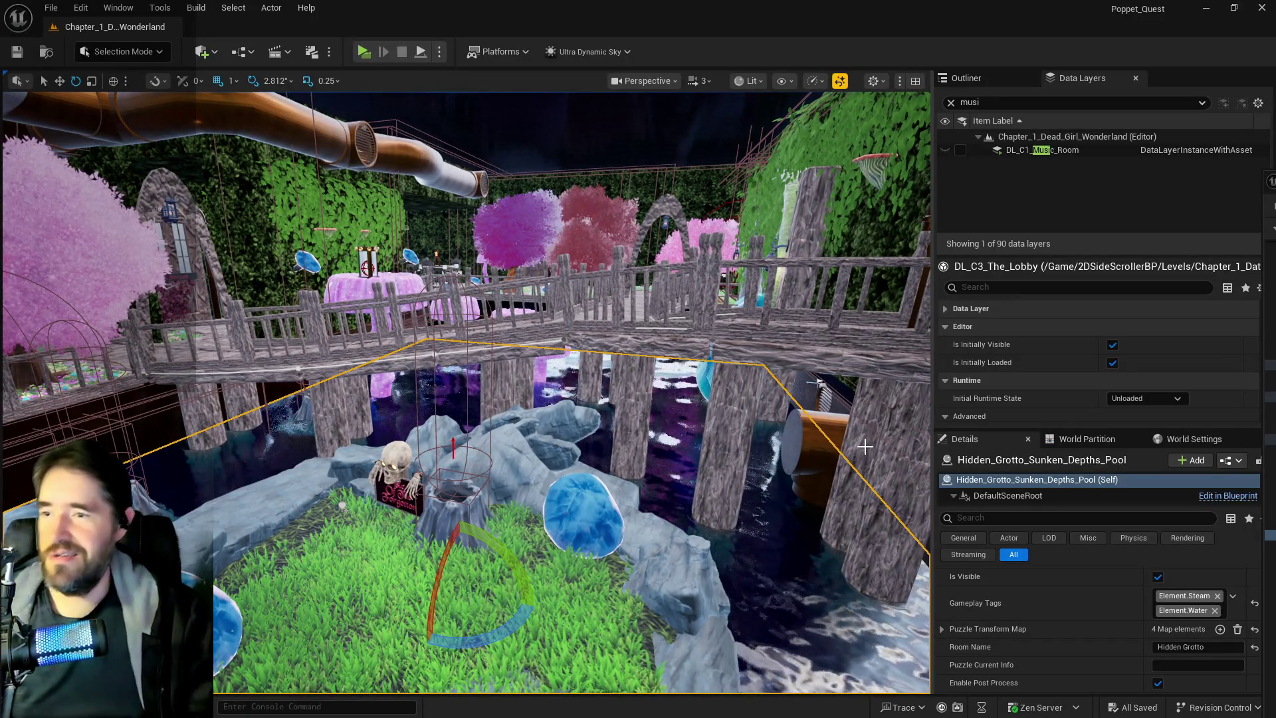
drag(859, 441, 898, 440)
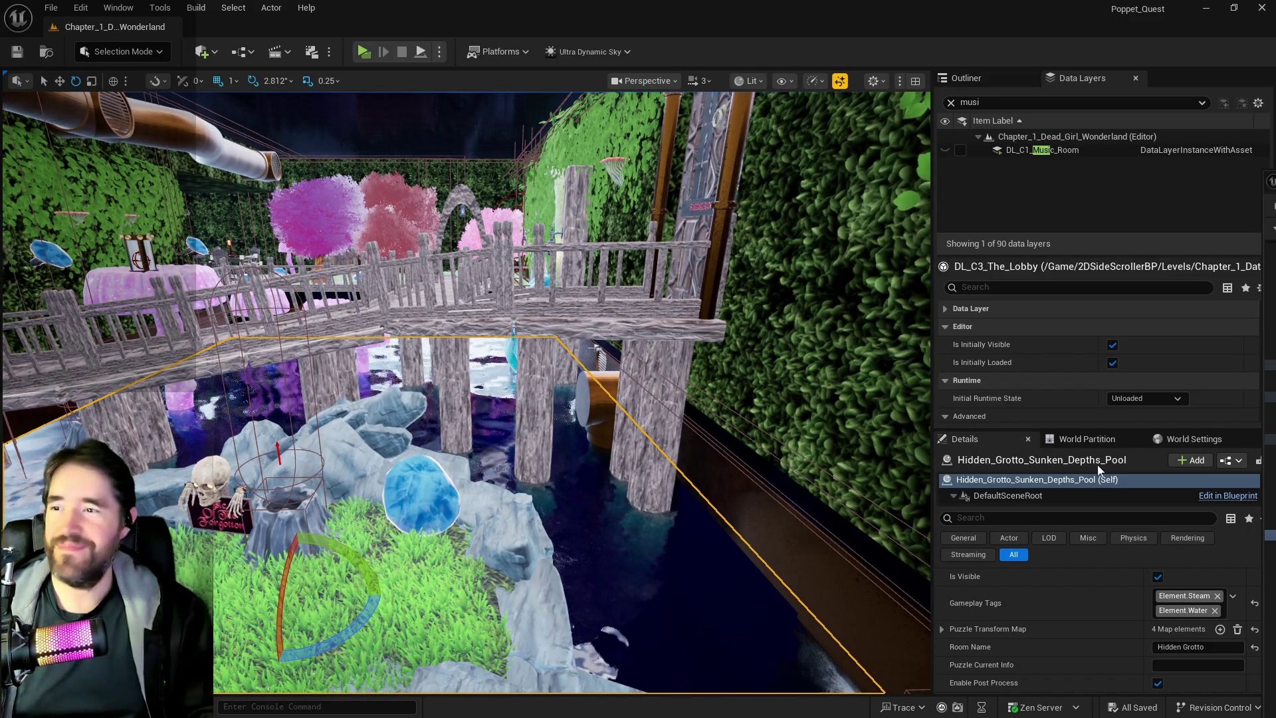
drag(593, 347, 797, 323)
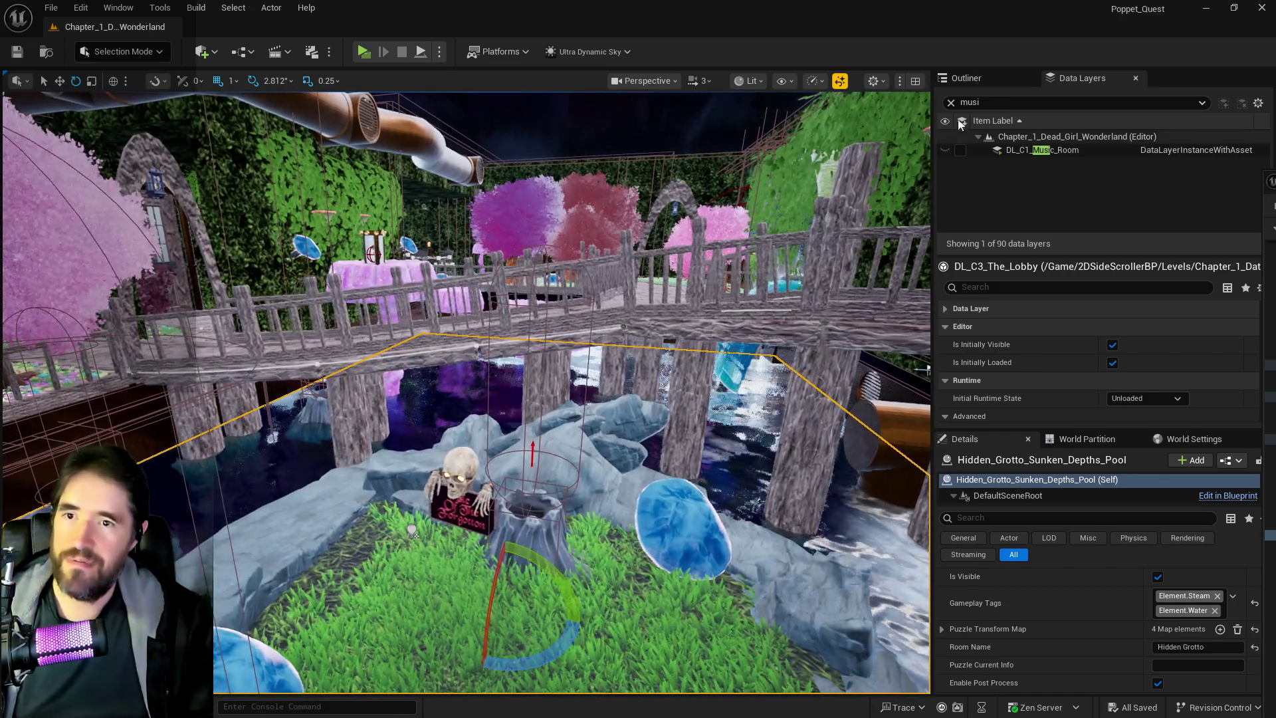
click(967, 79)
Filter the Outliner for 'ultra', select Ultra_Dynamic_Sky, and raise Time Of Day from 960 to 2400.
text(ultra)
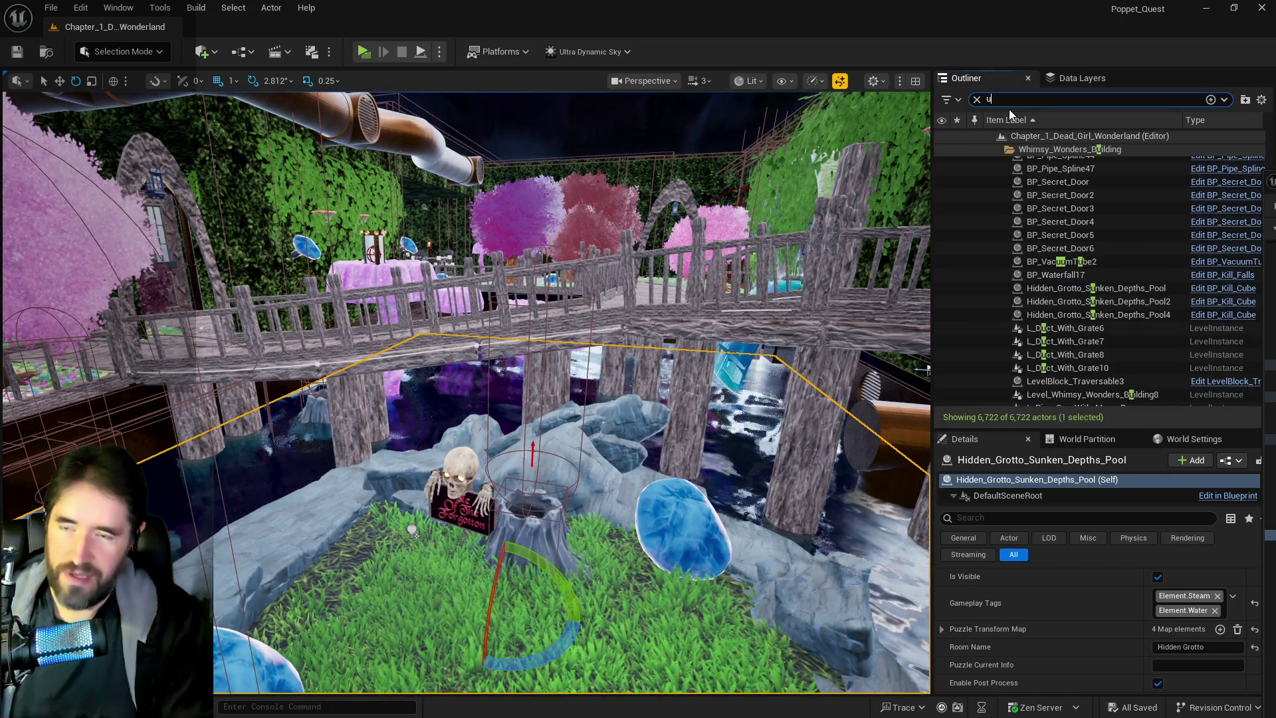
click(1057, 164)
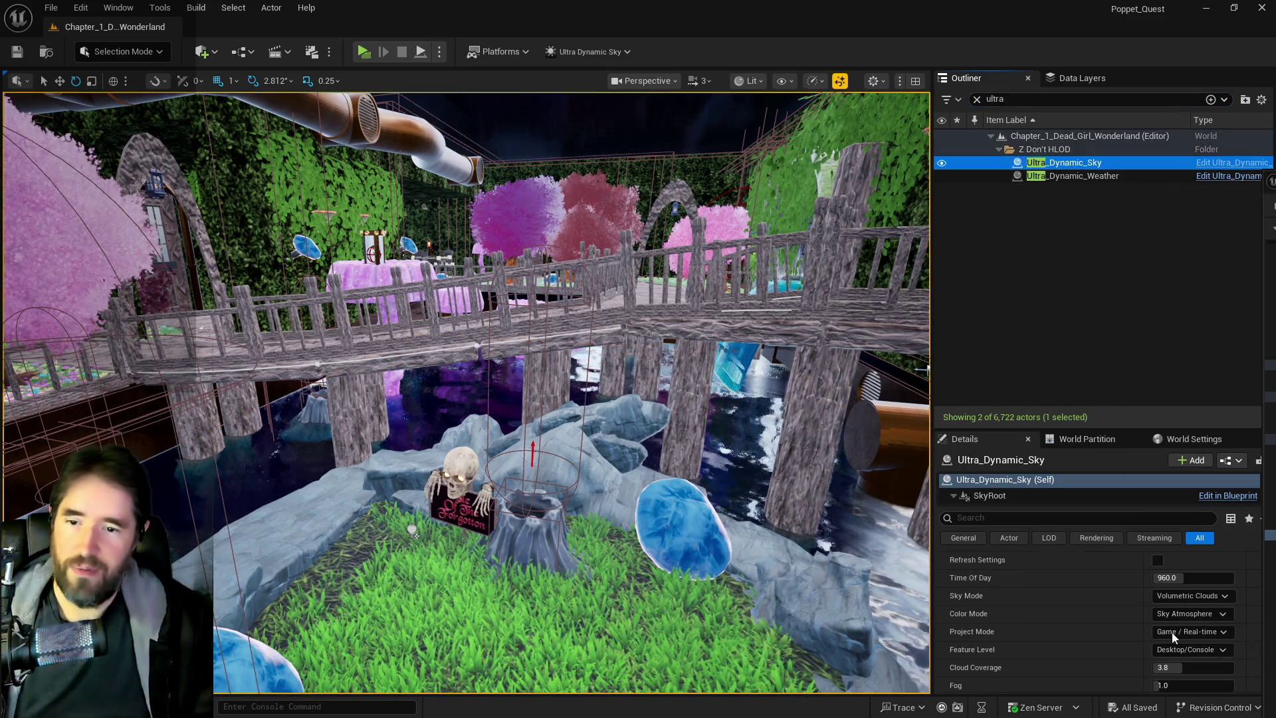
mouse_move(1182, 579)
mouse_down()
mouse_move(924, 348)
mouse_move(619, 508)
mouse_move(619, 475)
mouse_up()
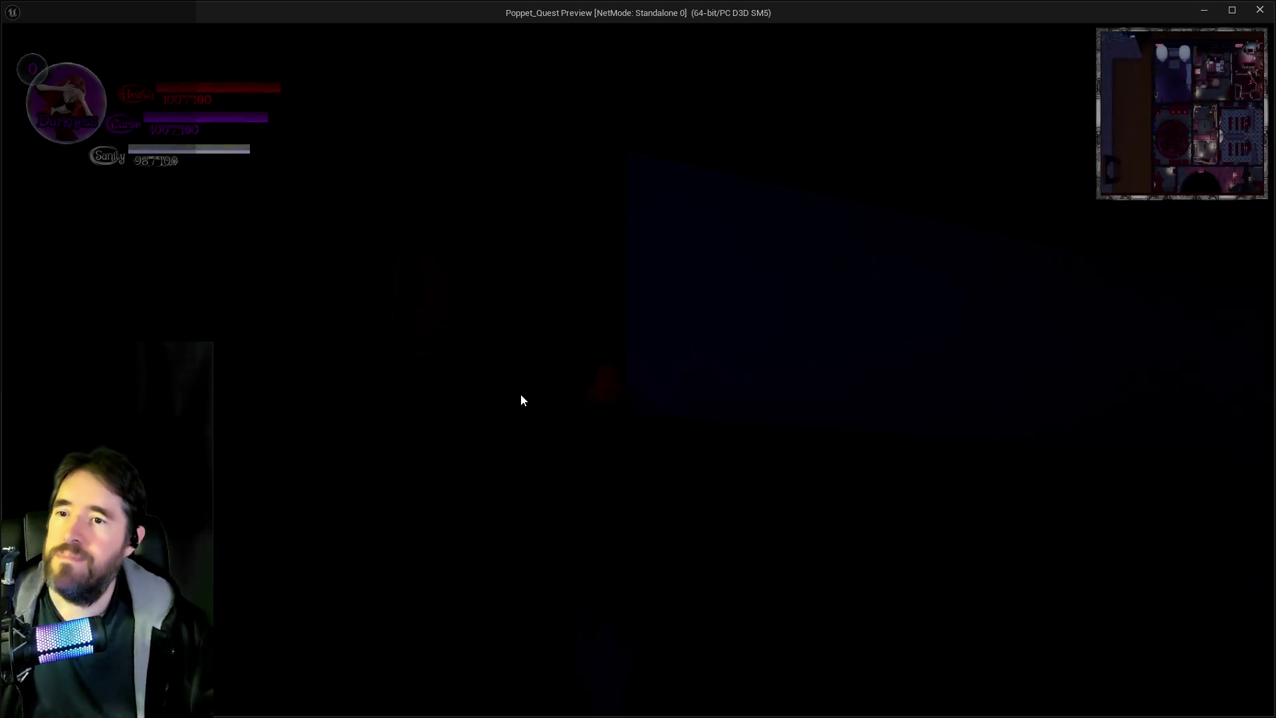
Release the game preview back to the editor and stop the Play In Editor session.
click(582, 414)
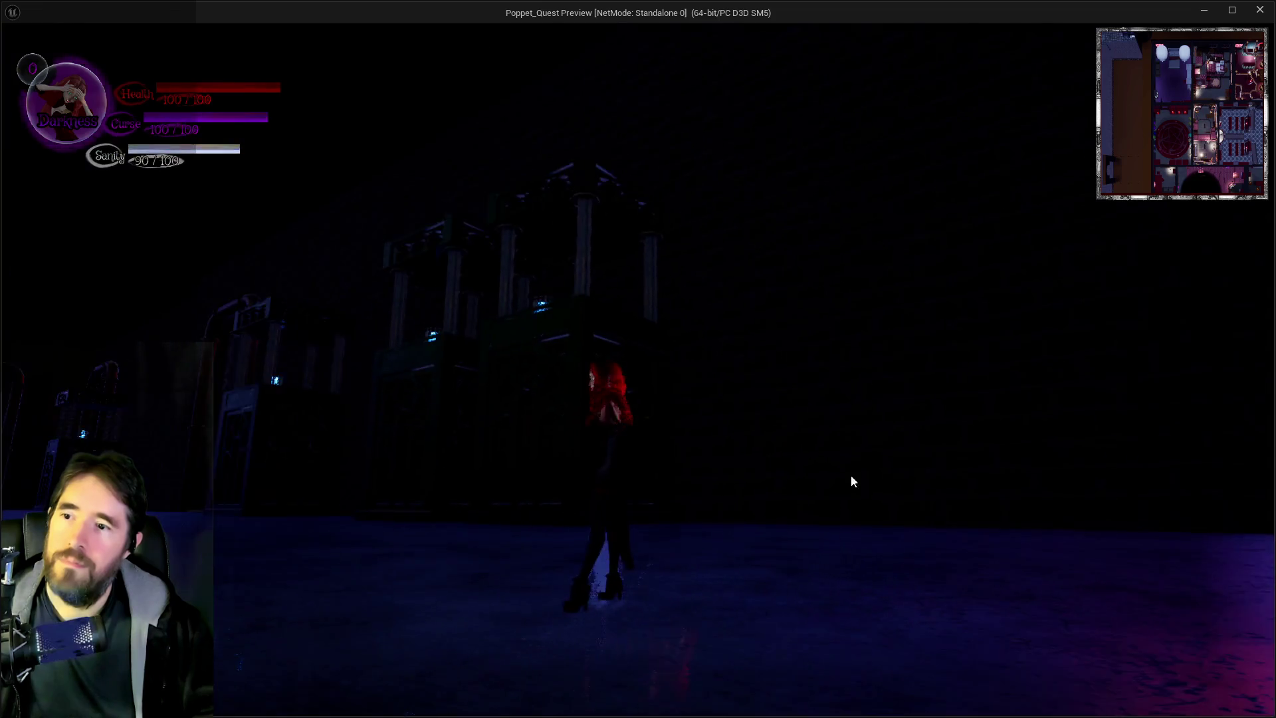
key(alt+Tab)
key(Escape)
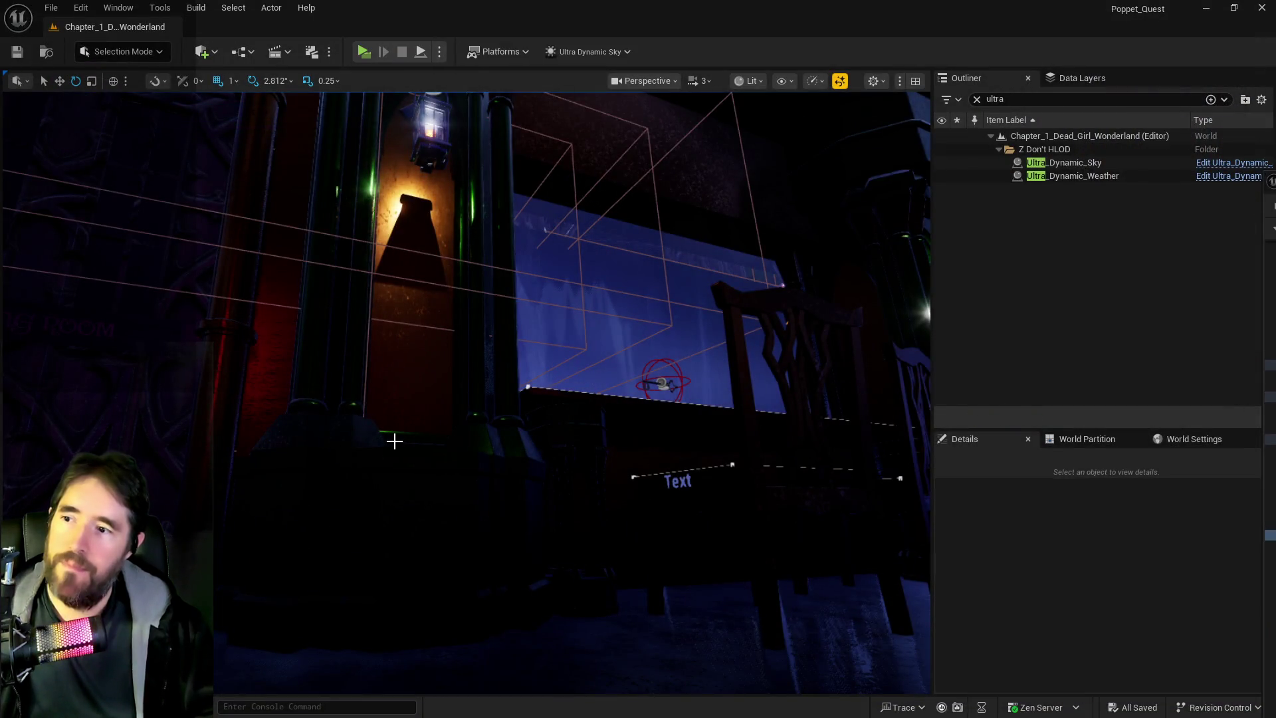
Clear the name filter and Ctrl-select the first wooden pedestals, including 01a62, 01a49, 01a64 and 01a65.
click(976, 100)
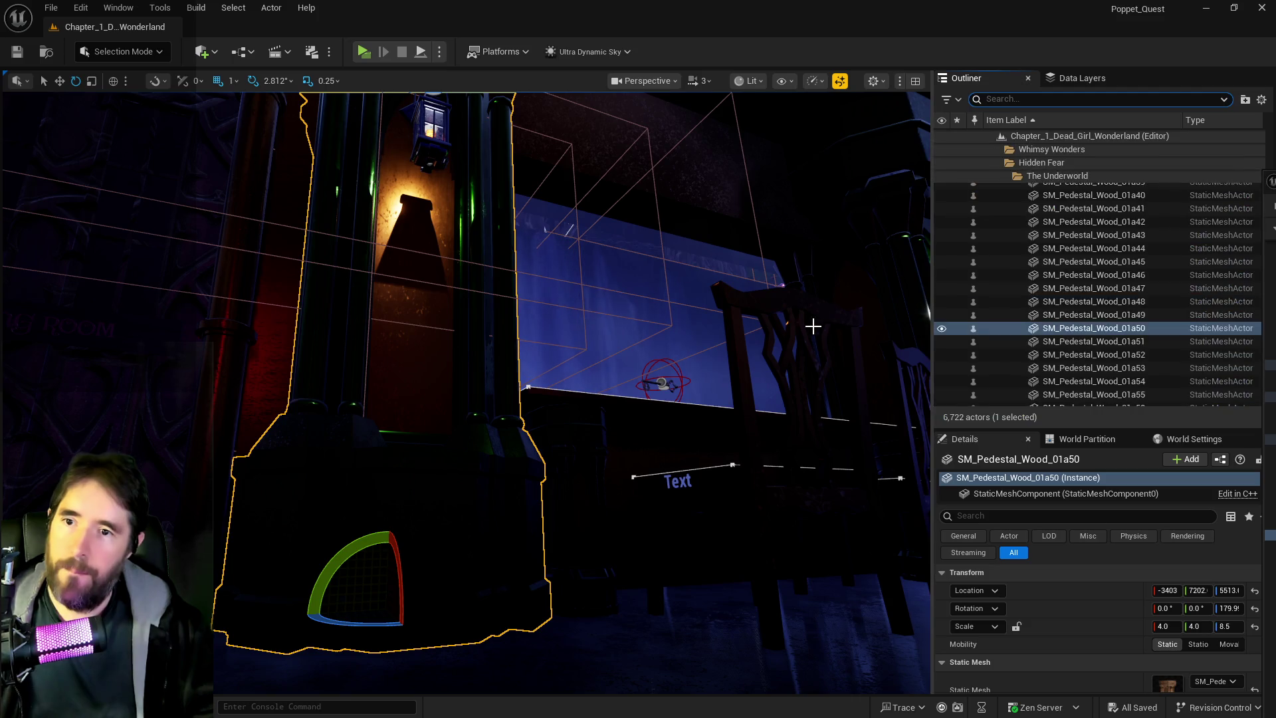
drag(874, 306, 874, 306)
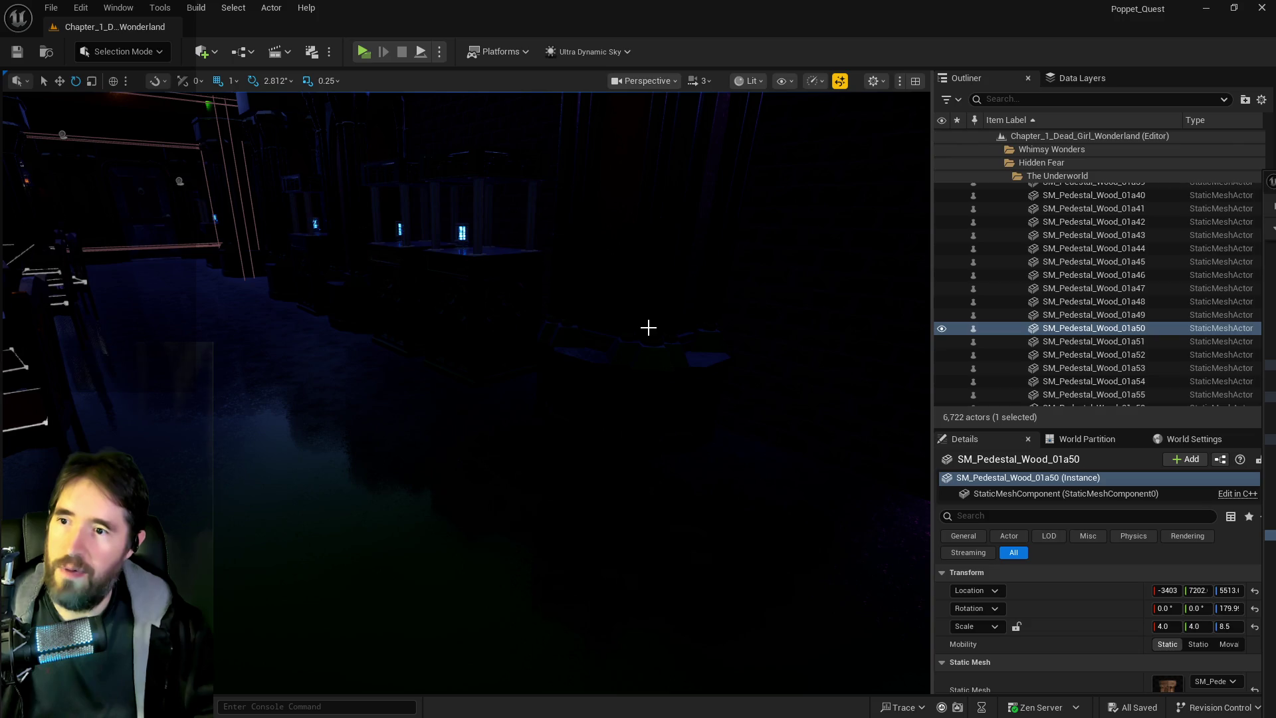
ctrl+click(650, 342)
drag(650, 343, 441, 177)
ctrl+click(441, 177)
ctrl+click(162, 224)
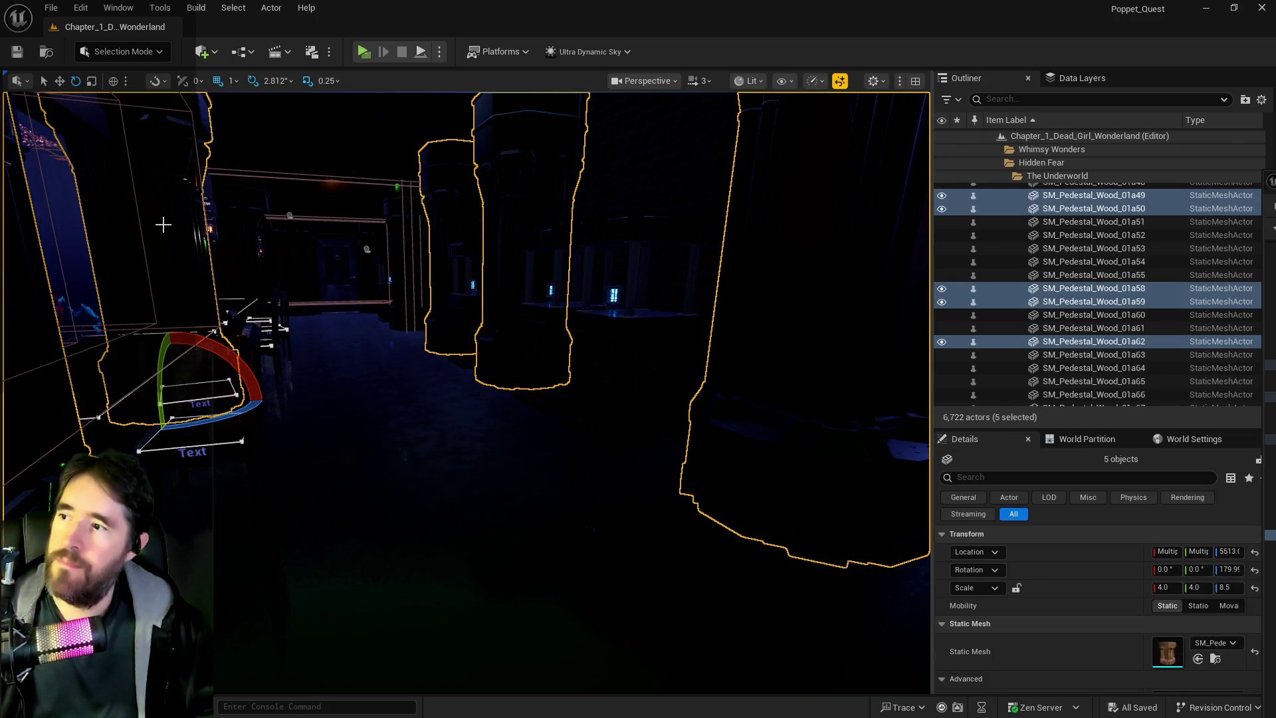
key(r)
mouse_move(226, 261)
mouse_down()
mouse_move(363, 323)
mouse_move(372, 219)
mouse_move(238, 384)
mouse_up()
ctrl+click(223, 427)
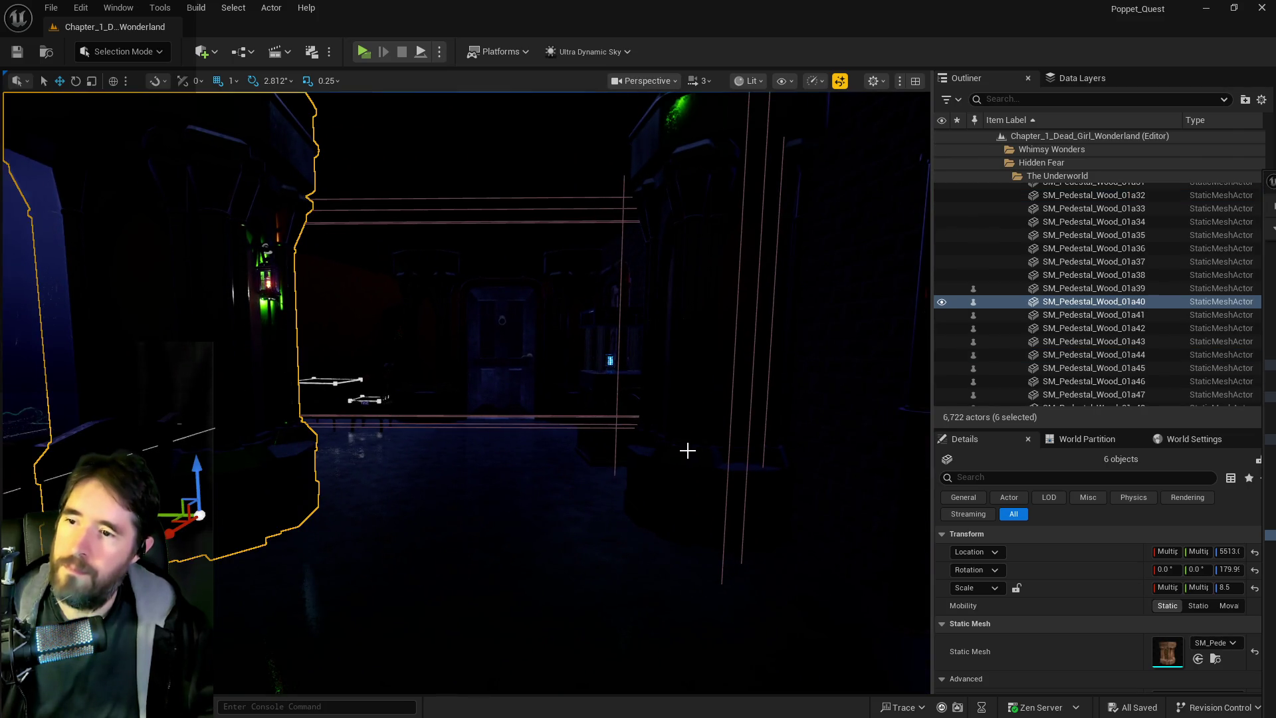
ctrl+click(688, 450)
mouse_move(688, 451)
mouse_down()
mouse_move(687, 366)
mouse_move(714, 394)
mouse_up()
ctrl+click(634, 364)
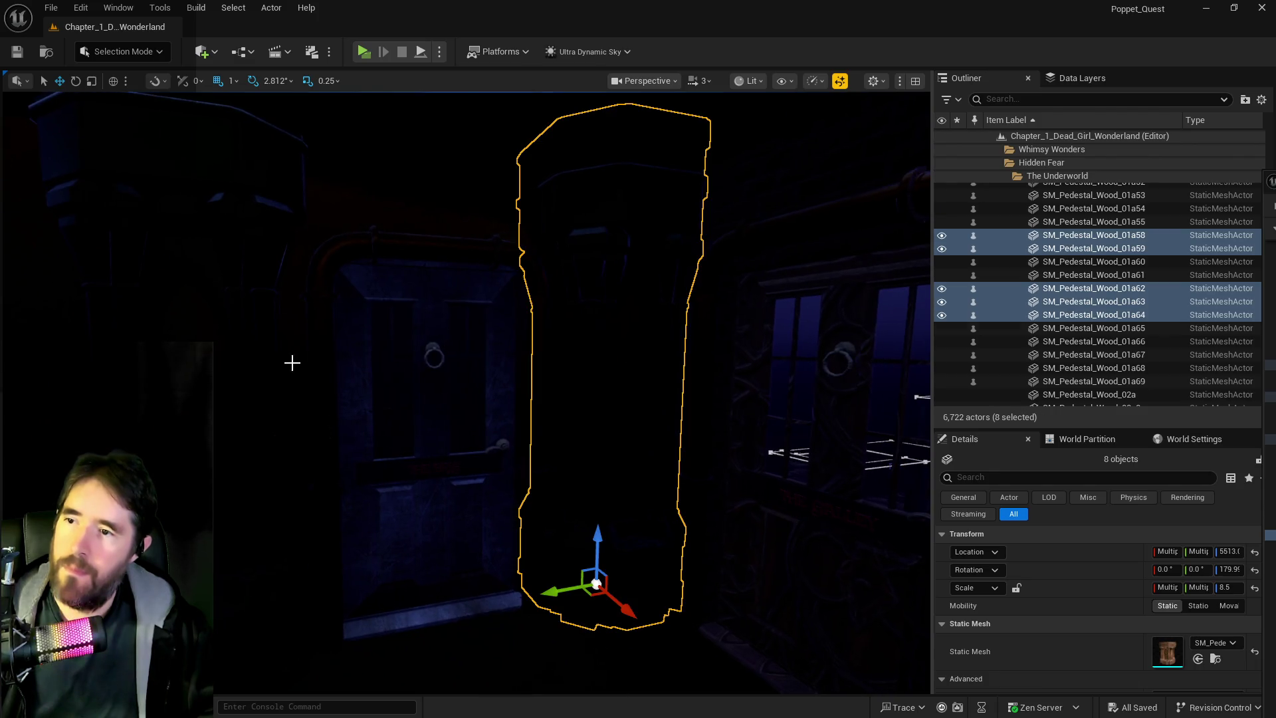
ctrl+click(254, 367)
Add pedestals 01a66, 01a67 and one more pillar, then deselect the wall and BP_Door_63.
drag(255, 366, 219, 326)
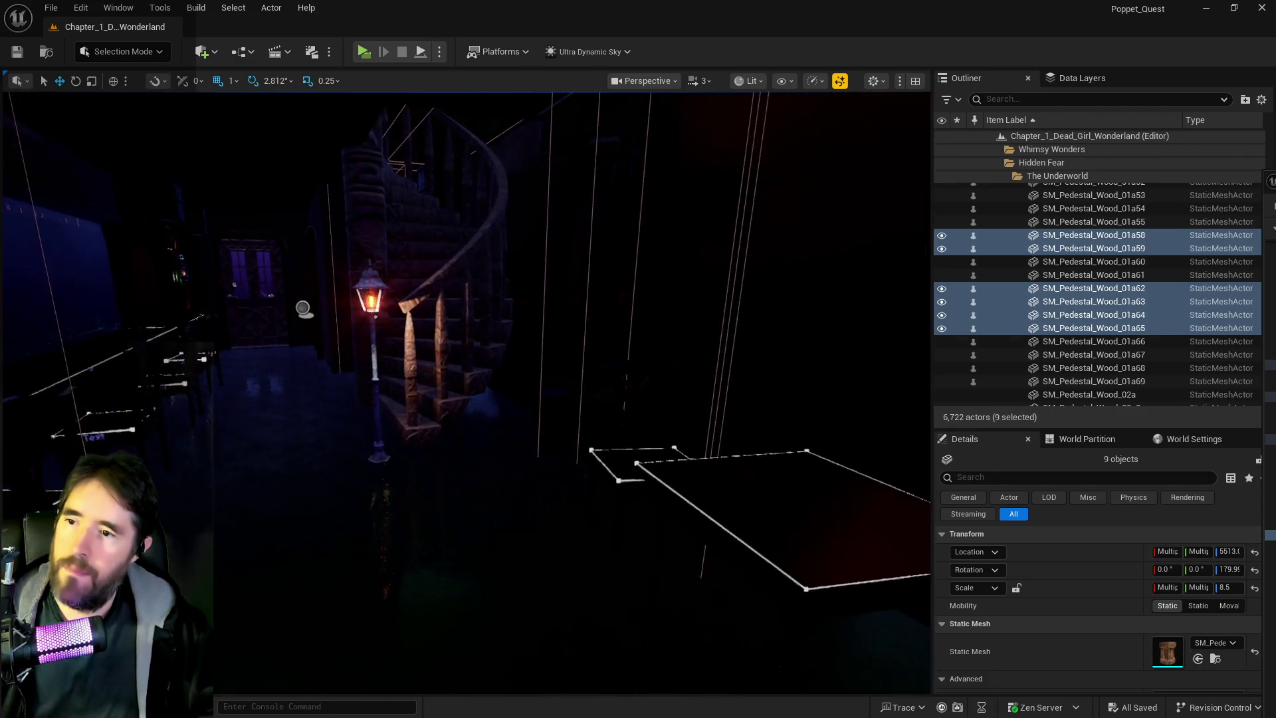
mouse_move(521, 248)
mouse_down()
mouse_move(512, 239)
mouse_move(520, 248)
mouse_up()
ctrl+click(661, 151)
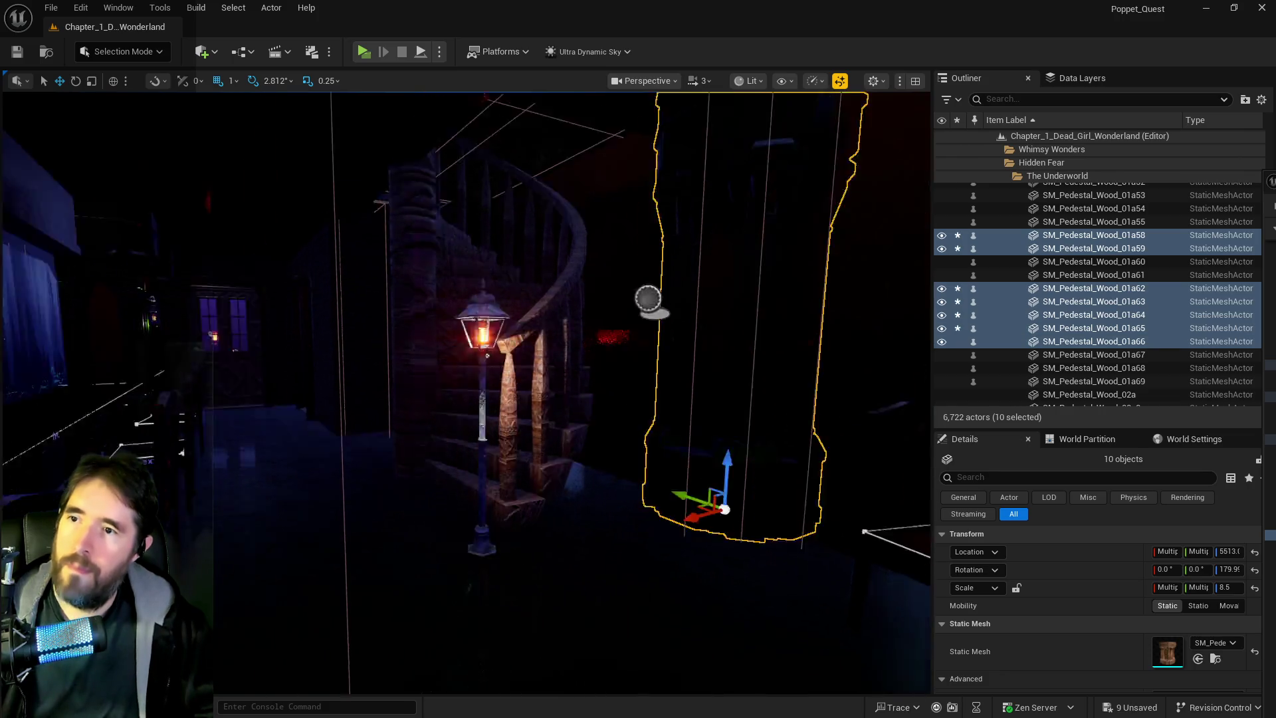
mouse_move(661, 152)
mouse_down()
mouse_move(641, 139)
mouse_move(581, 219)
mouse_up()
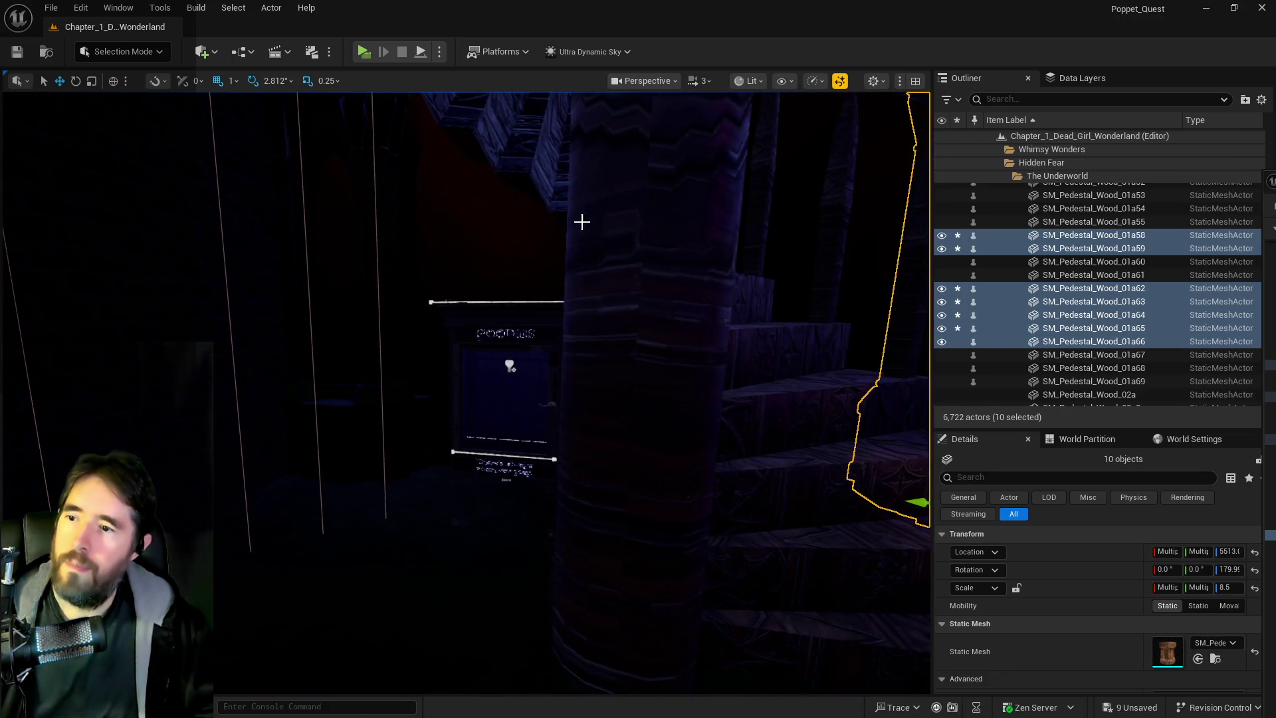
ctrl+click(364, 418)
drag(365, 418, 323, 427)
mouse_move(504, 338)
mouse_down()
mouse_move(492, 332)
mouse_move(504, 339)
mouse_up()
ctrl+click(533, 346)
ctrl+click(824, 213)
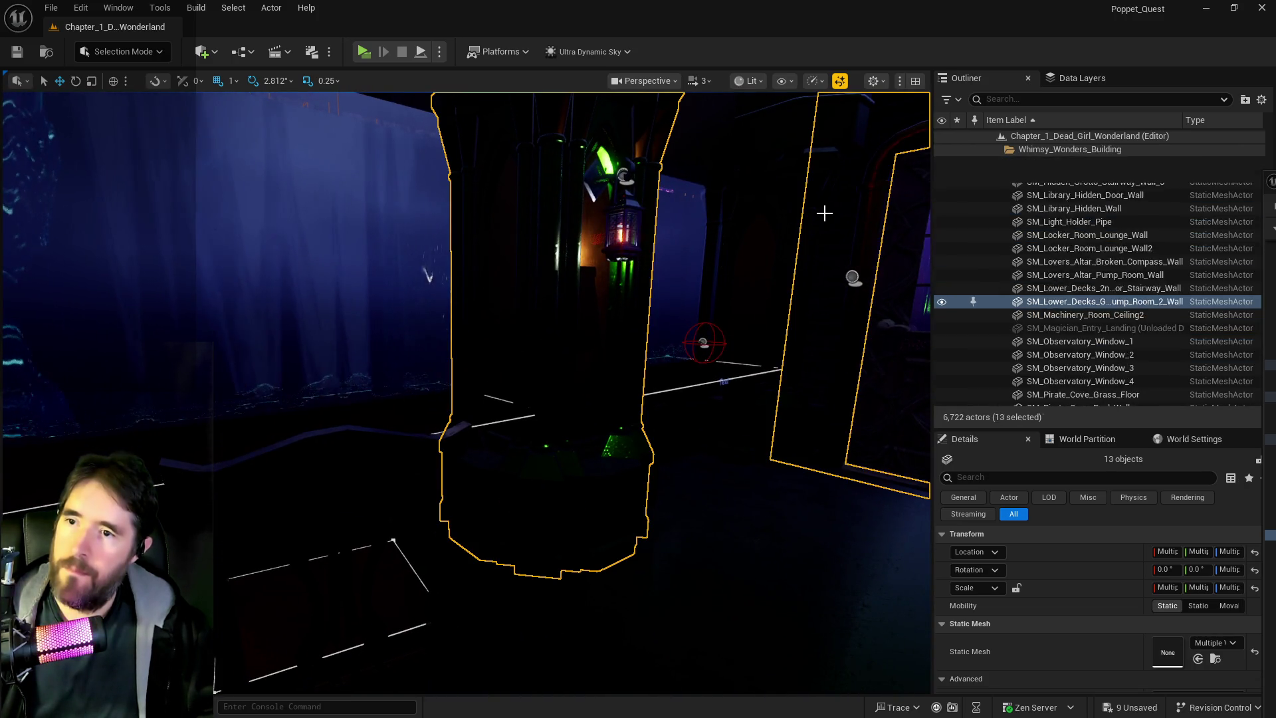
ctrl+click(859, 221)
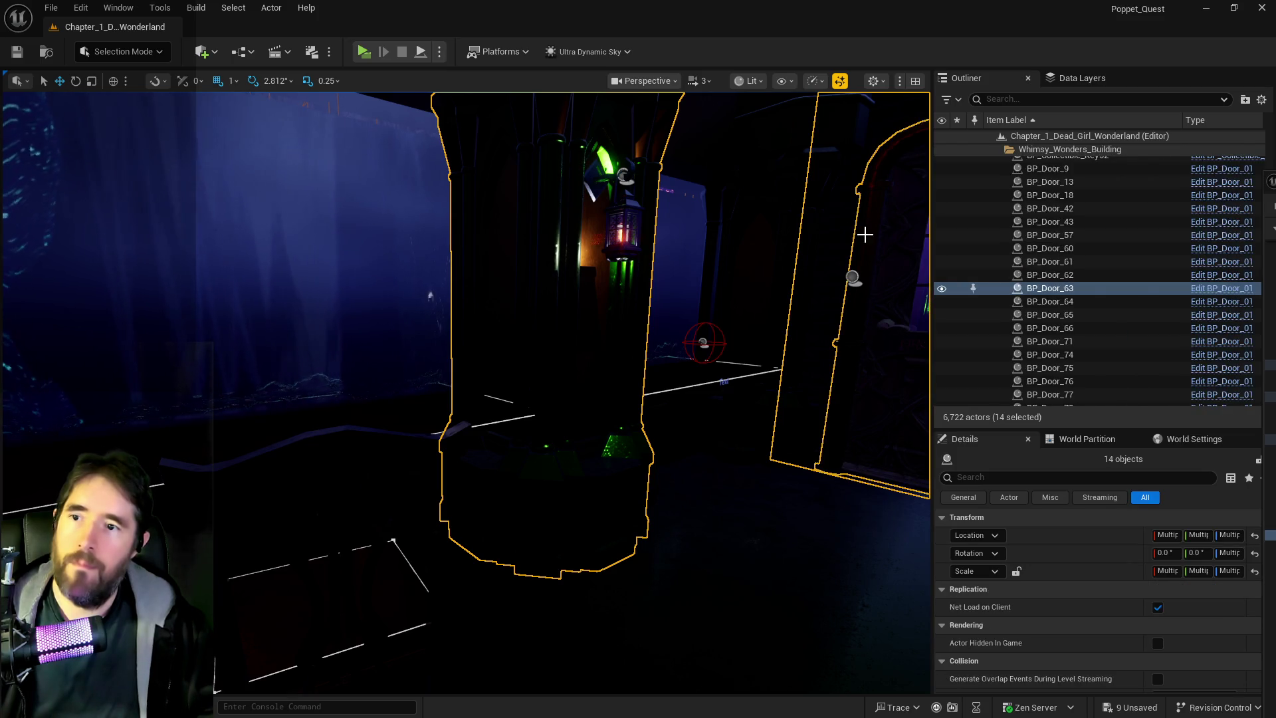
ctrl+click(841, 237)
ctrl+click(826, 240)
mouse_move(803, 270)
mouse_down()
mouse_move(864, 279)
mouse_move(837, 266)
mouse_move(830, 246)
mouse_move(864, 240)
mouse_move(844, 233)
mouse_up()
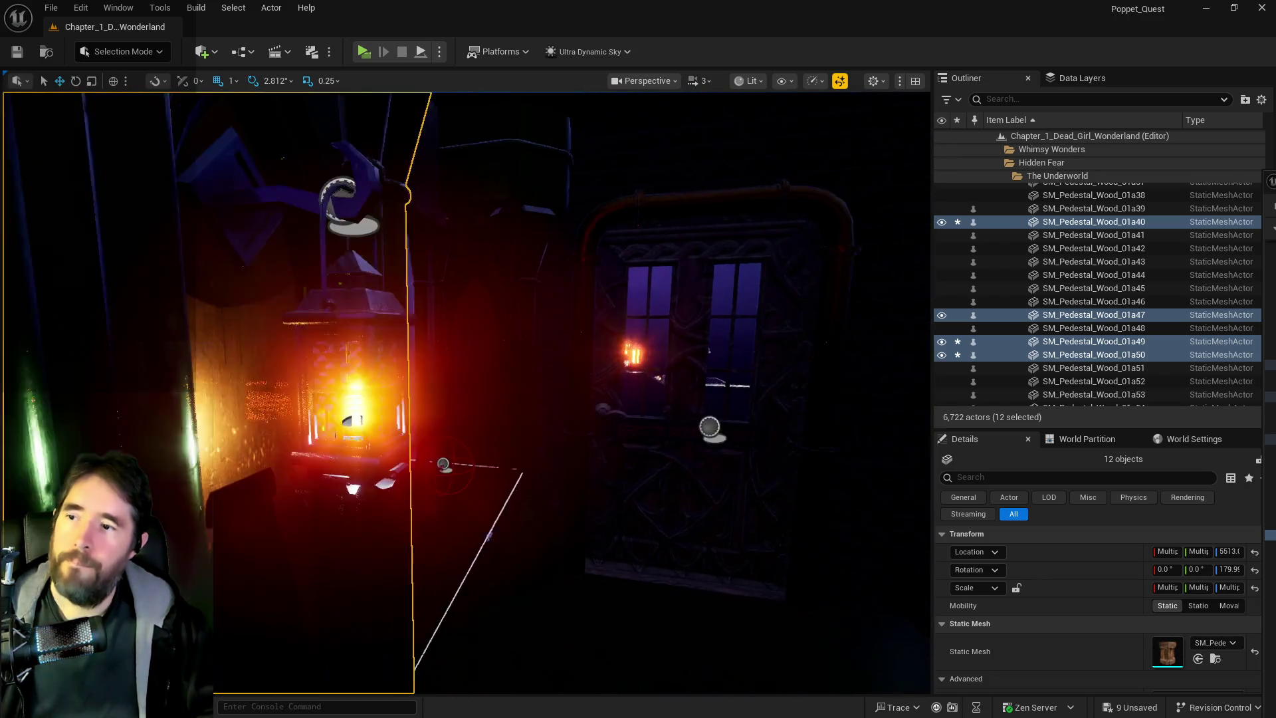
drag(534, 215, 534, 215)
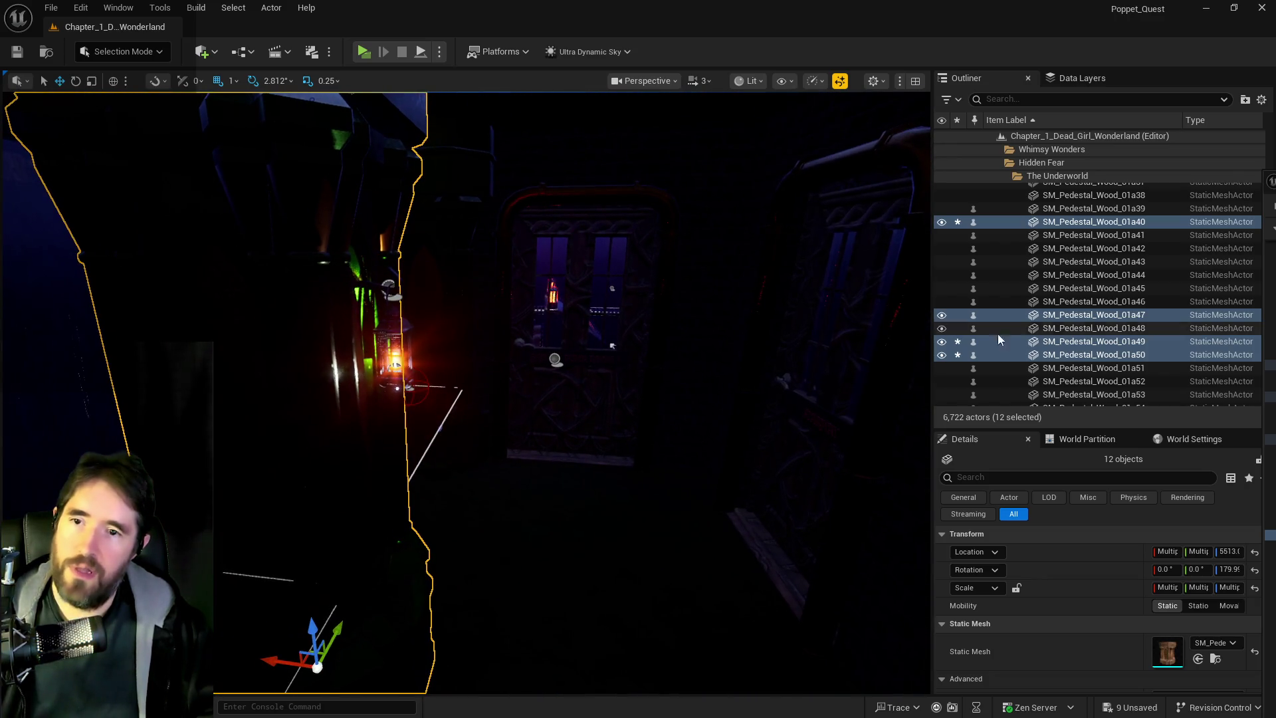
Move the selected pillars into the Lower Decks folder, searching 'lower'.
right_click(1049, 352)
mouse_move(874, 637)
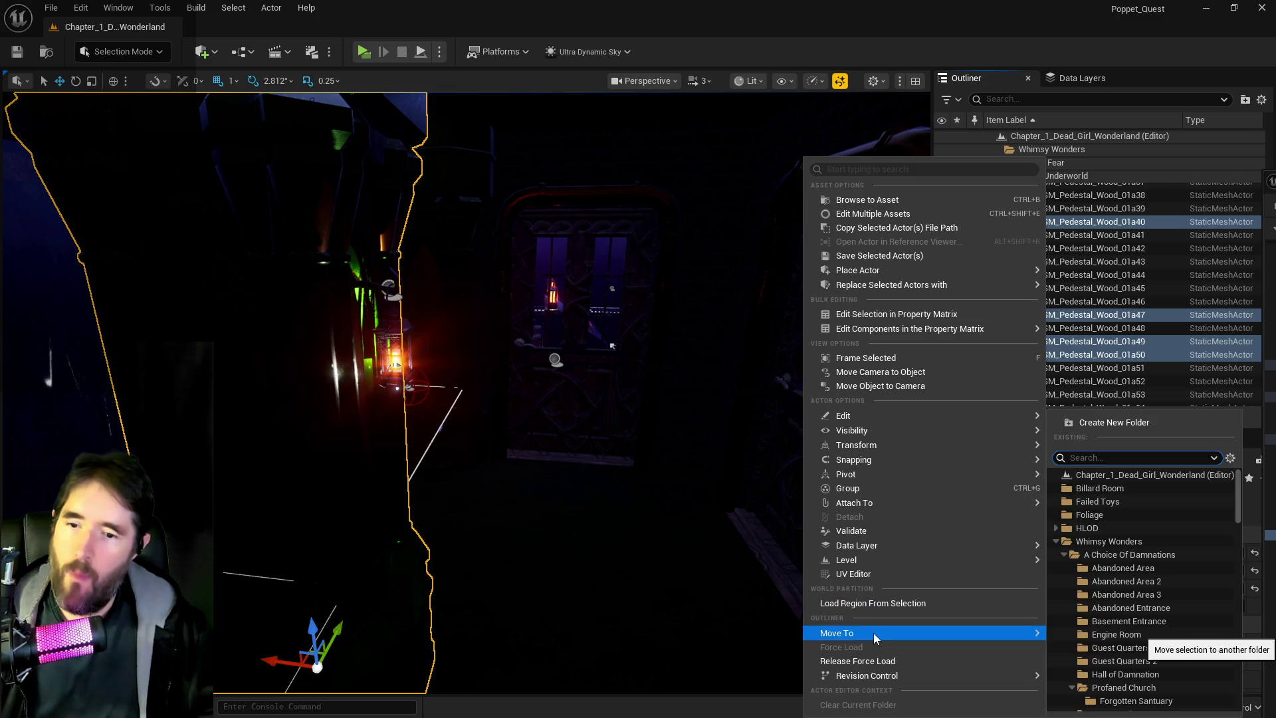
text(lower)
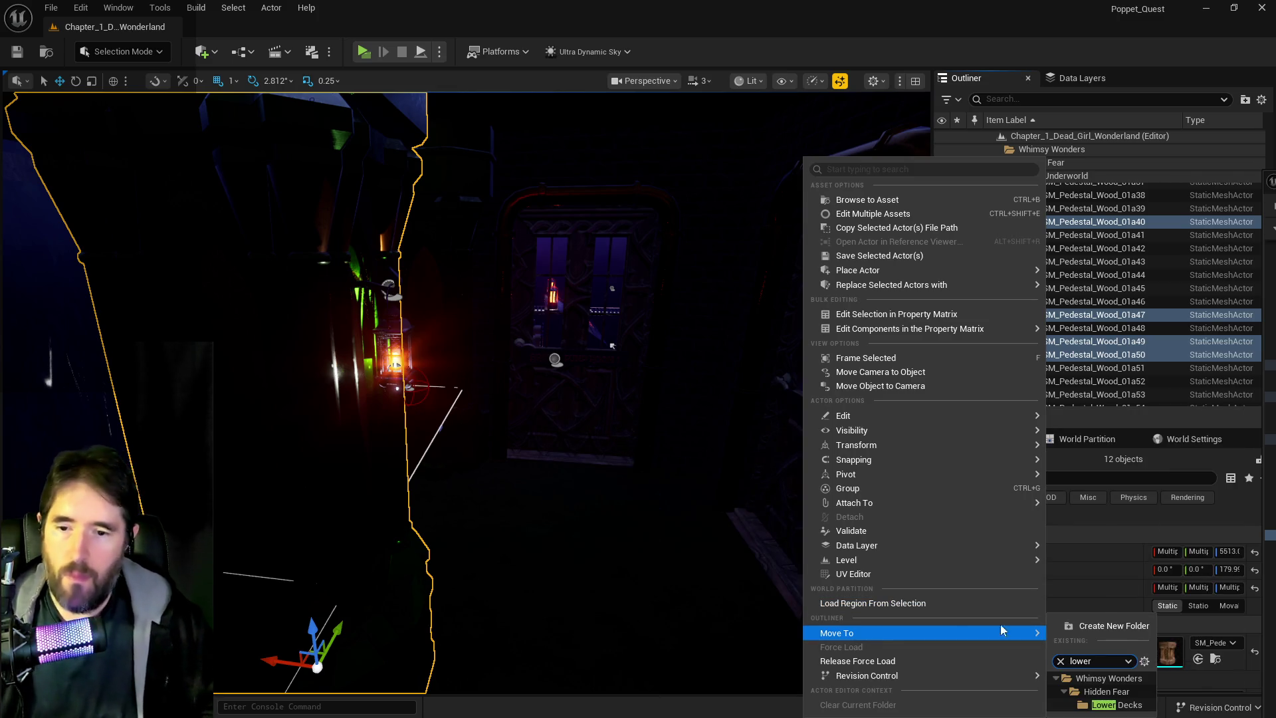
click(1095, 707)
Add the twelve selected pillars to the DL_C2_Lower_Decks data layer.
click(1082, 77)
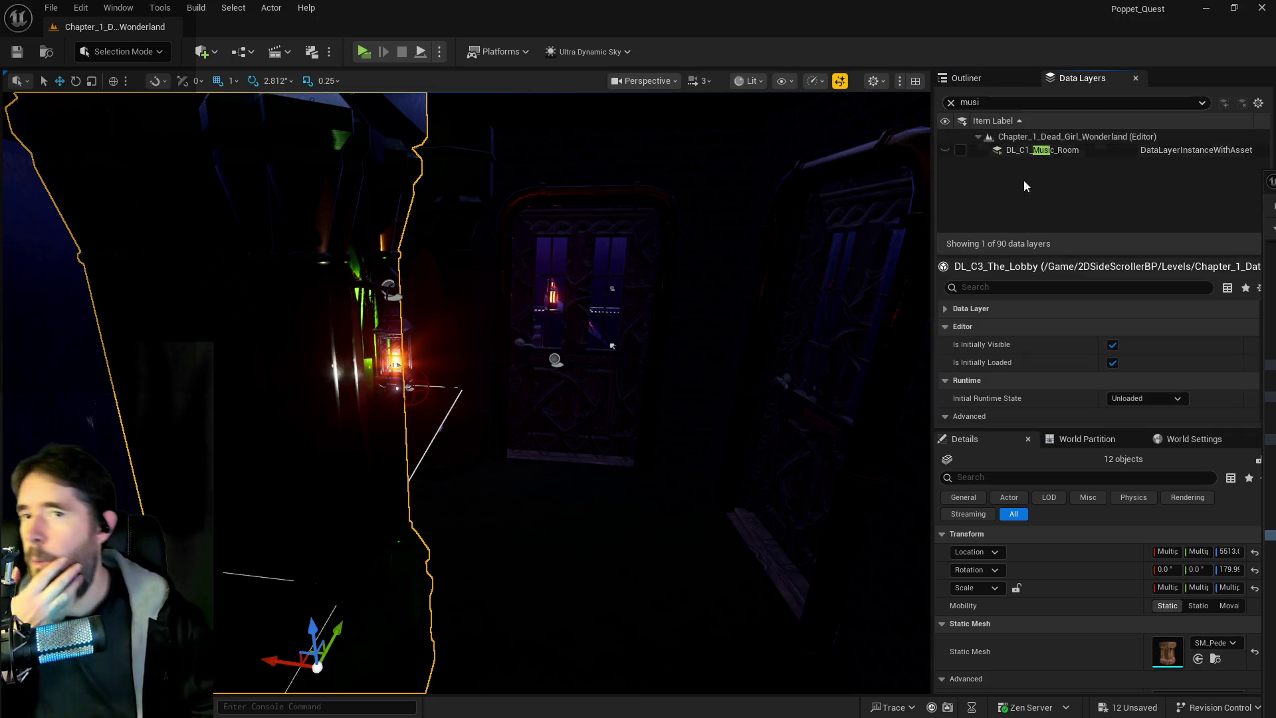
click(951, 102)
scroll(1055, 203, down, 5)
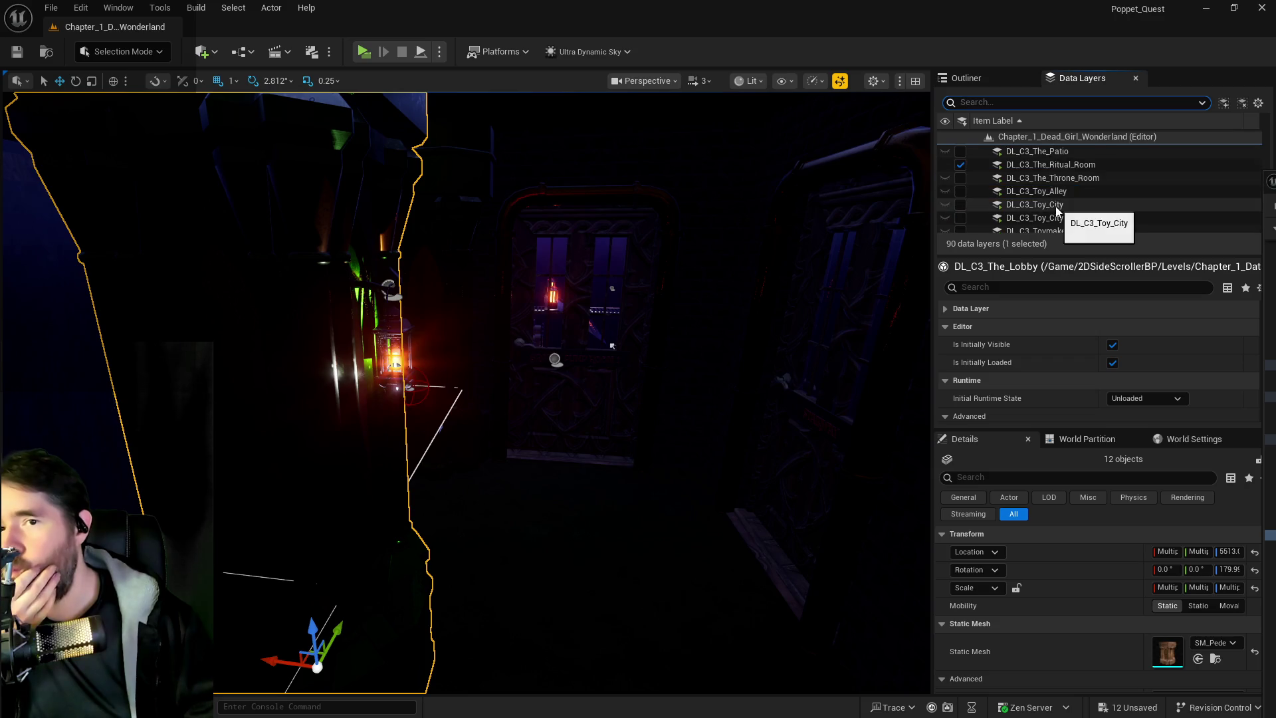
scroll(1057, 210, up, 5)
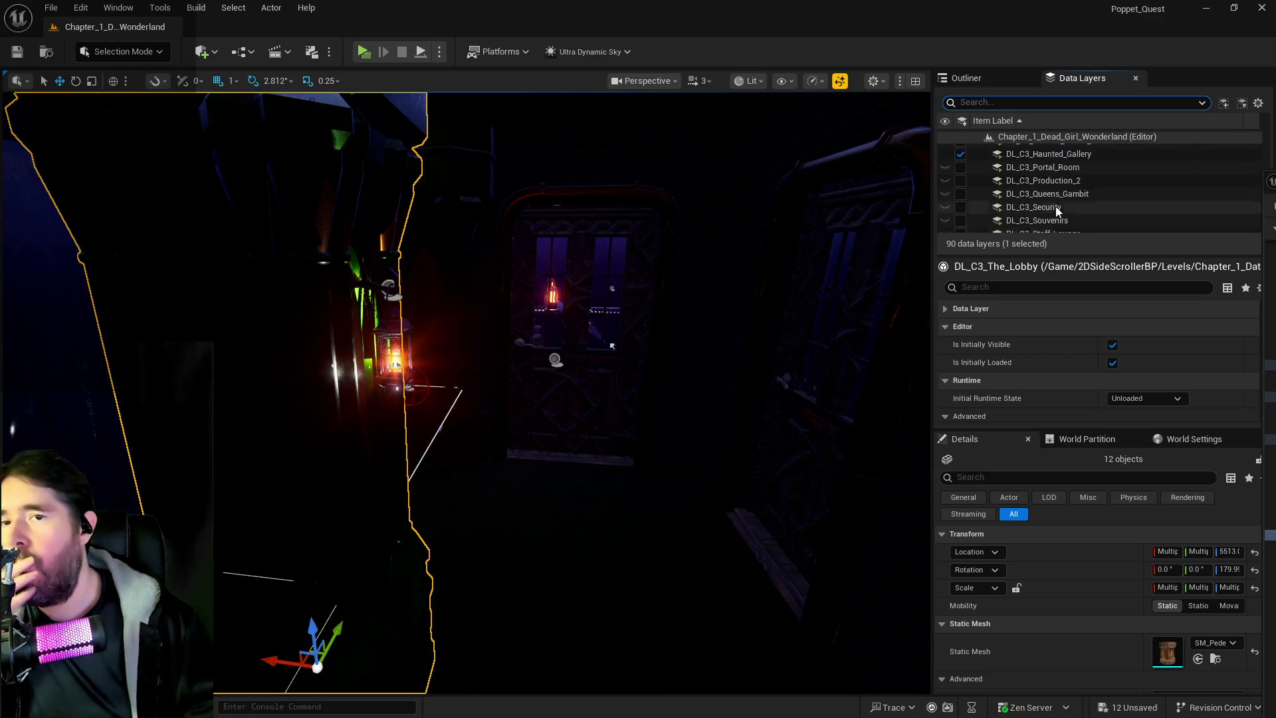
scroll(1056, 210, up, 5)
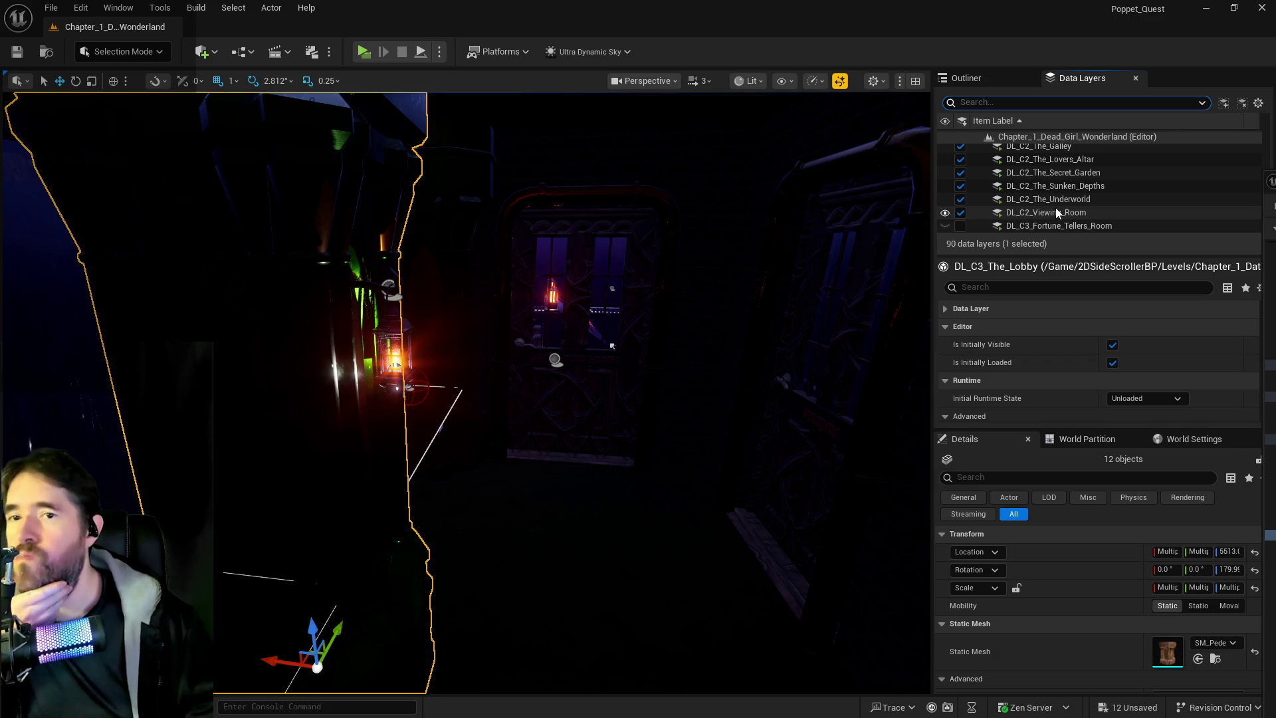
scroll(1057, 204, up, 2)
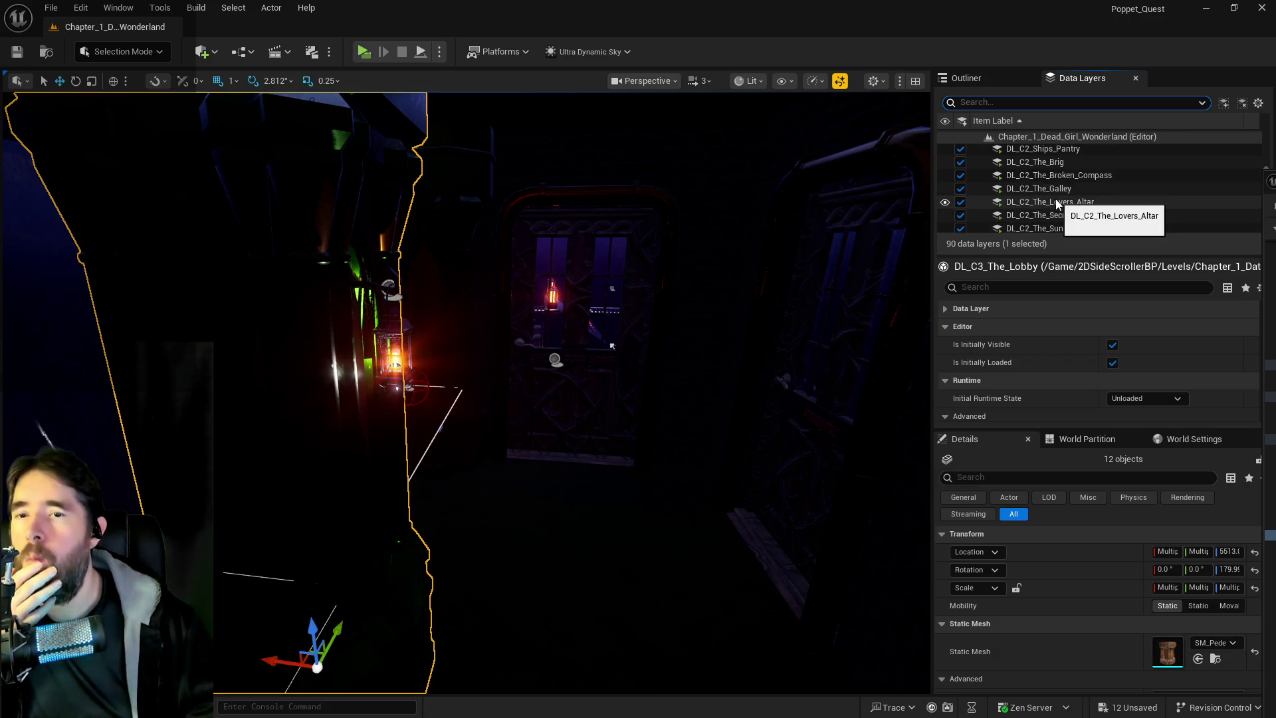
scroll(1037, 216, up, 4)
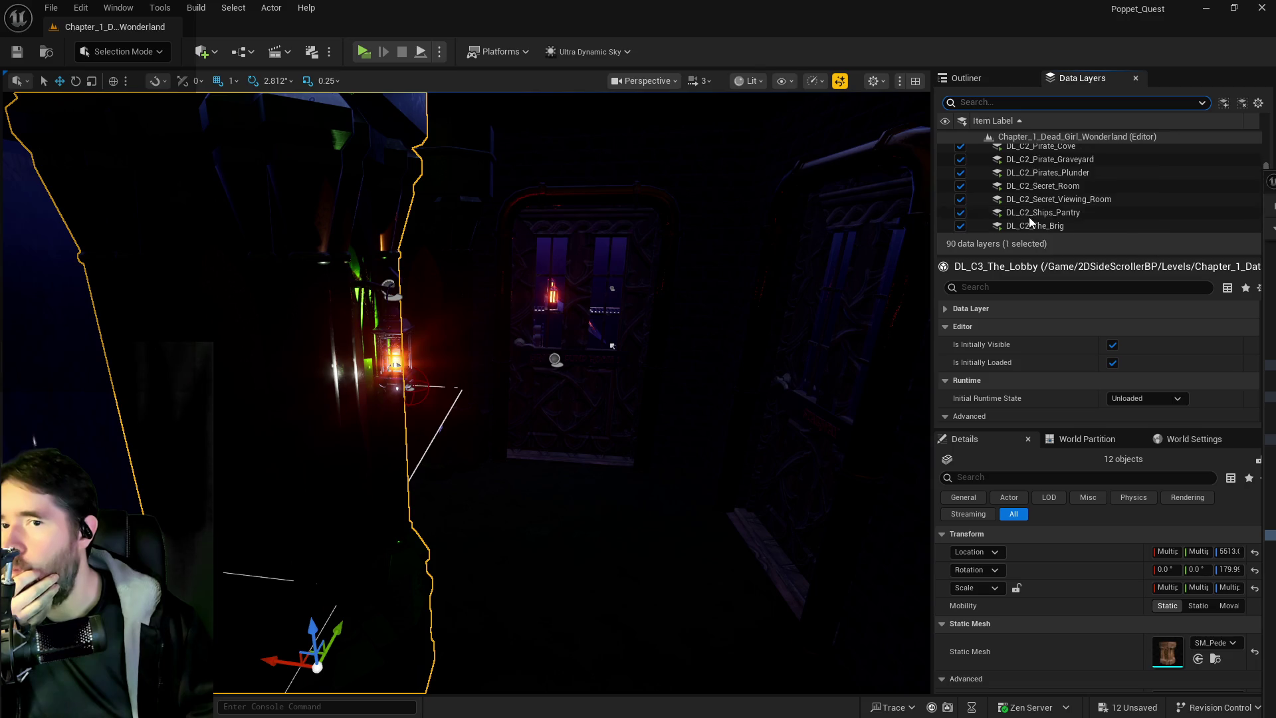
click(1041, 175)
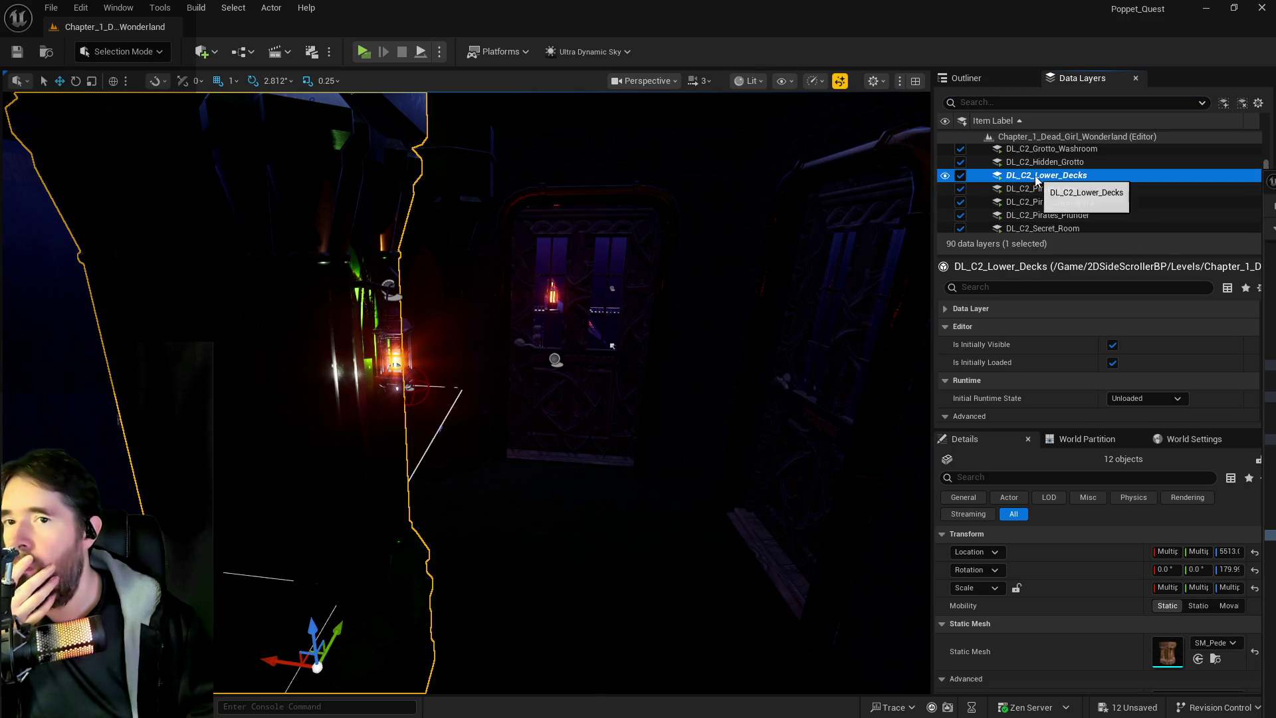
right_click(1041, 176)
mouse_move(1097, 261)
click(1065, 299)
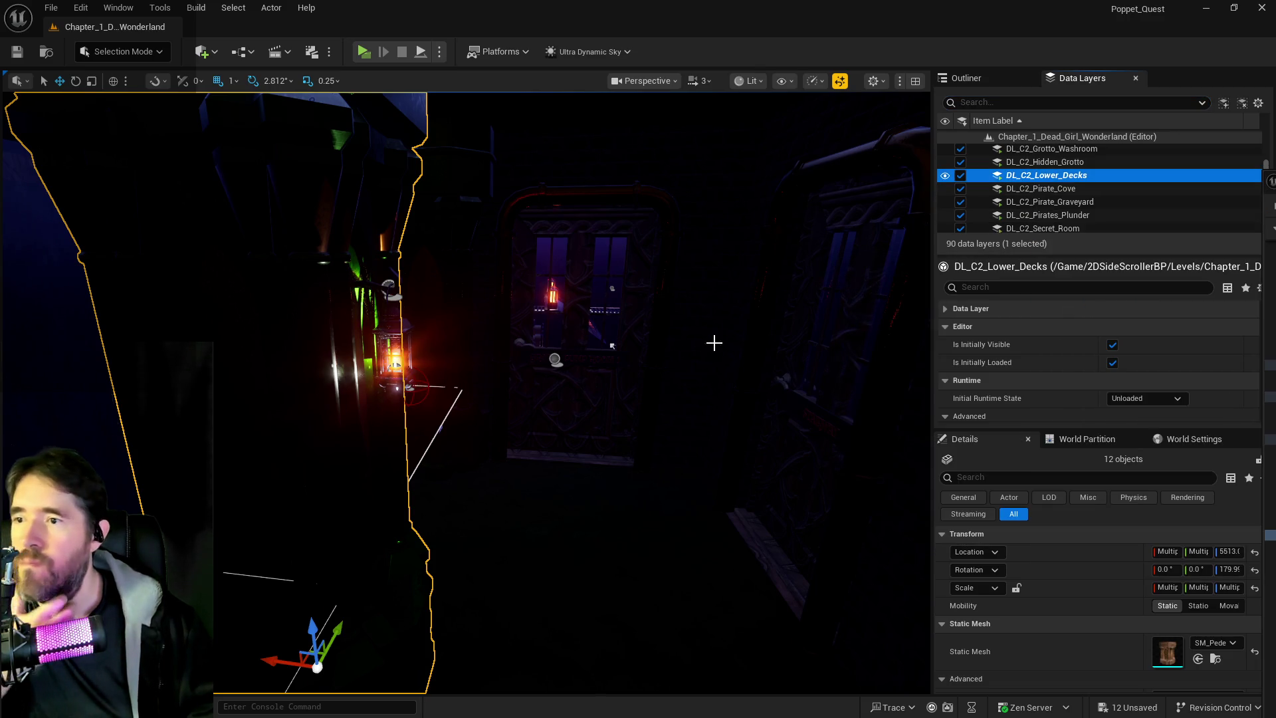
Frame the twelve pillars in the viewport.
key(f)
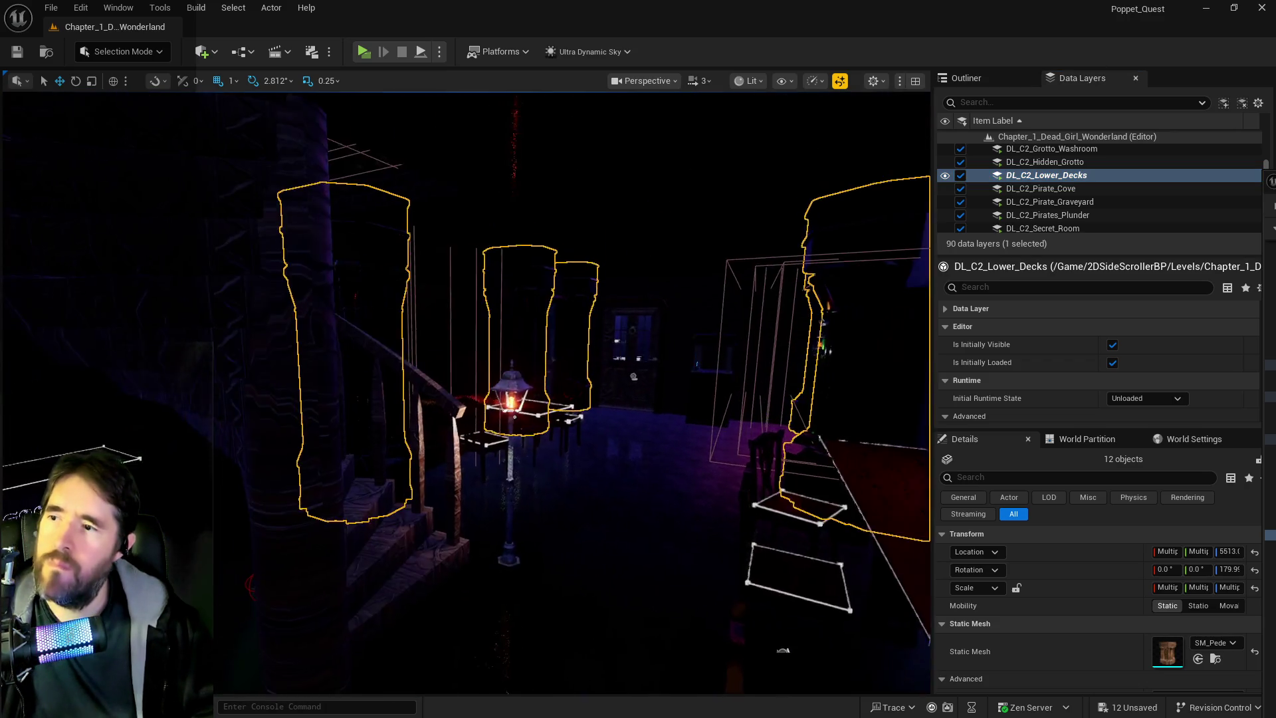
scroll(1022, 189, up, 5)
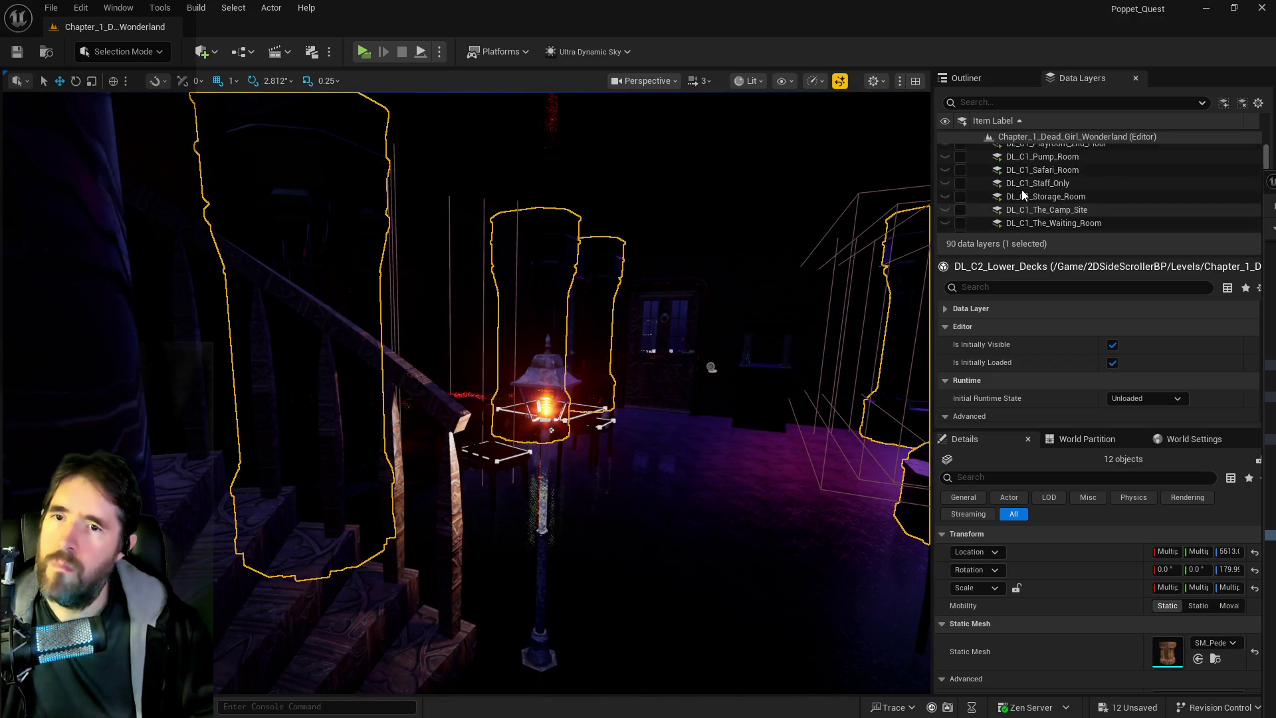
scroll(1022, 189, down, 6)
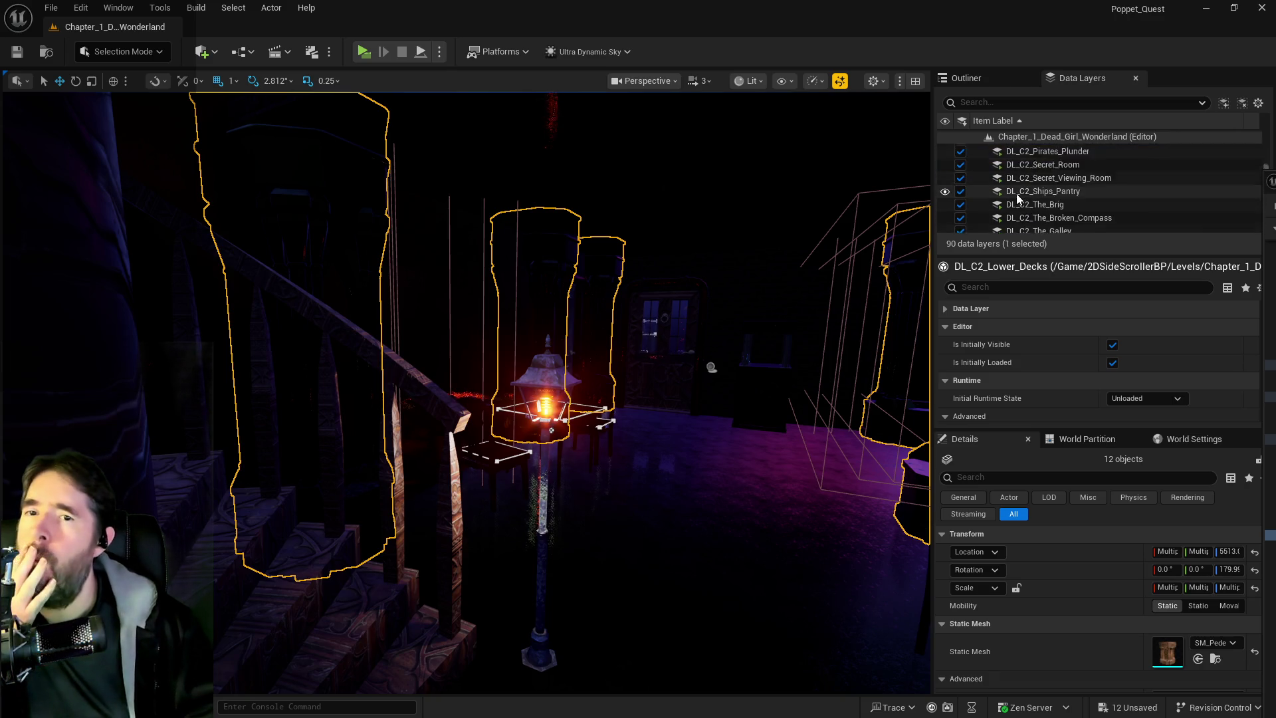
scroll(1017, 196, down, 5)
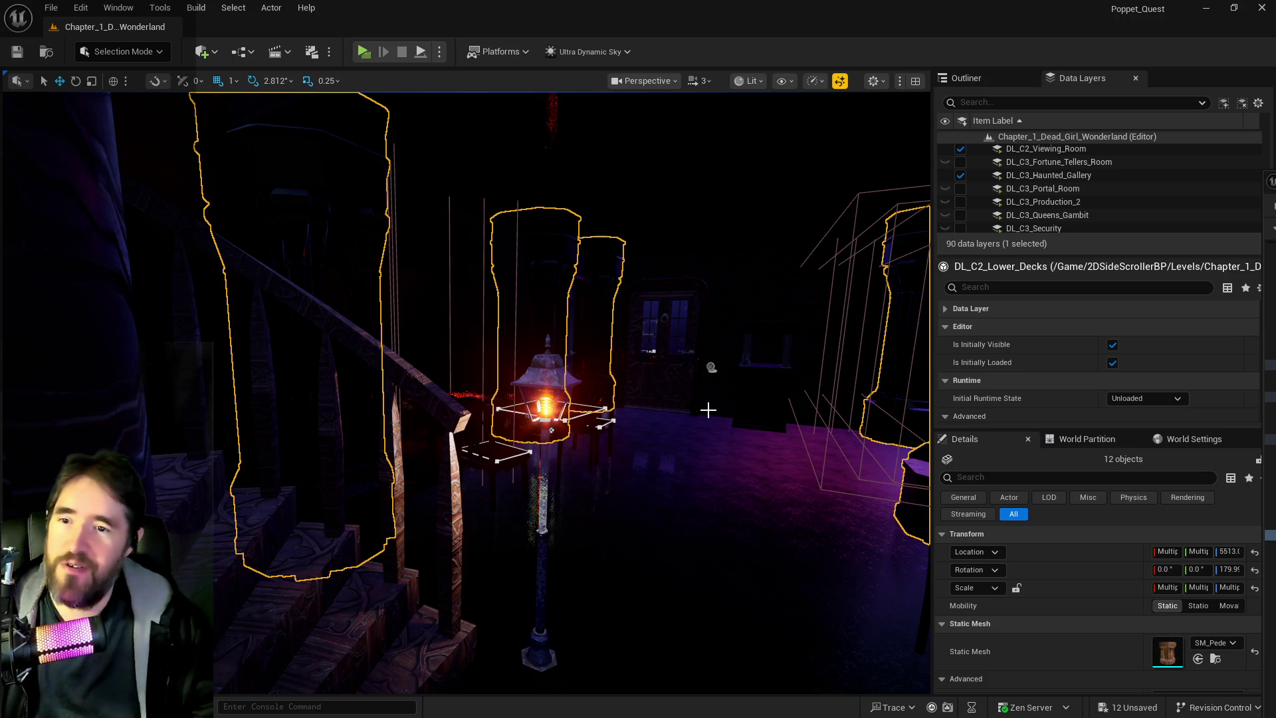
Select the missed pillar SM_Pedestal_Wood_01a48 in the viewport, then return to the Outliner.
mouse_move(708, 410)
mouse_down()
mouse_move(748, 397)
mouse_move(376, 470)
mouse_up()
click(342, 476)
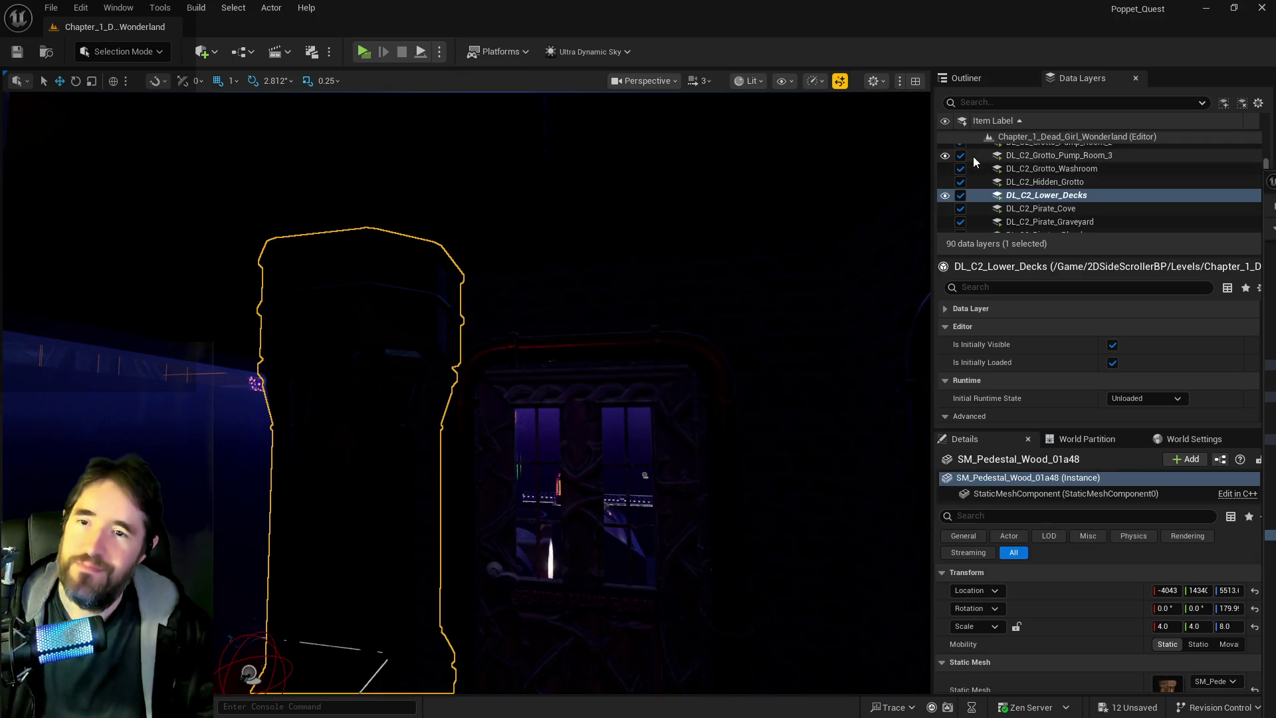
right_click(1030, 200)
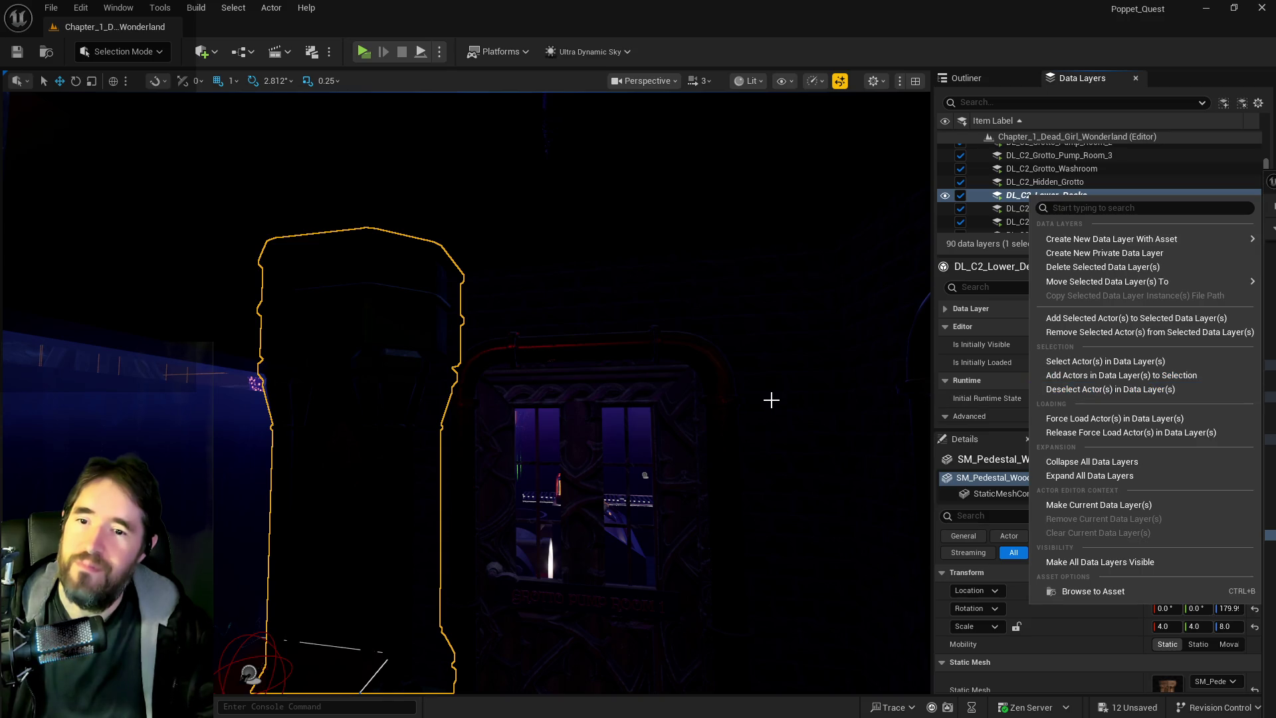
mouse_move(769, 399)
mouse_down()
mouse_move(769, 372)
mouse_move(817, 345)
mouse_move(834, 316)
mouse_move(765, 369)
mouse_move(785, 369)
mouse_up()
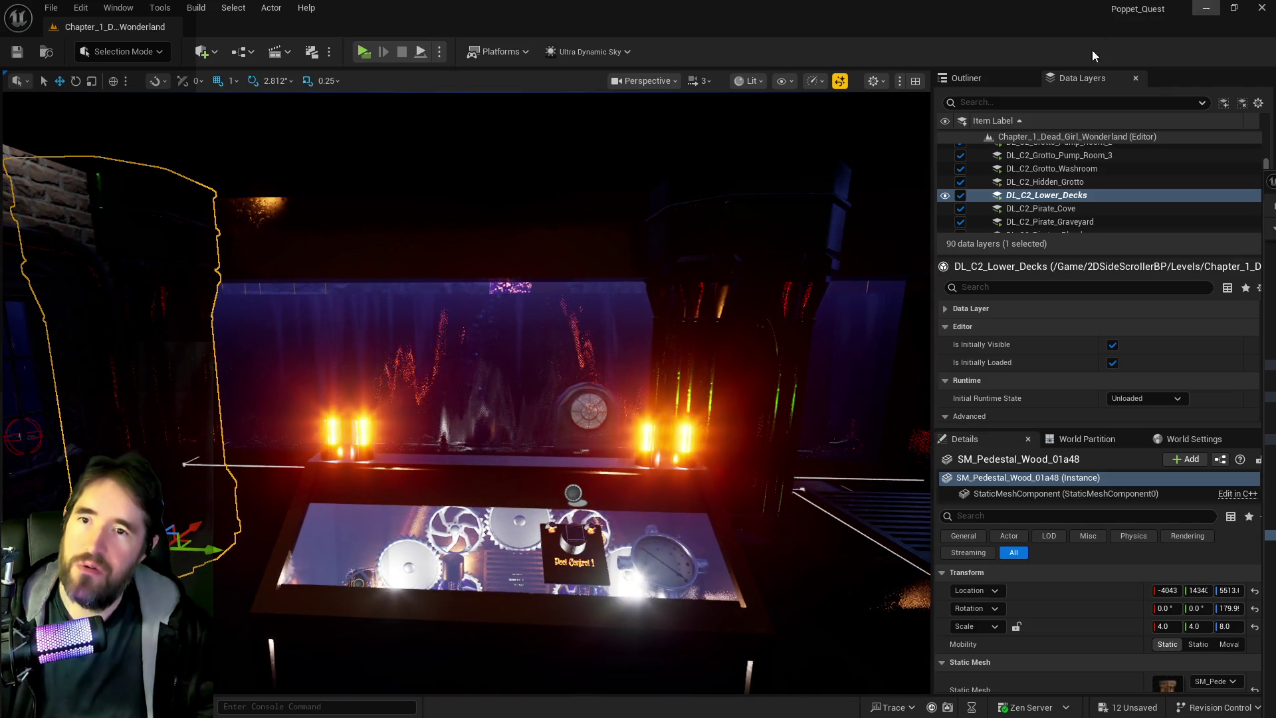
click(996, 75)
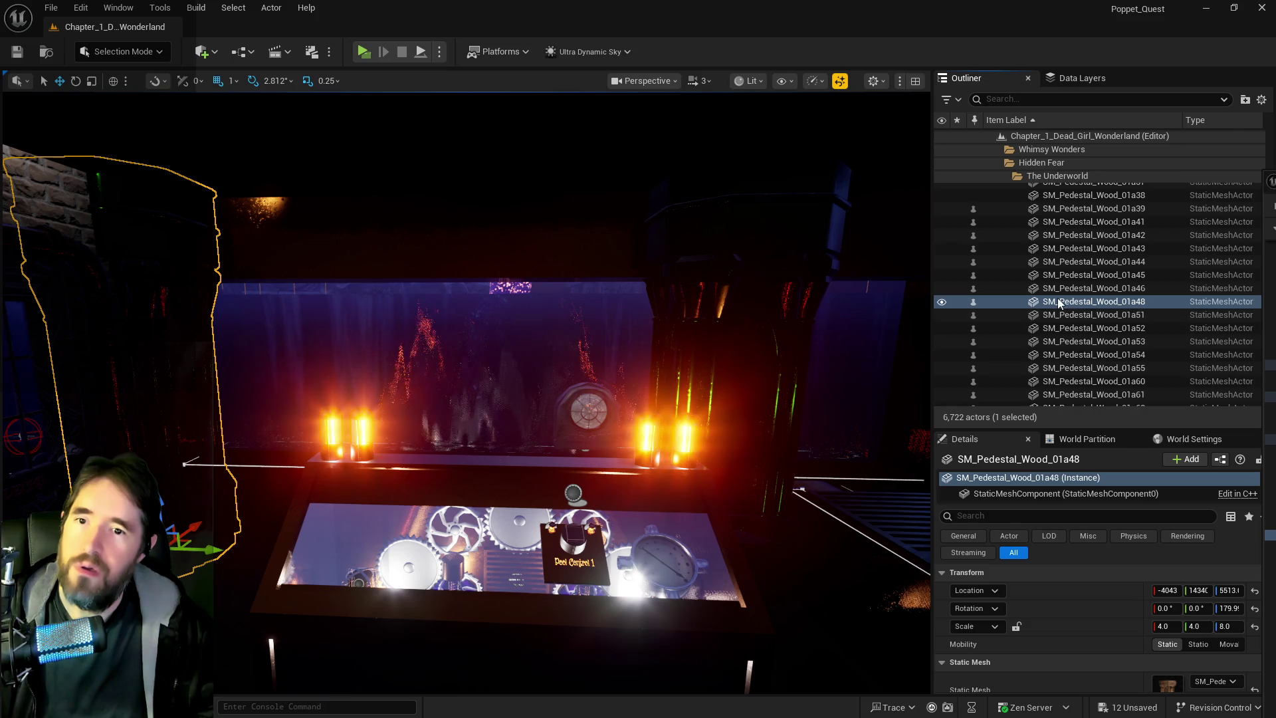
Move SM_Pedestal_Wood_01a48 into the Lower Decks folder, then select pillar SM_Pedestal_Wood_01a61.
right_click(1090, 302)
mouse_move(838, 633)
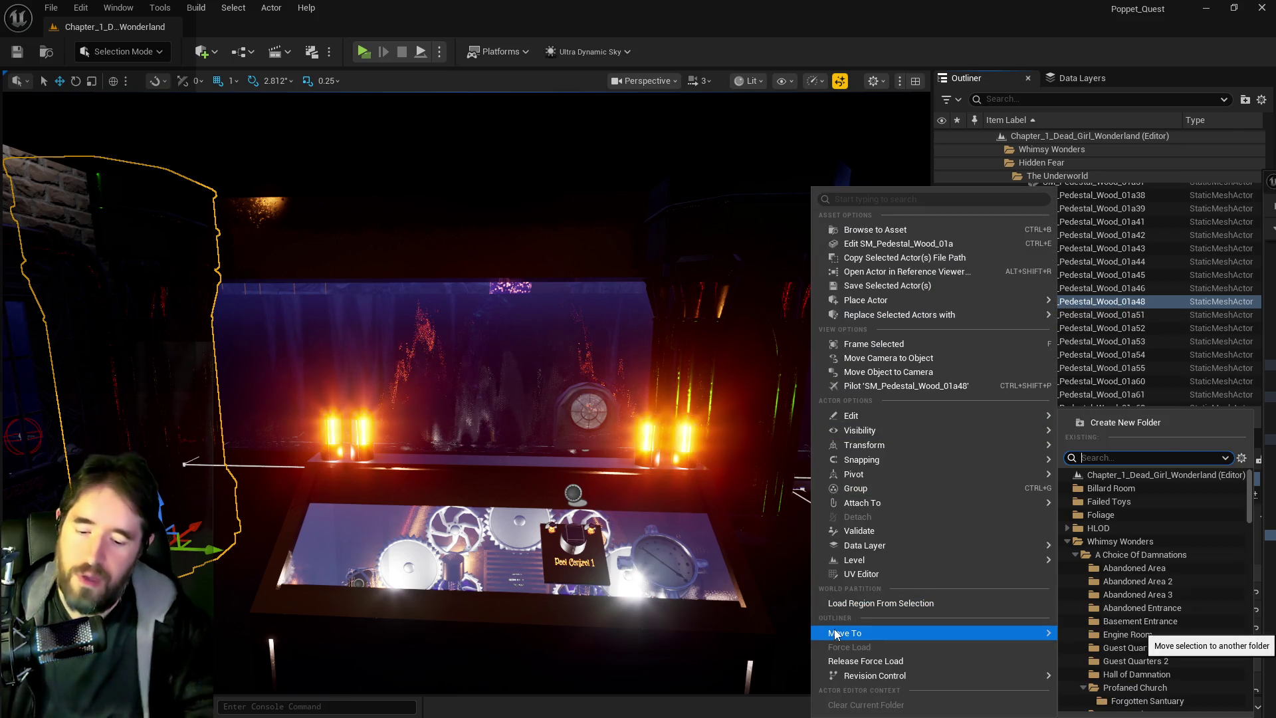
text(lower)
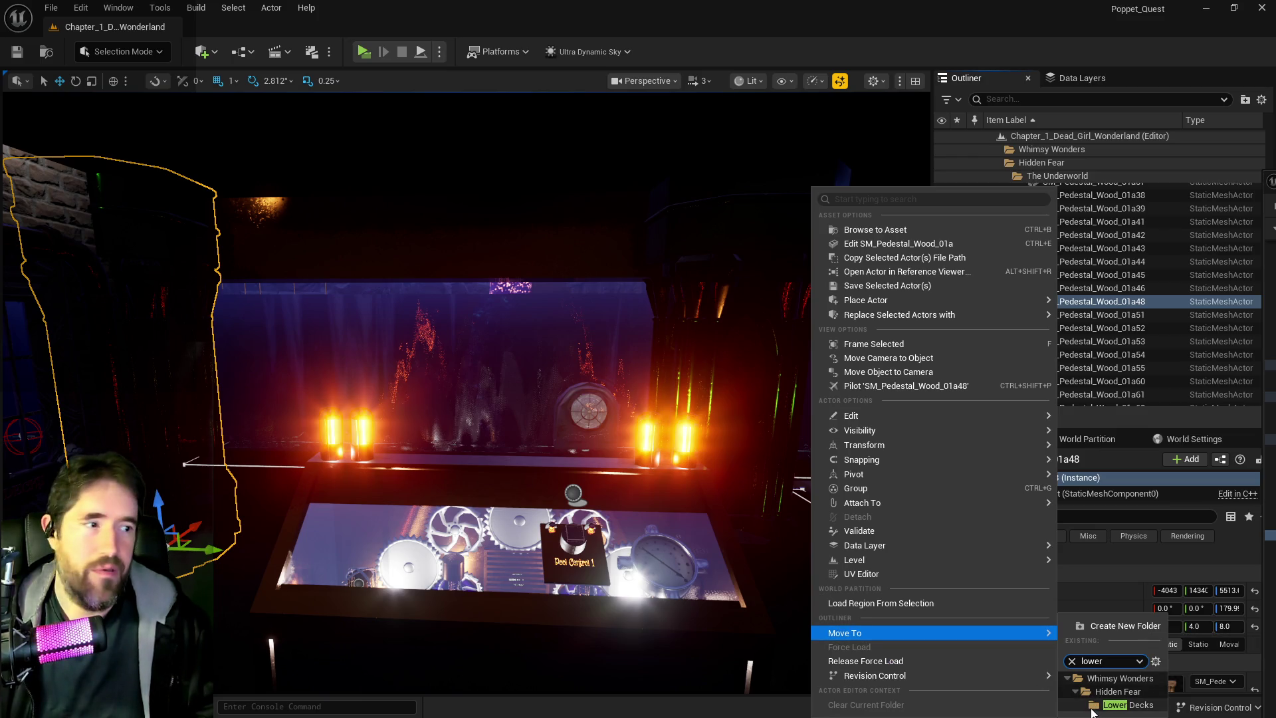
click(1092, 708)
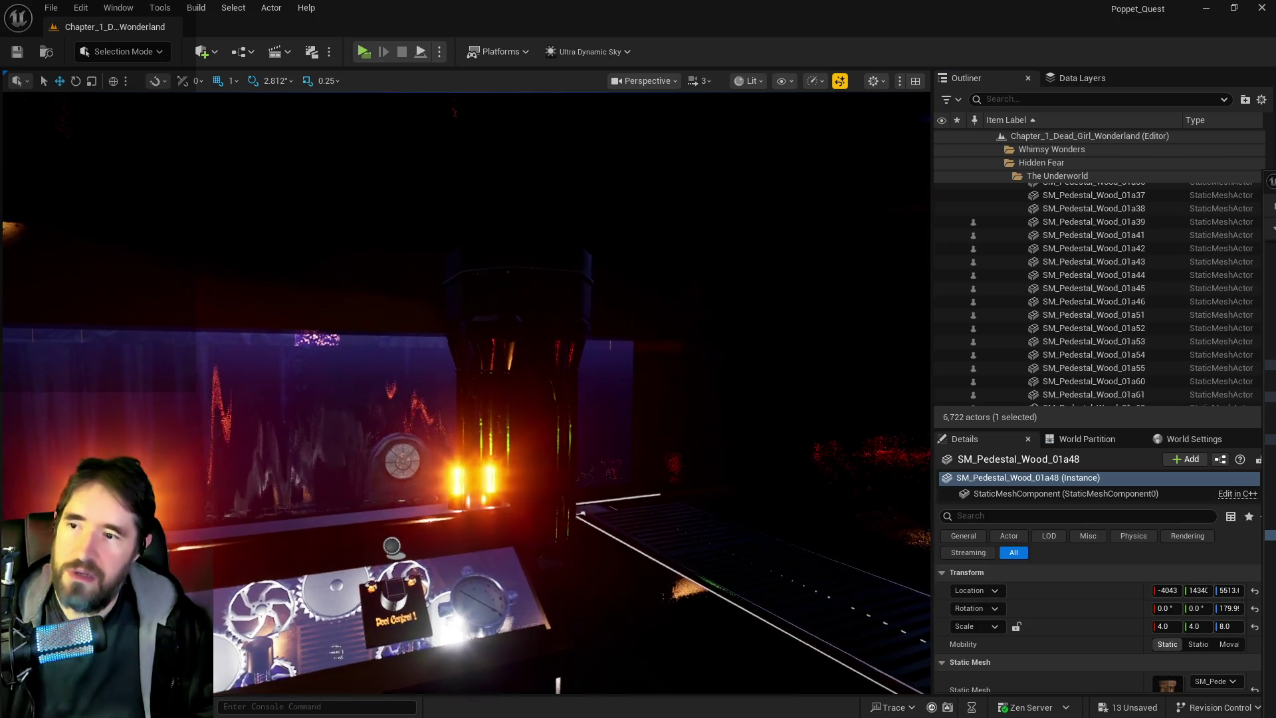
click(578, 376)
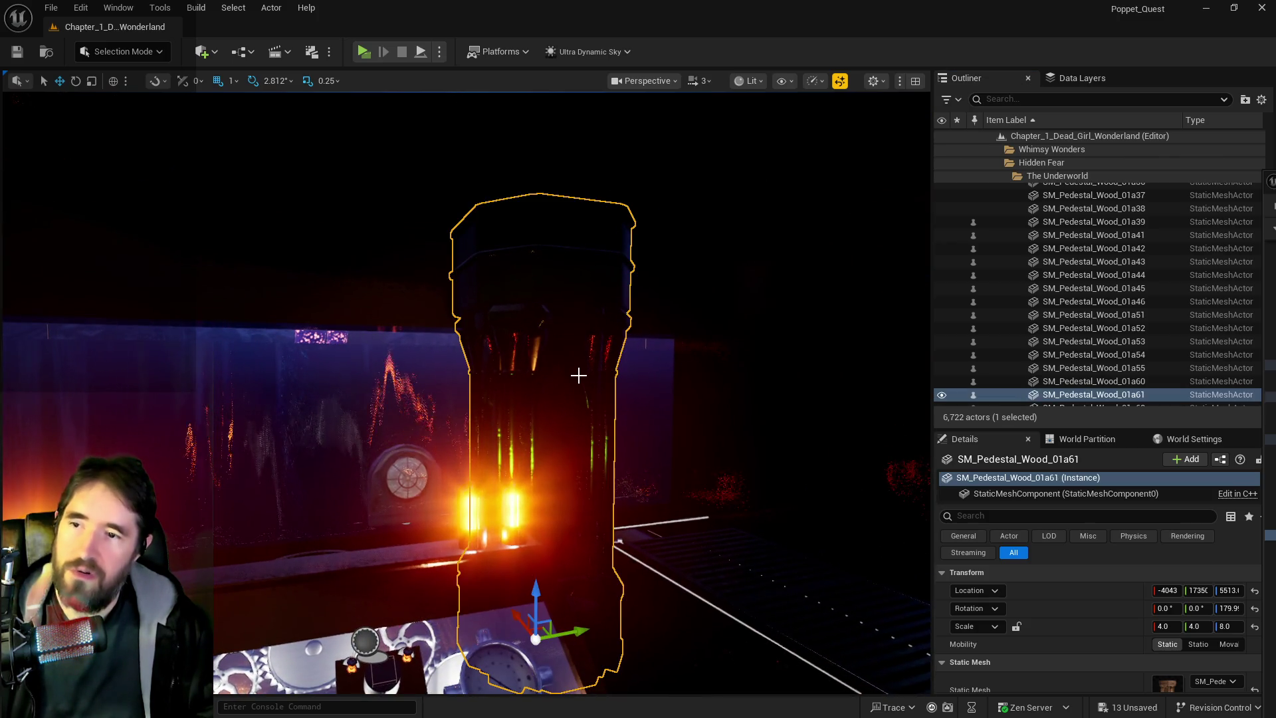
Move SM_Pedestal_Wood_01a61 into the Grotto Pump Room 1 folder, then show the Data Layers list.
right_click(1096, 395)
mouse_move(867, 633)
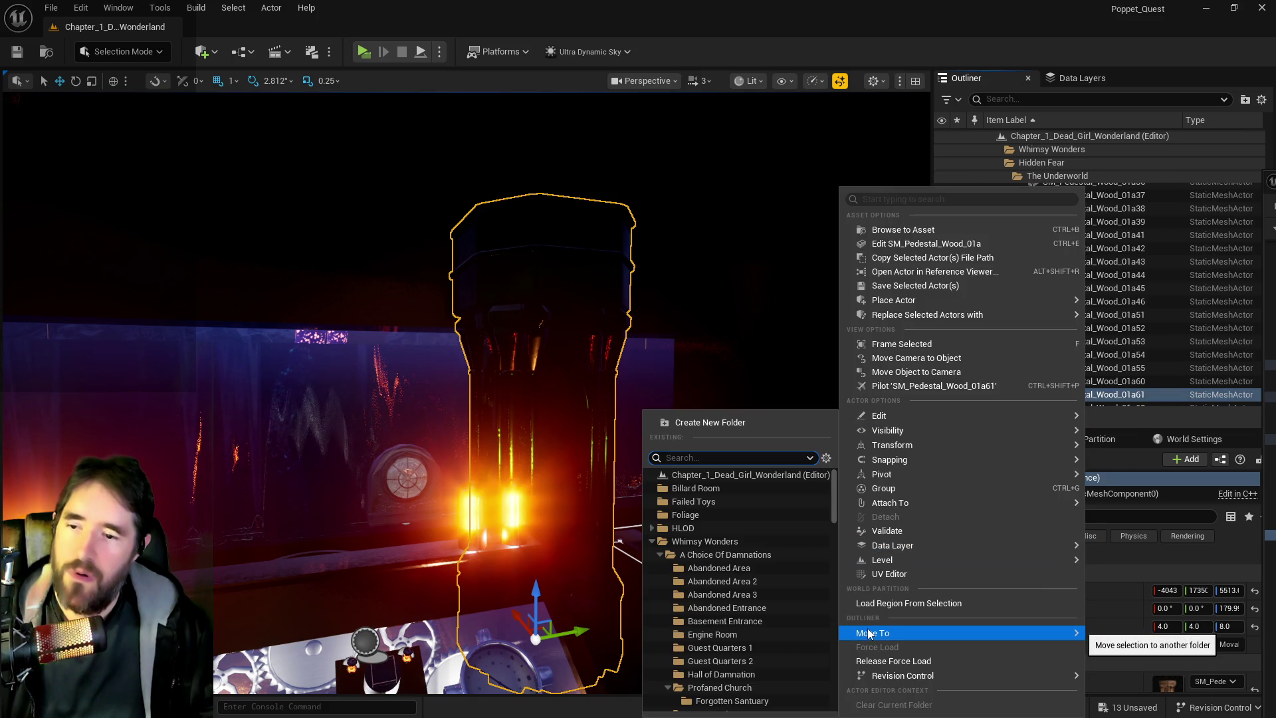
text(groto)
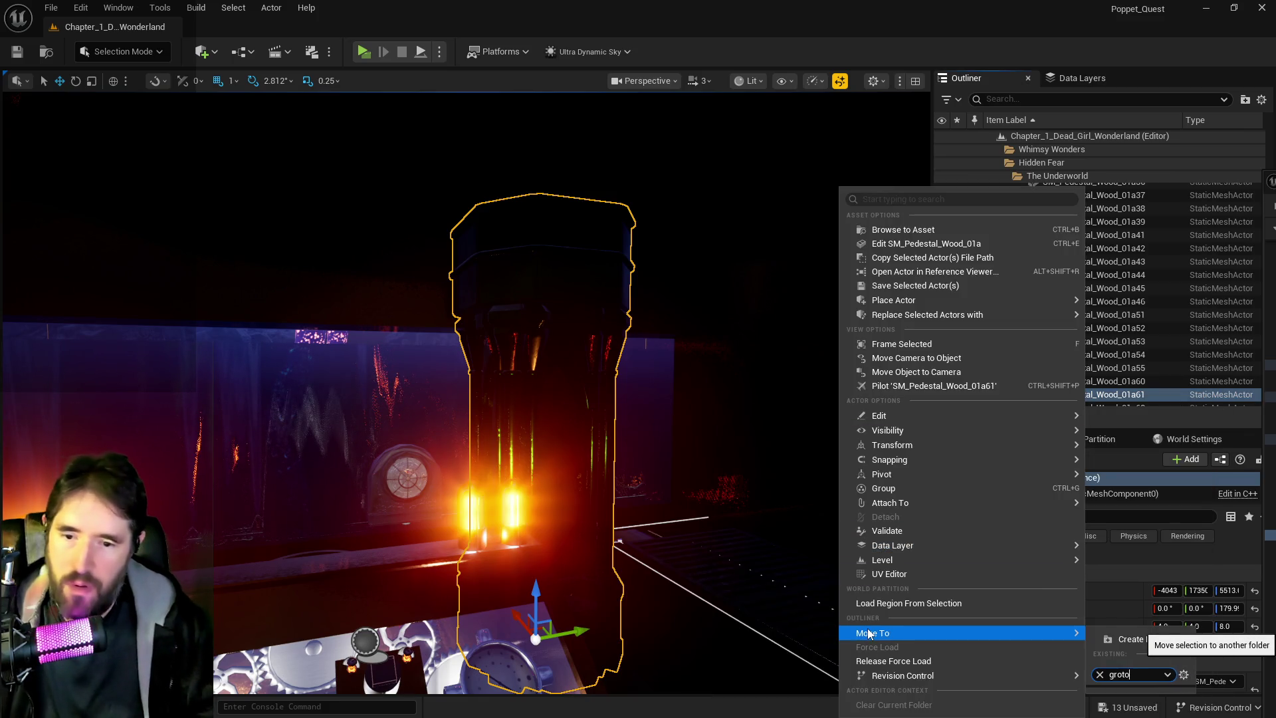
key(BackSpace)
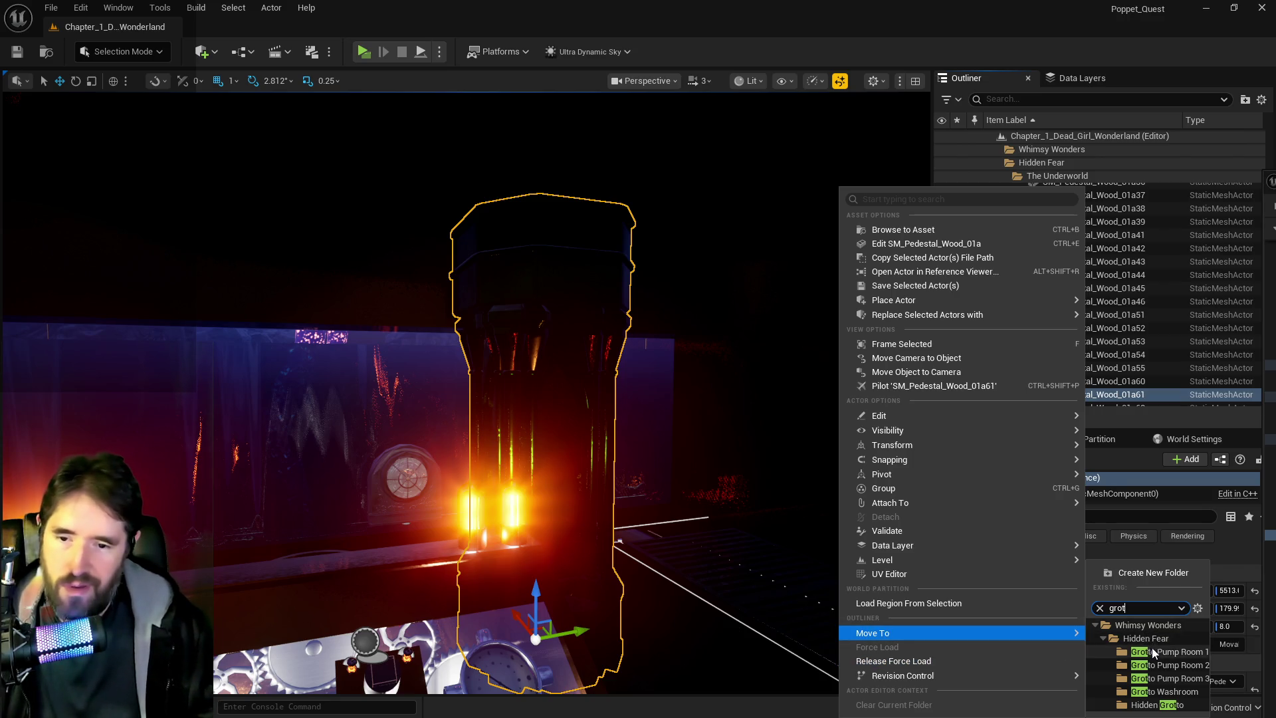
click(1151, 649)
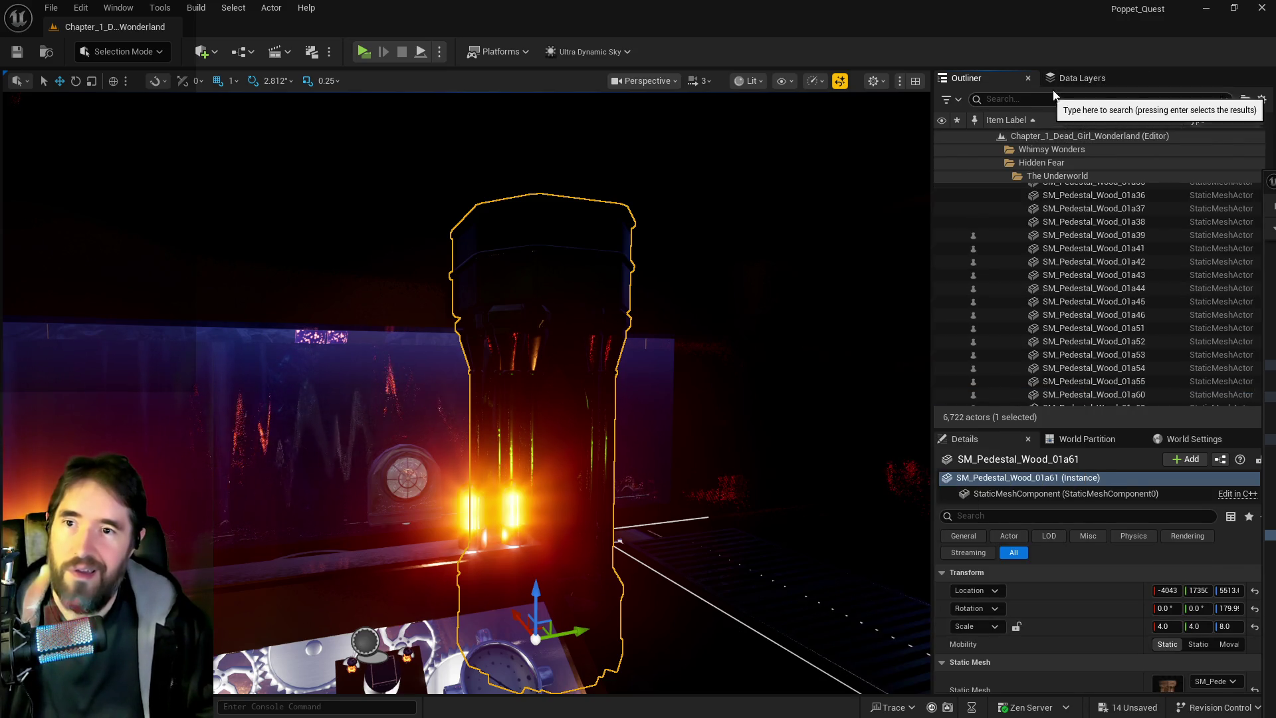
click(1065, 80)
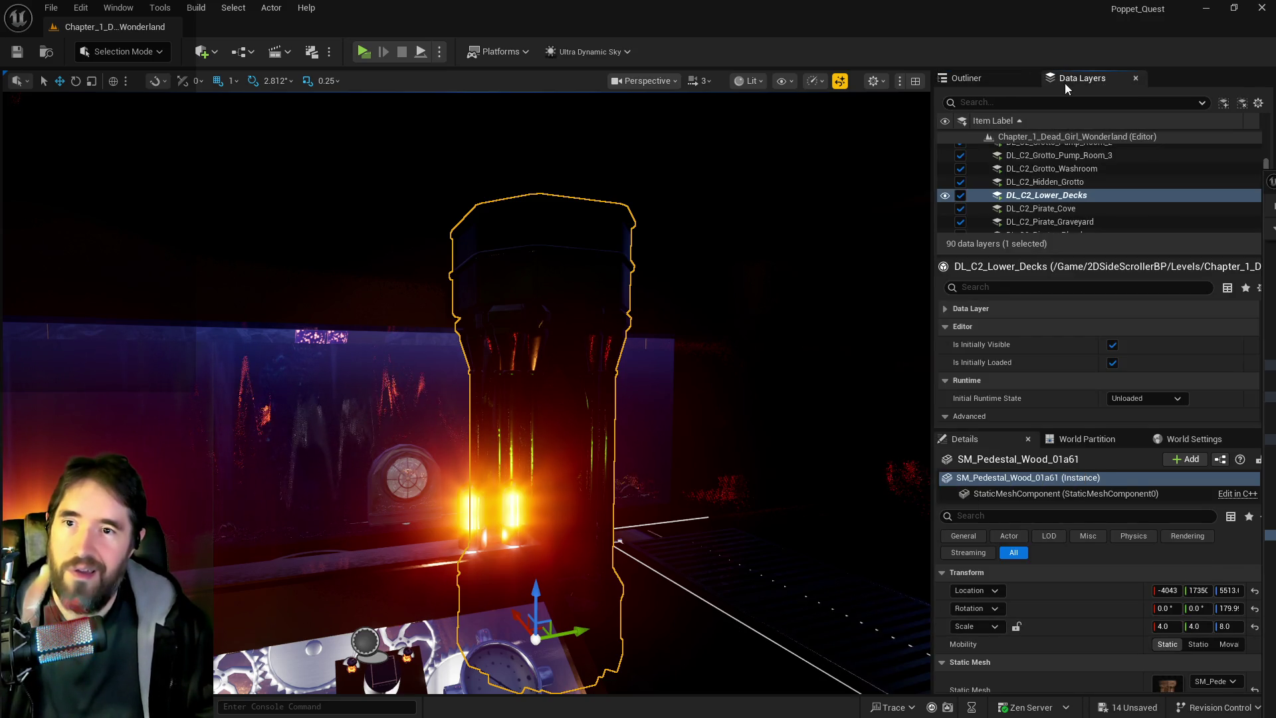
Add both selected wooden pedestals to the DL_C2_Grotto_Pump_Room_1 data layer.
scroll(1074, 162, up, 2)
click(1067, 153)
right_click(1066, 153)
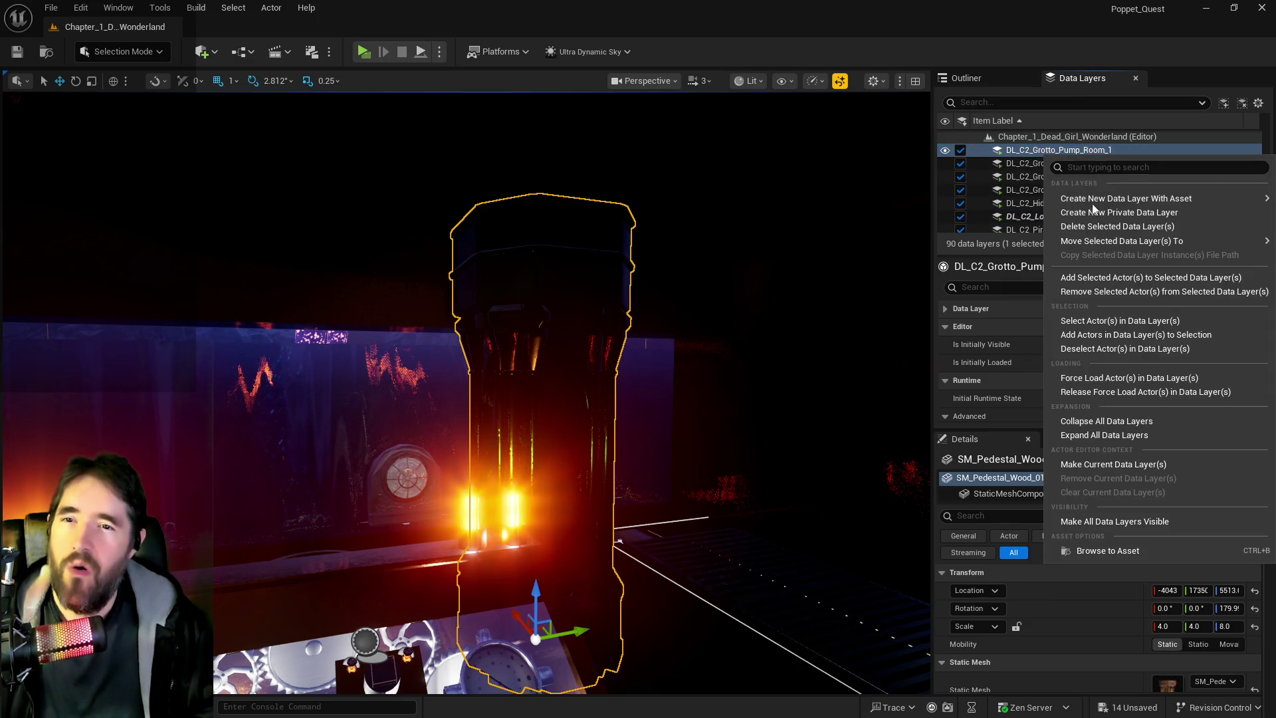
click(1081, 277)
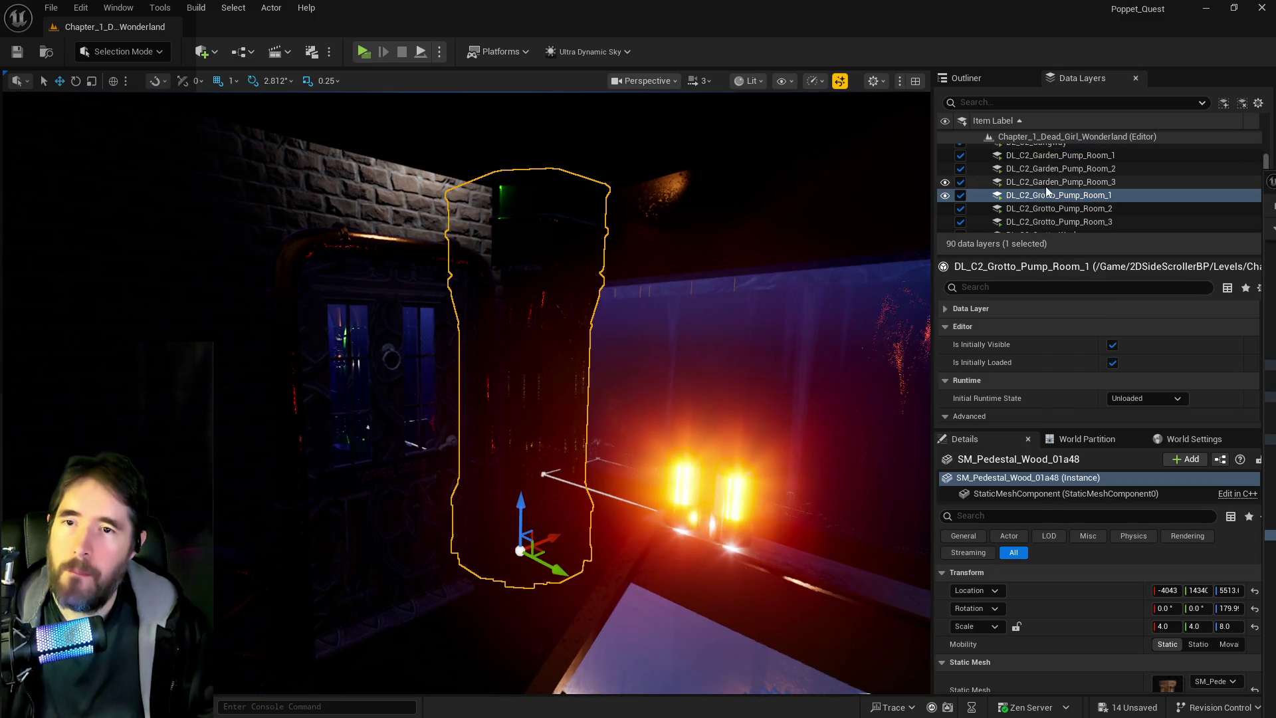
right_click(1047, 194)
click(1072, 315)
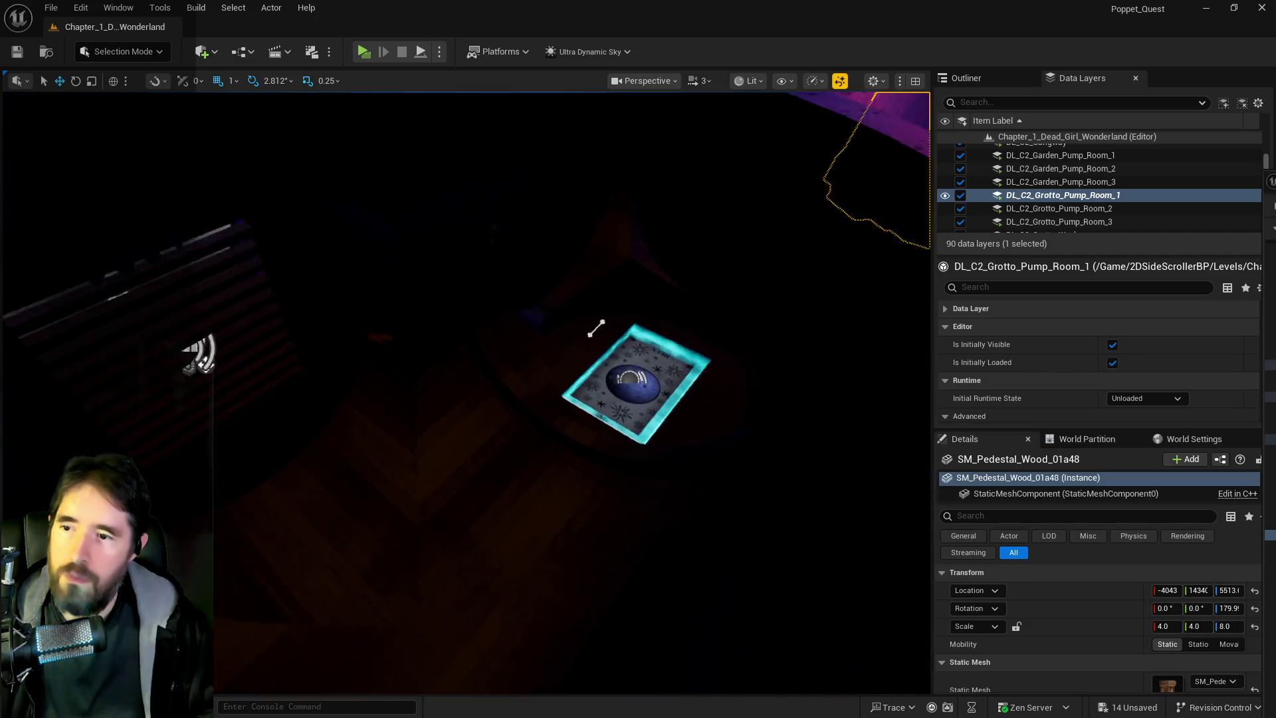
click(483, 263)
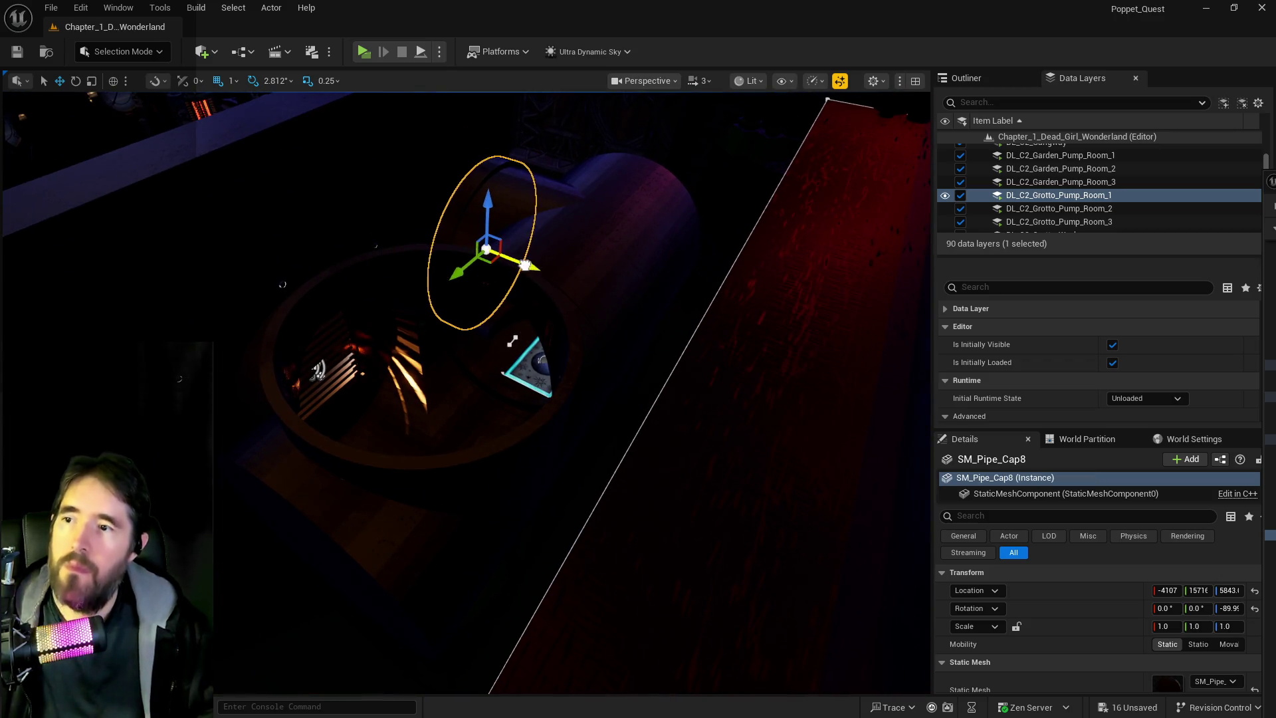
Duplicate SM_Pipe_Cap8, rotate the copy -90° on X and raise it to Z 6079.
mouse_move(516, 264)
mouse_down()
mouse_move(608, 318)
mouse_move(459, 389)
mouse_move(422, 465)
mouse_up()
key(e)
mouse_move(493, 440)
mouse_down()
mouse_move(479, 399)
mouse_move(459, 412)
mouse_move(435, 309)
mouse_up()
key(w)
drag(462, 359, 388, 376)
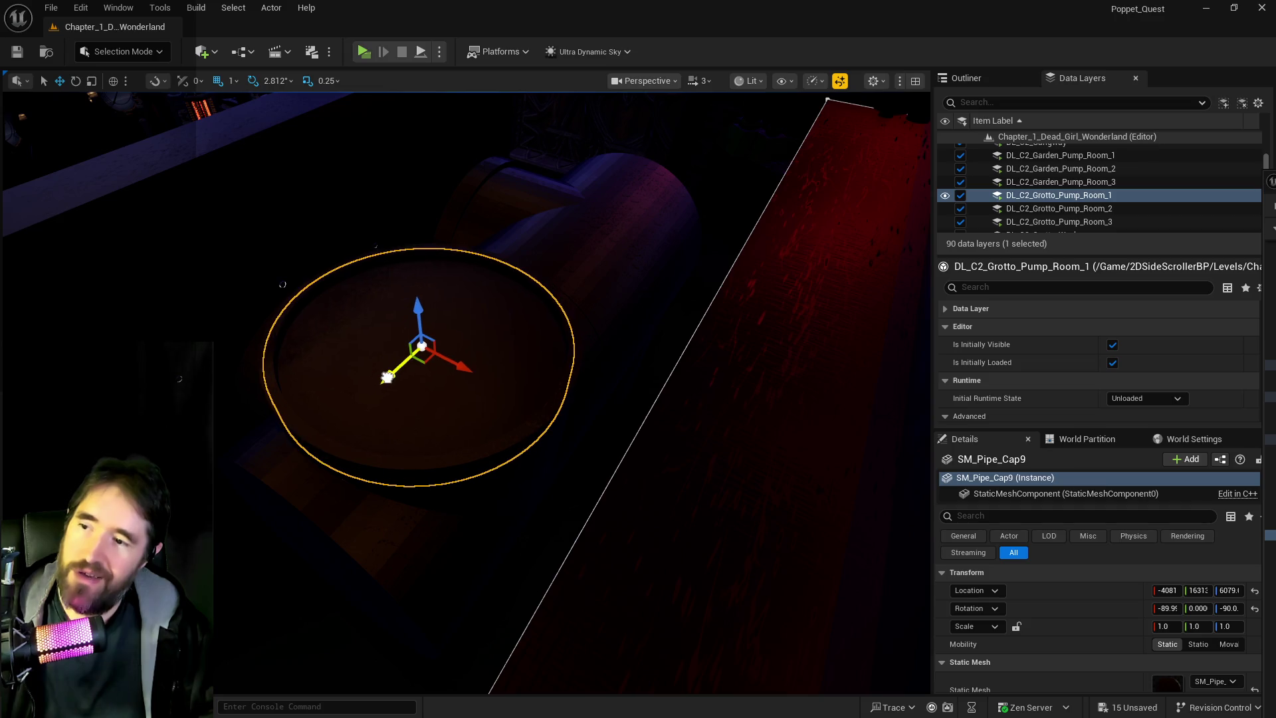
Nudge the new pipe cap slightly along X and inspect its fit beside the grotto pipes.
key(f)
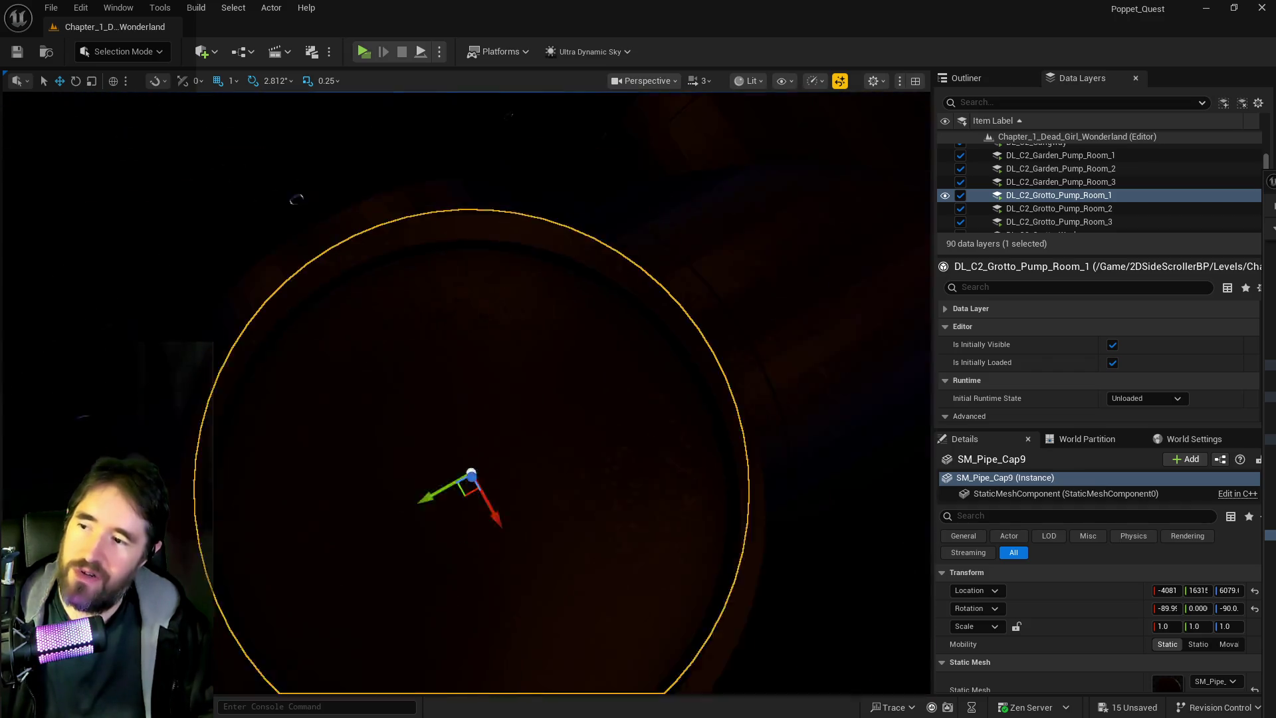
mouse_move(499, 477)
mouse_down()
mouse_move(502, 488)
mouse_move(428, 462)
mouse_up()
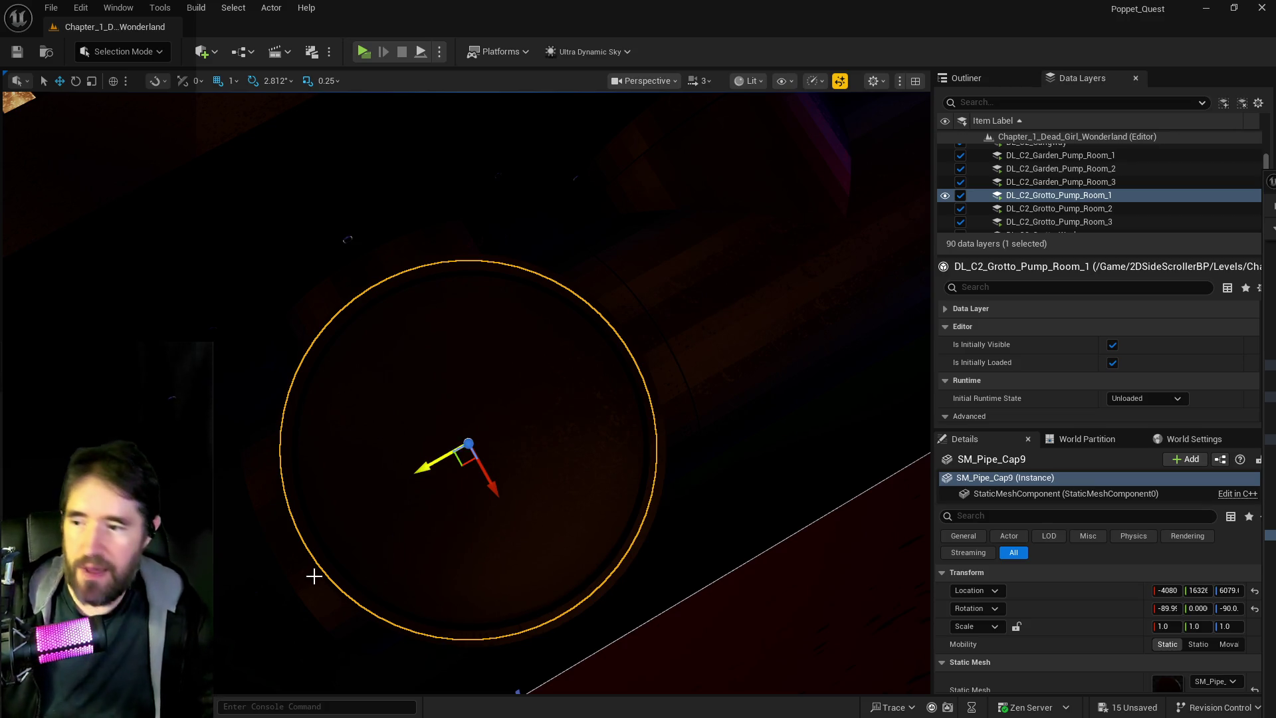
drag(313, 575, 314, 575)
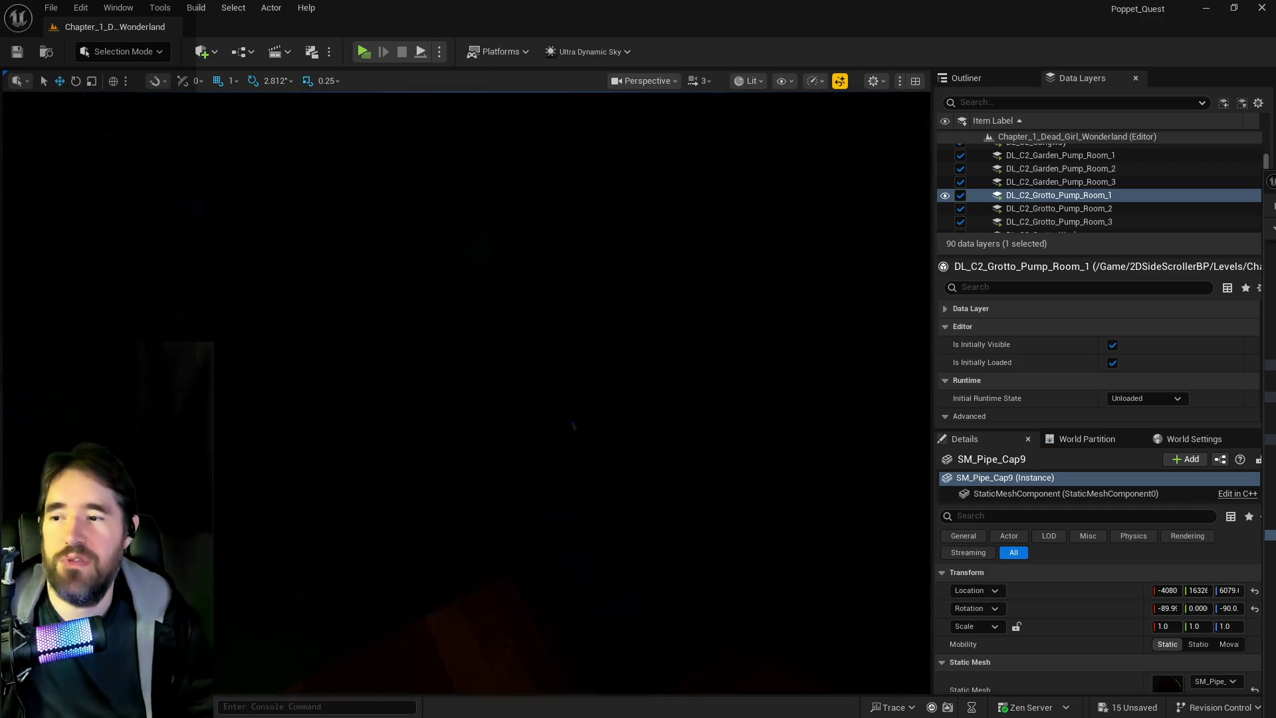
drag(479, 311, 505, 286)
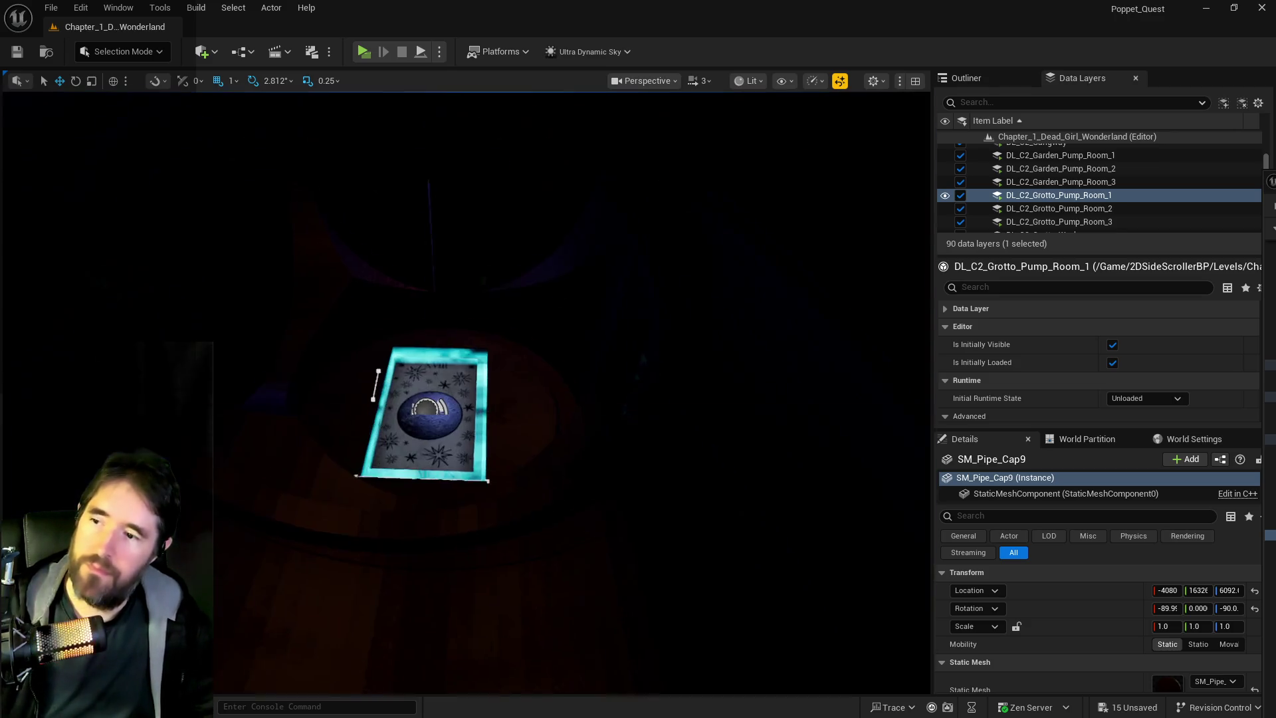
scroll(465, 392, up, 3)
scroll(465, 392, up, 5)
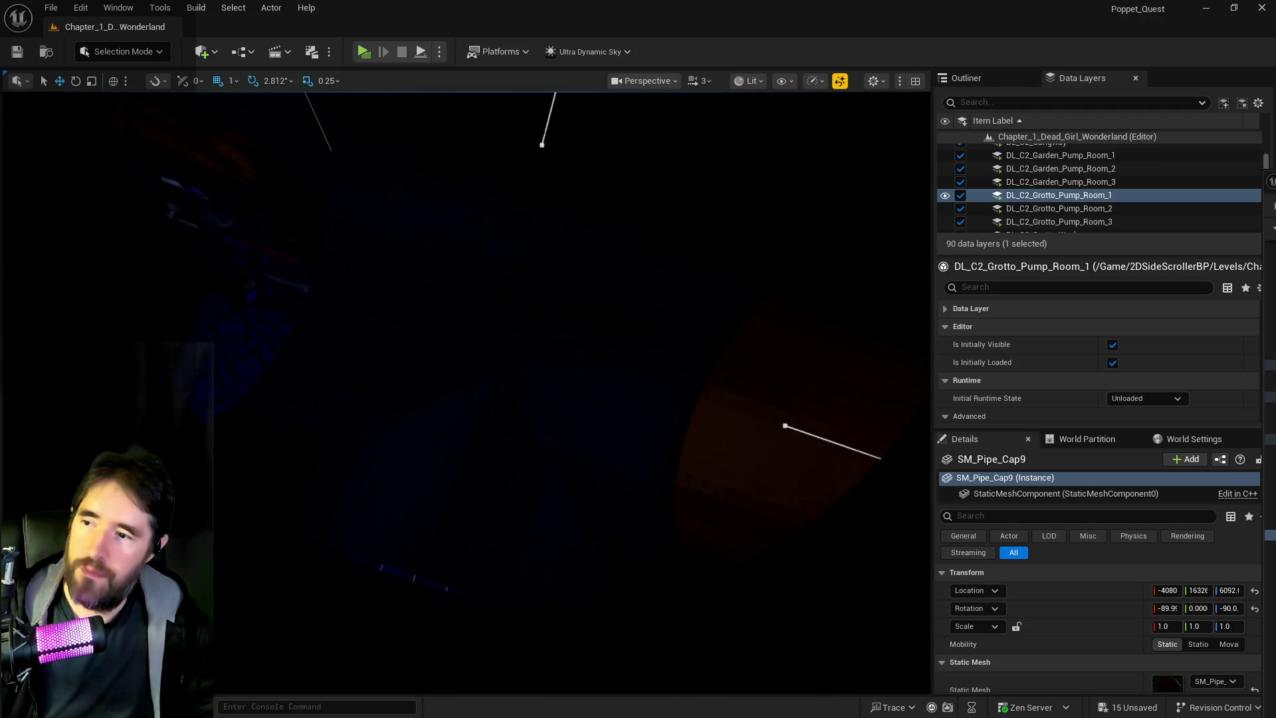
scroll(465, 393, up, 5)
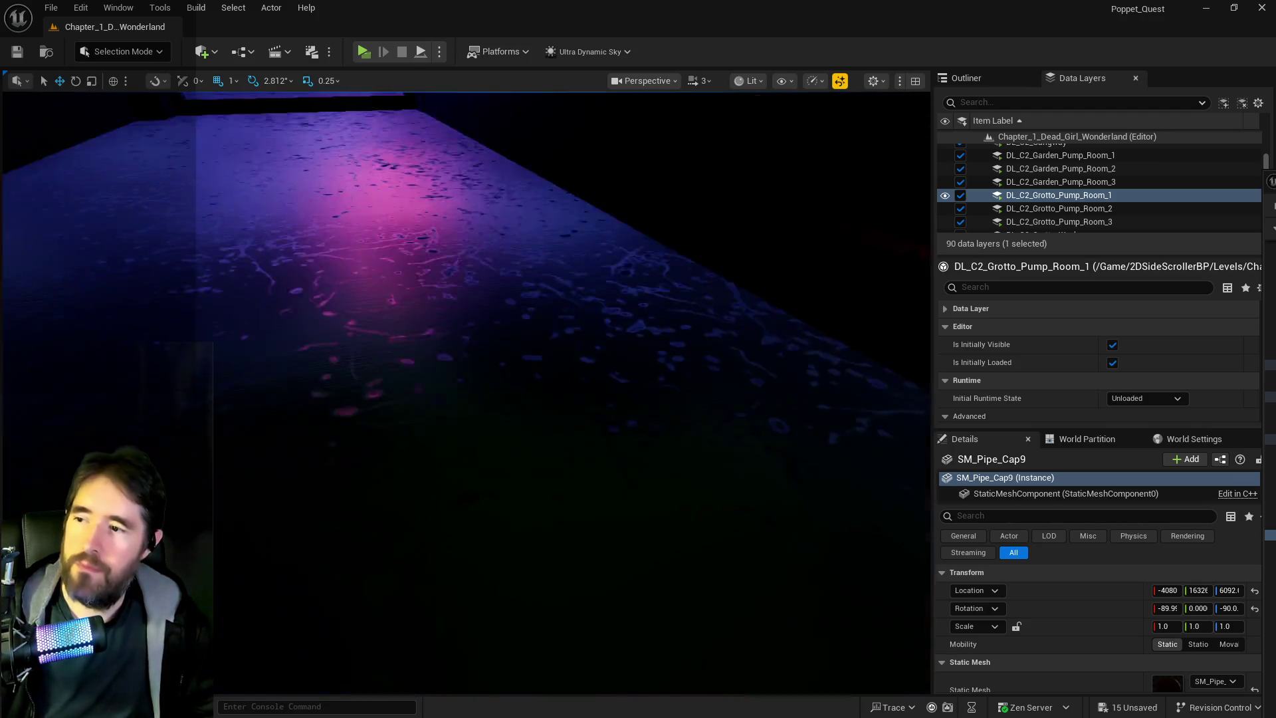
scroll(466, 392, down, 5)
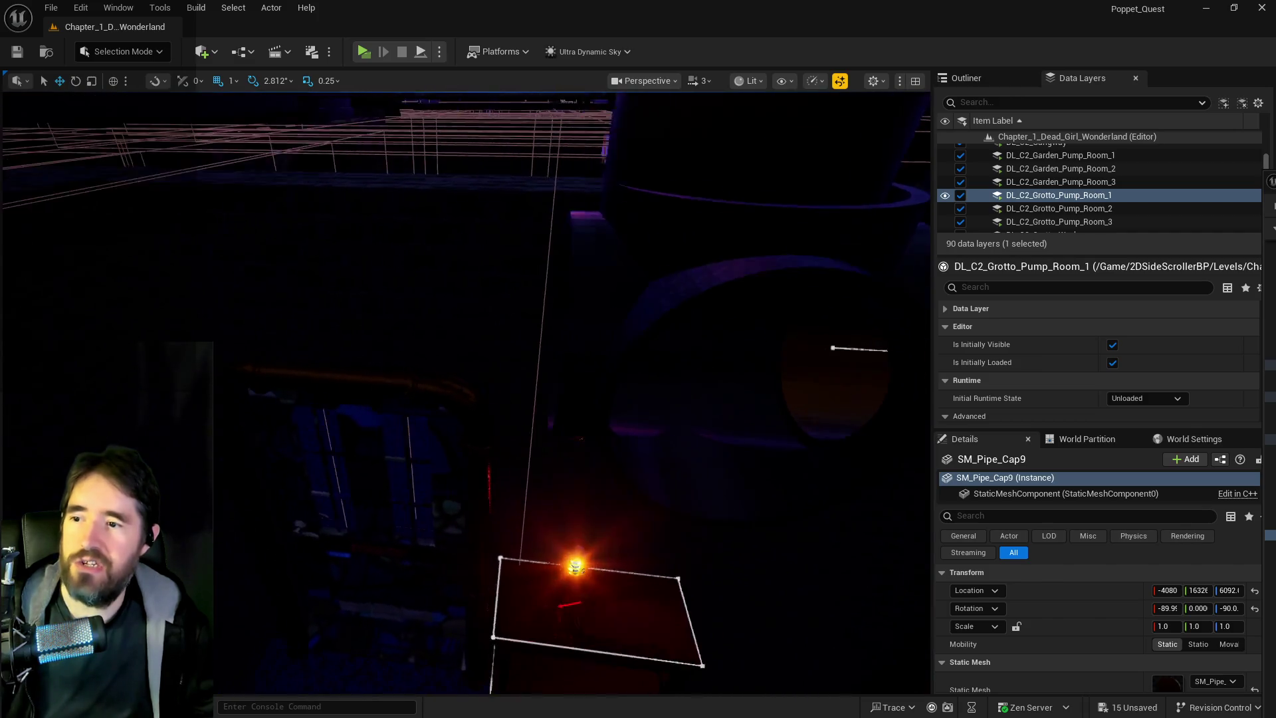
scroll(465, 392, down, 2)
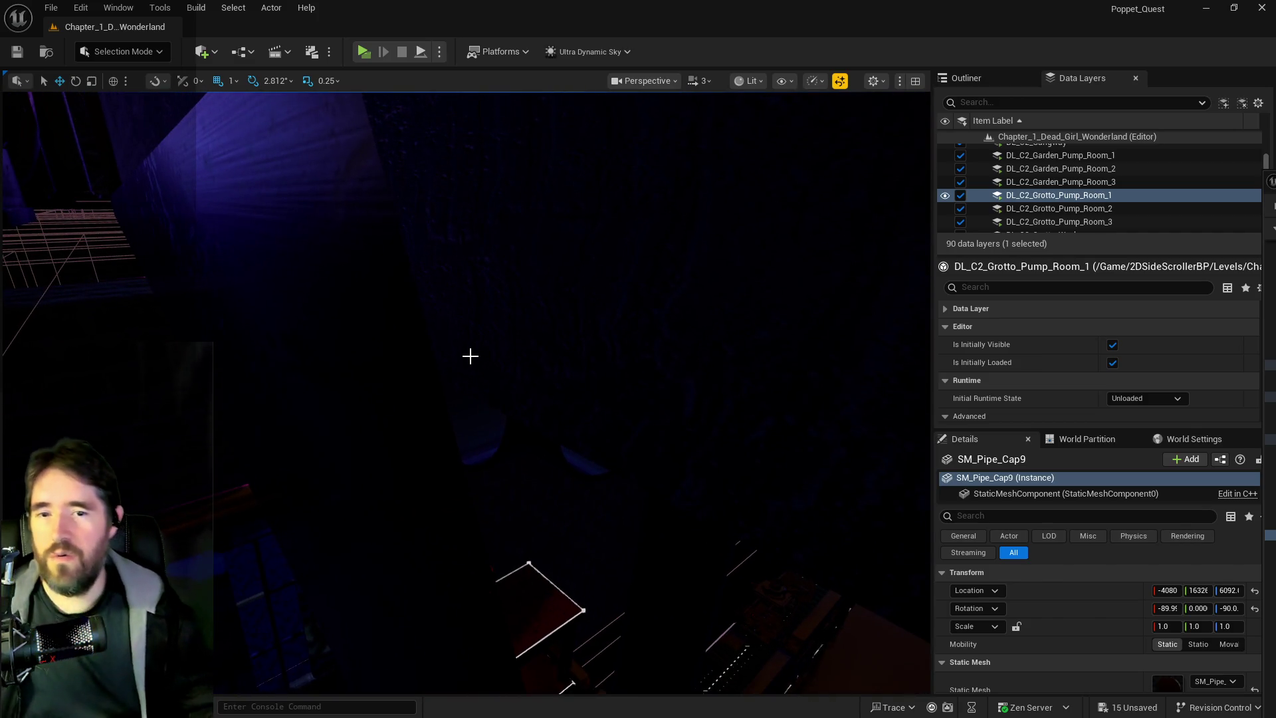
scroll(470, 356, up, 4)
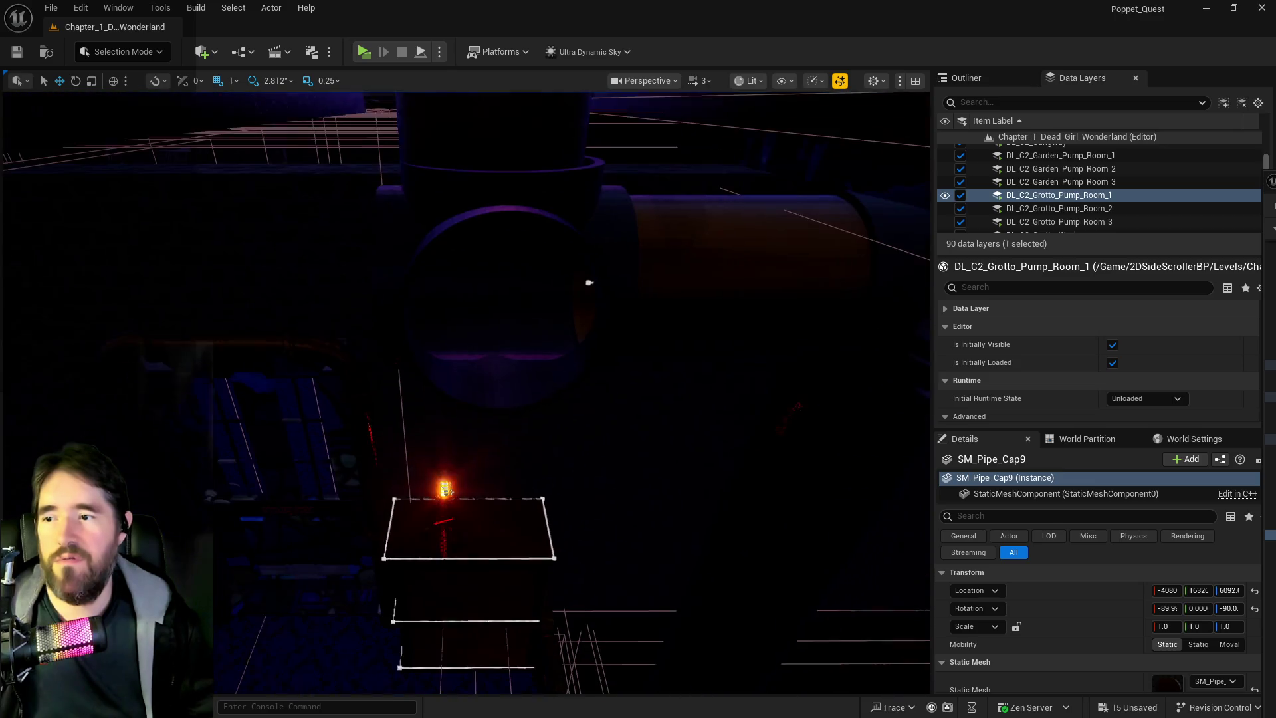
scroll(470, 356, down, 2)
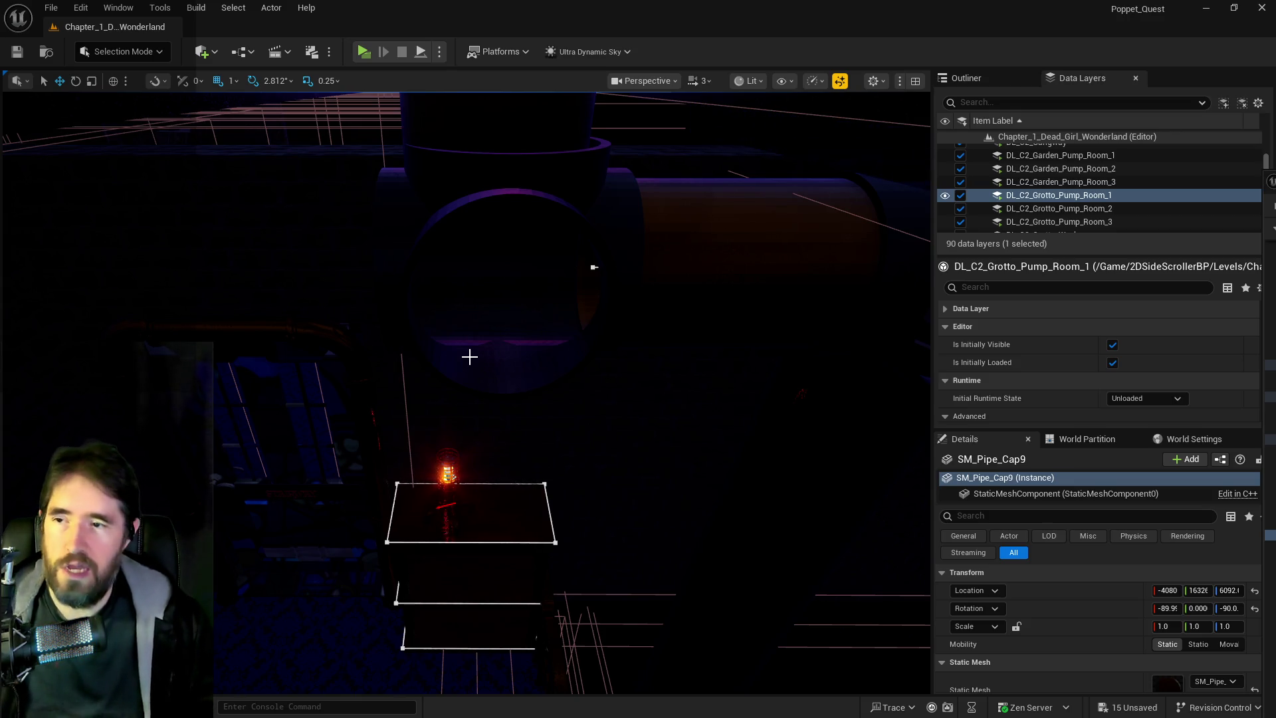
click(569, 333)
click(753, 250)
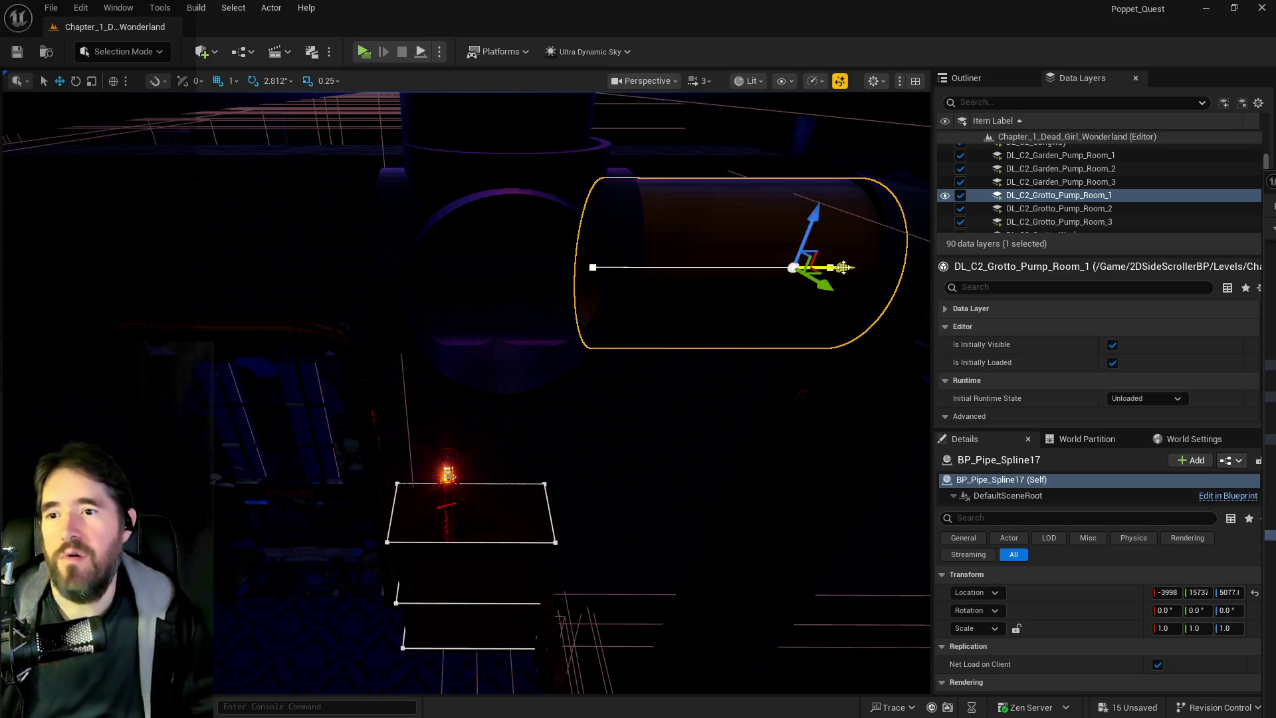
mouse_move(865, 280)
mouse_down()
mouse_move(386, 276)
mouse_move(756, 283)
mouse_move(685, 269)
mouse_up()
key(f)
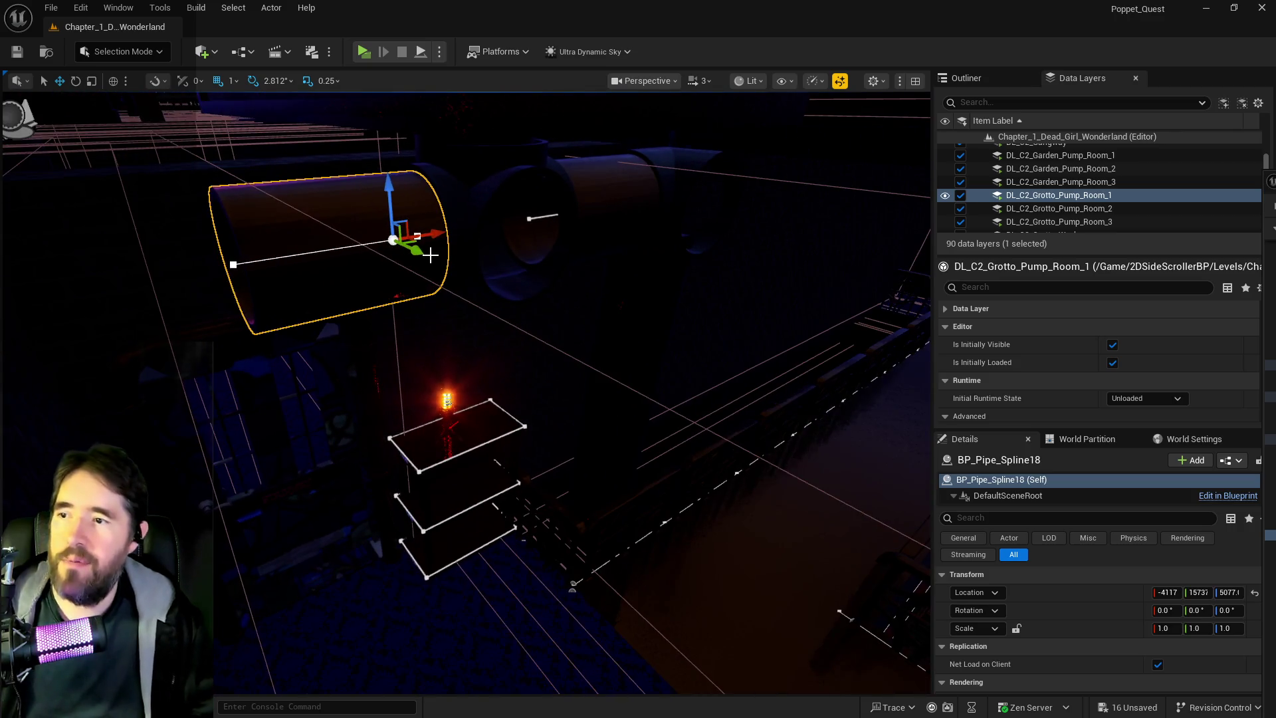
mouse_move(459, 273)
mouse_down()
mouse_move(543, 305)
mouse_move(359, 309)
mouse_move(493, 308)
mouse_move(432, 306)
mouse_move(570, 253)
mouse_move(517, 263)
mouse_move(675, 246)
mouse_up()
key(e)
key(f)
key(w)
scroll(1057, 184, down, 8)
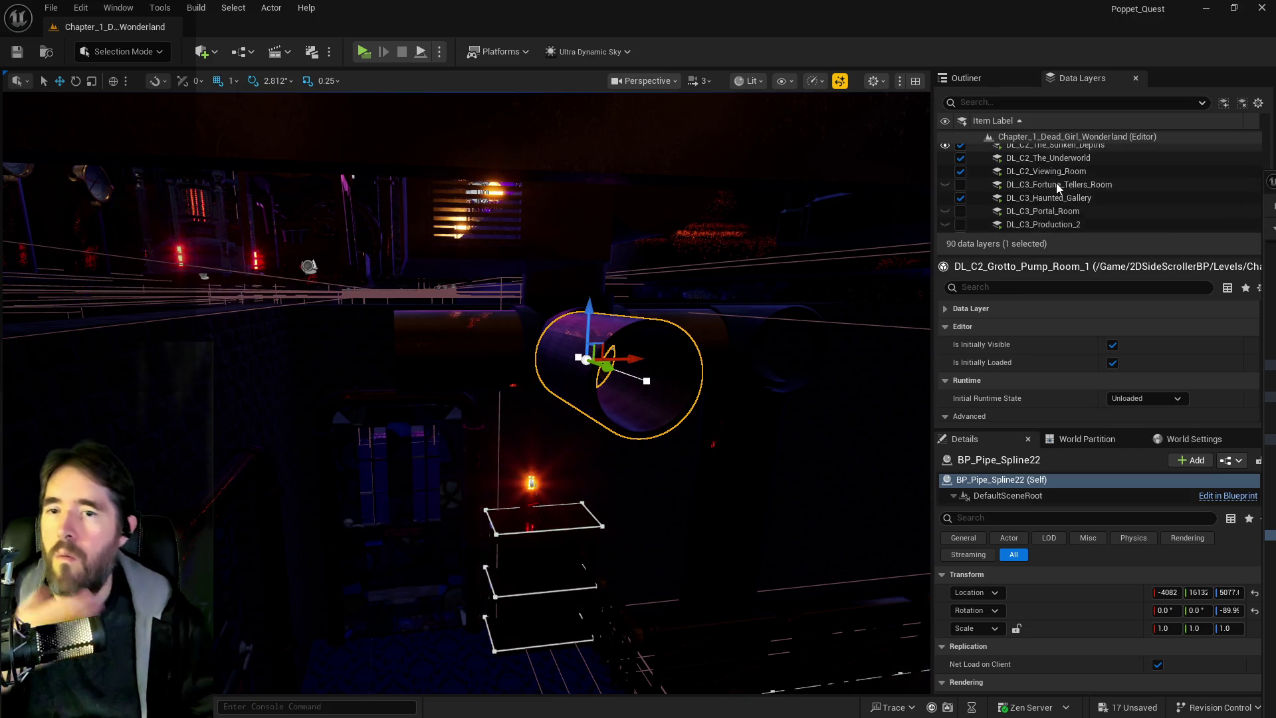
scroll(1055, 182, down, 5)
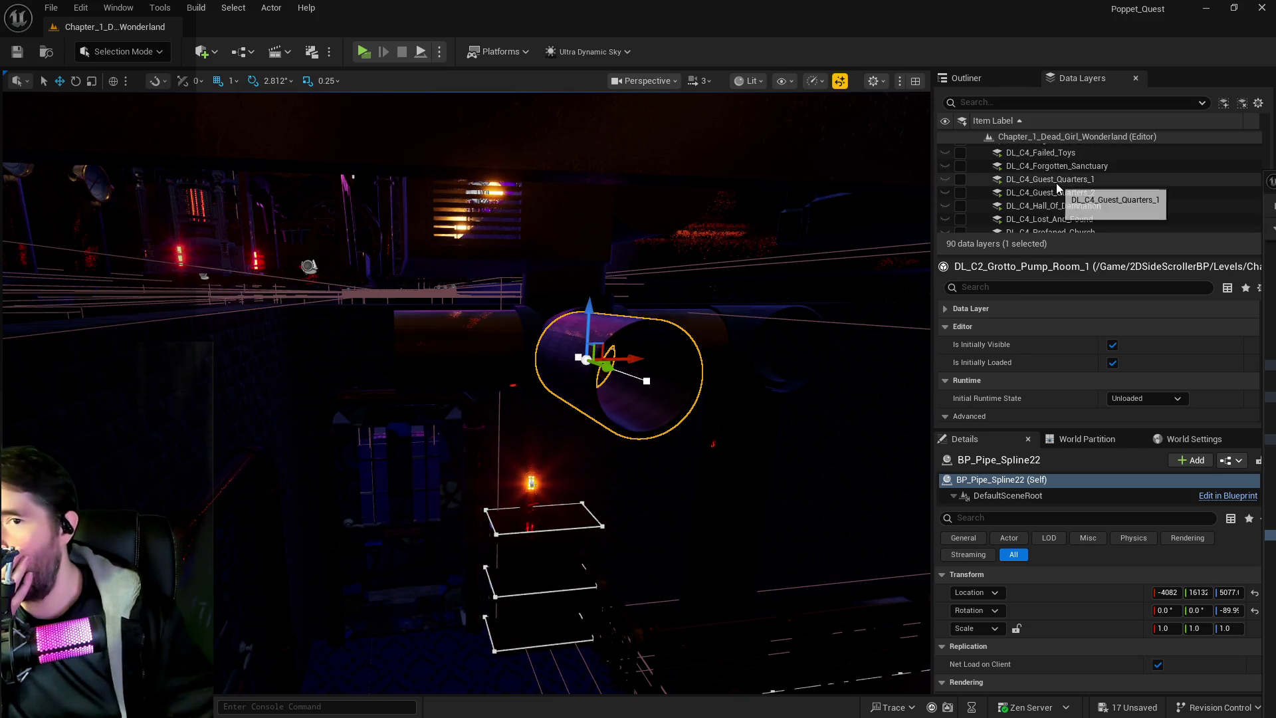
scroll(1056, 182, up, 1)
mouse_move(899, 237)
mouse_down()
mouse_move(830, 199)
mouse_move(373, 688)
mouse_move(667, 640)
mouse_up()
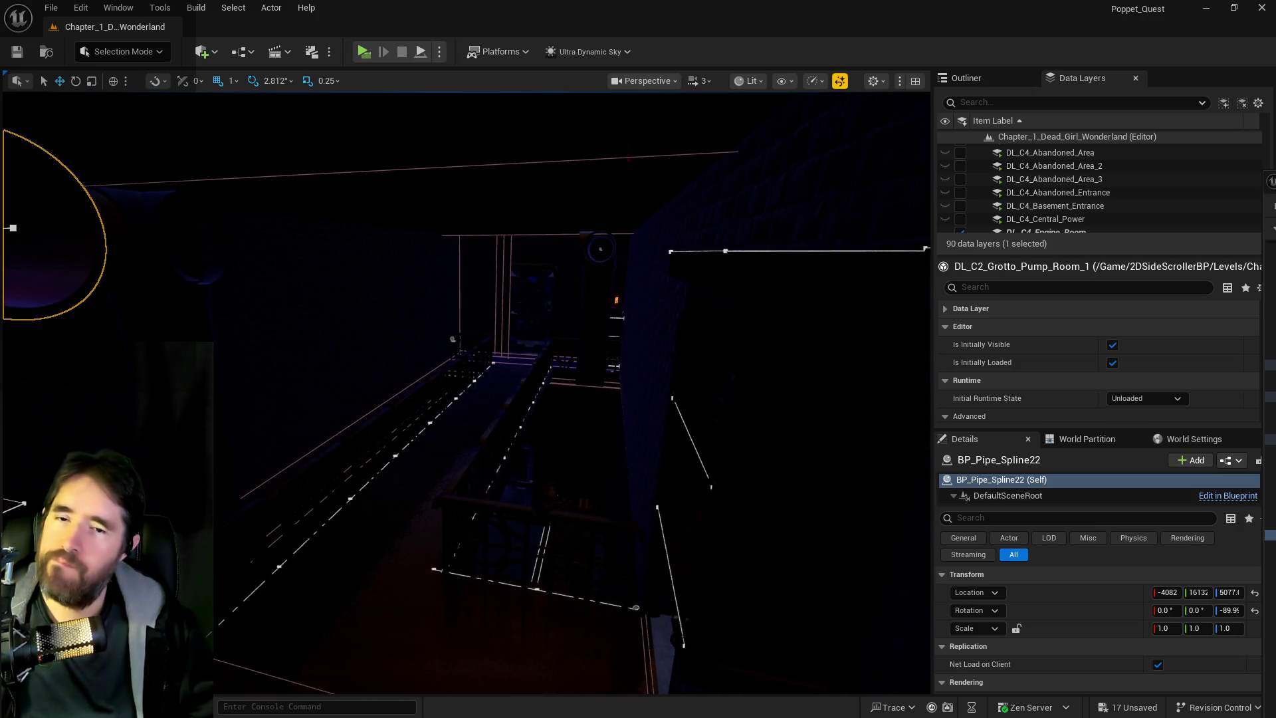
key(f)
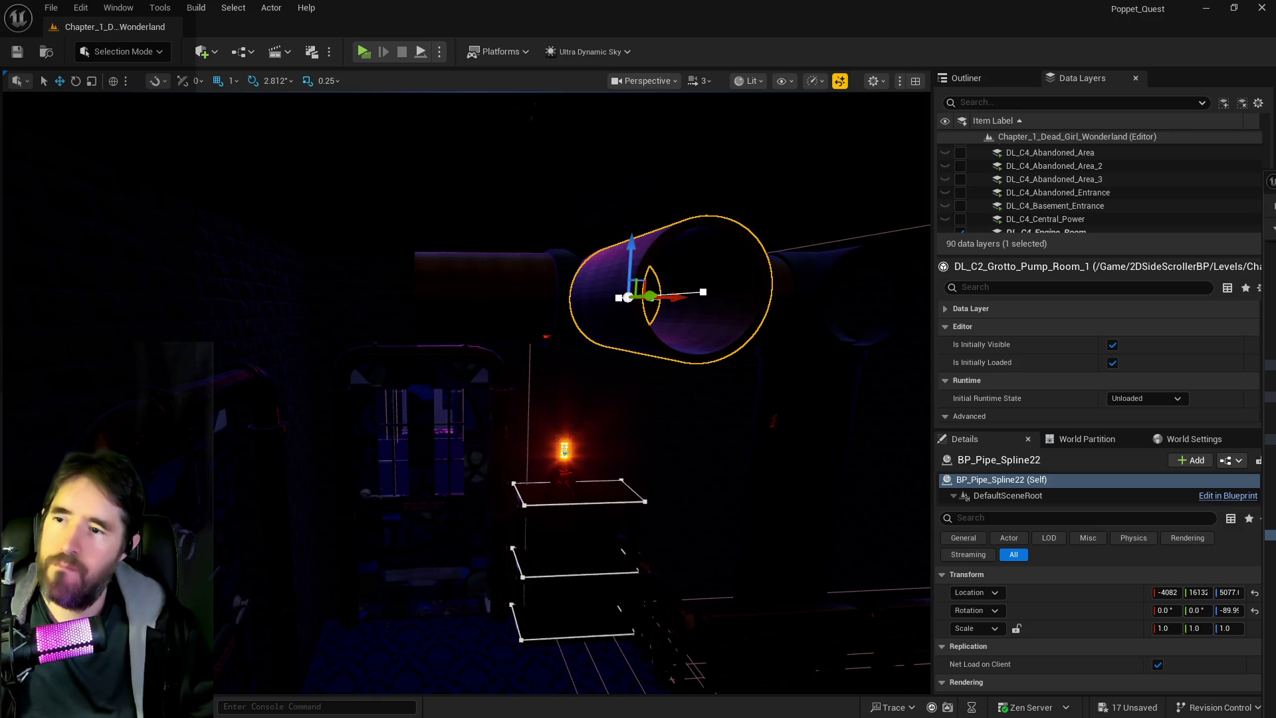
drag(465, 399, 395, 410)
key(f)
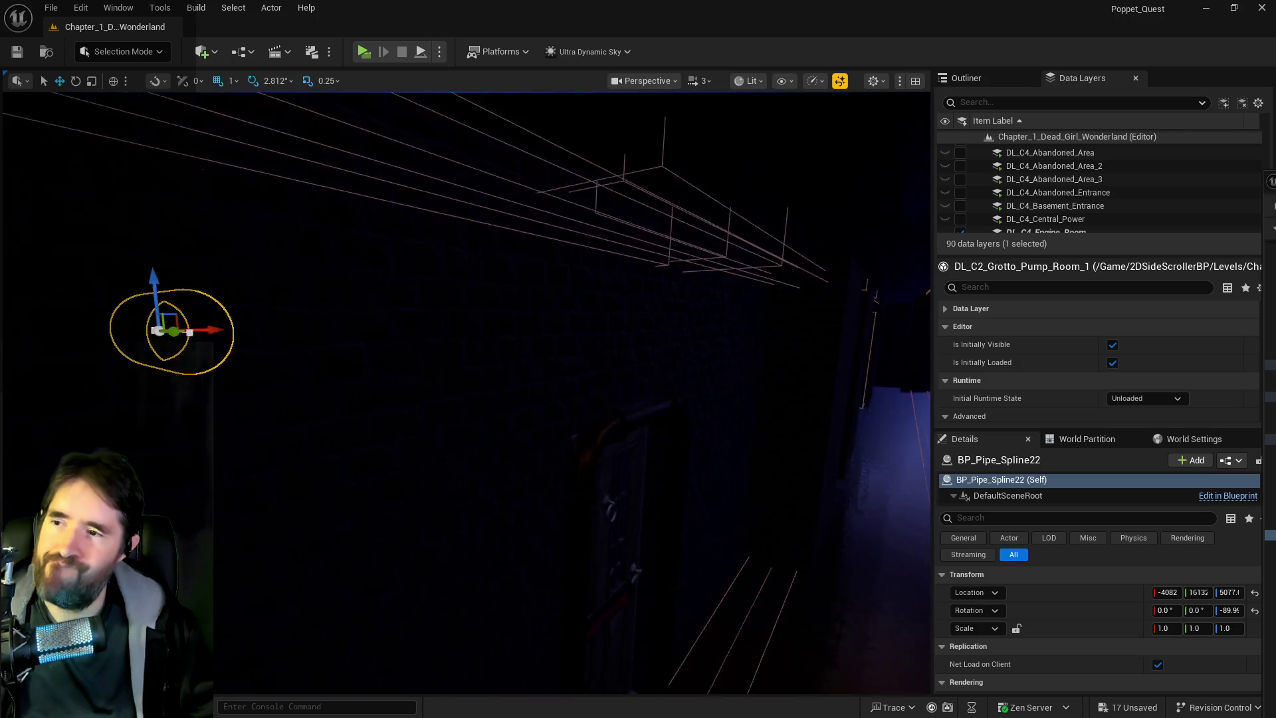
drag(399, 408, 531, 399)
mouse_move(520, 167)
mouse_down()
mouse_move(584, 186)
mouse_move(594, 272)
mouse_move(656, 262)
mouse_up()
click(530, 166)
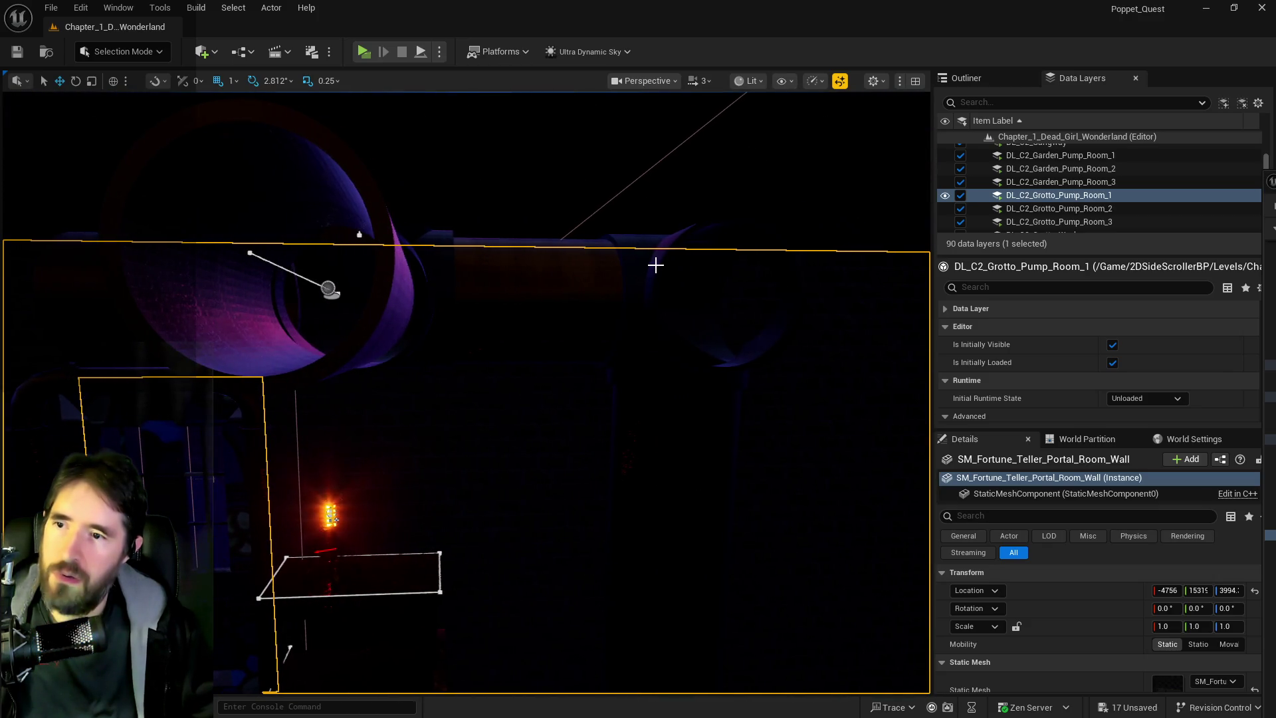
Select SM_Pipes_Vertical_4_Way4, slide it left along X and rotate it 90 degrees.
click(655, 265)
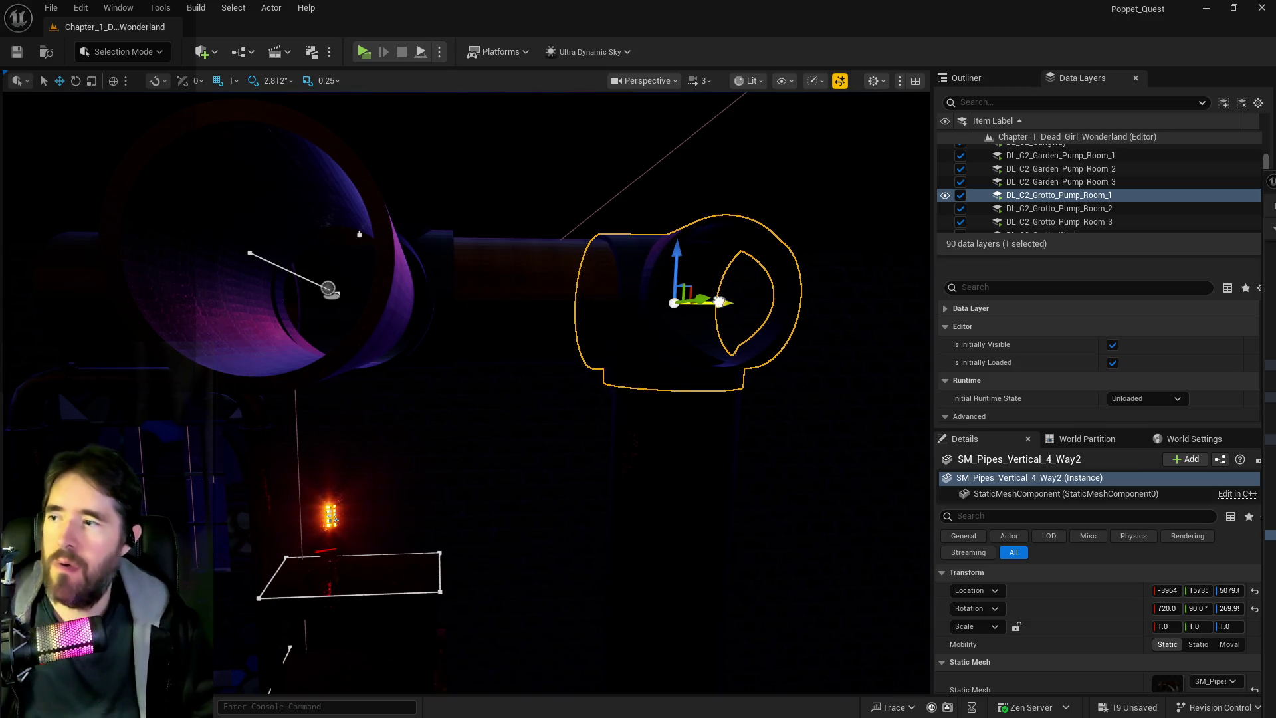
click(396, 311)
drag(396, 311, 149, 309)
key(f)
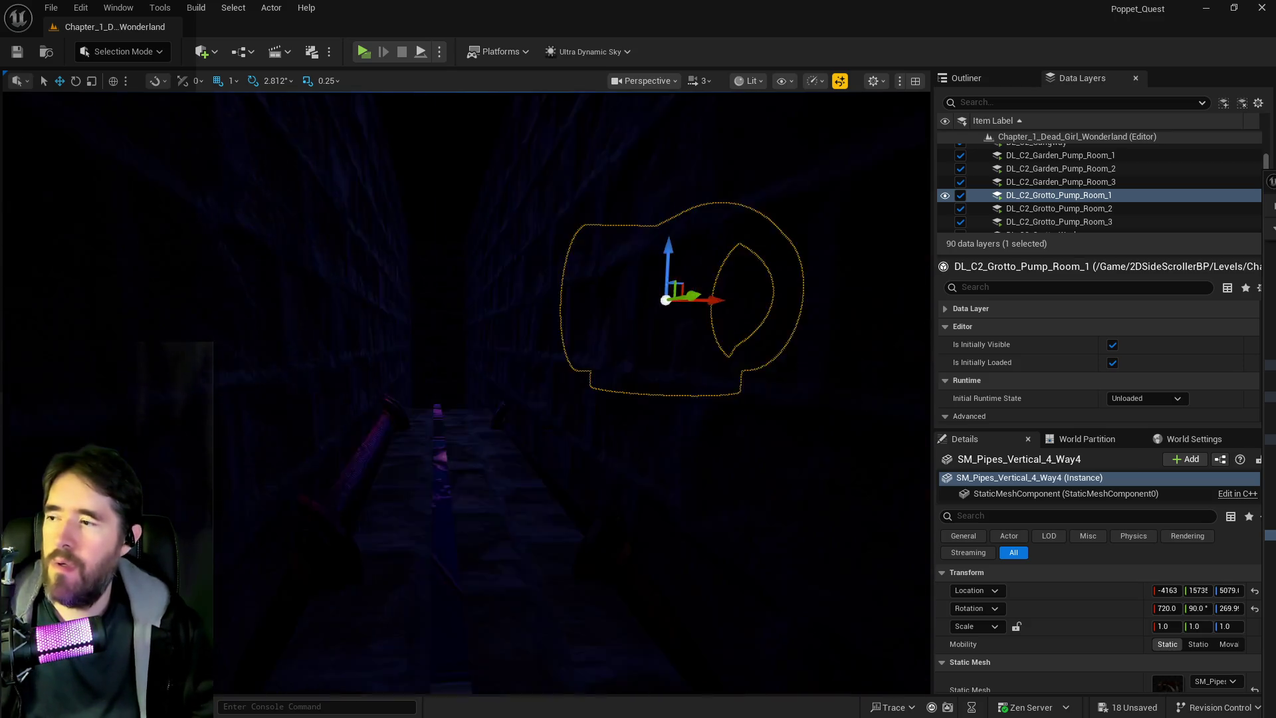
key(e)
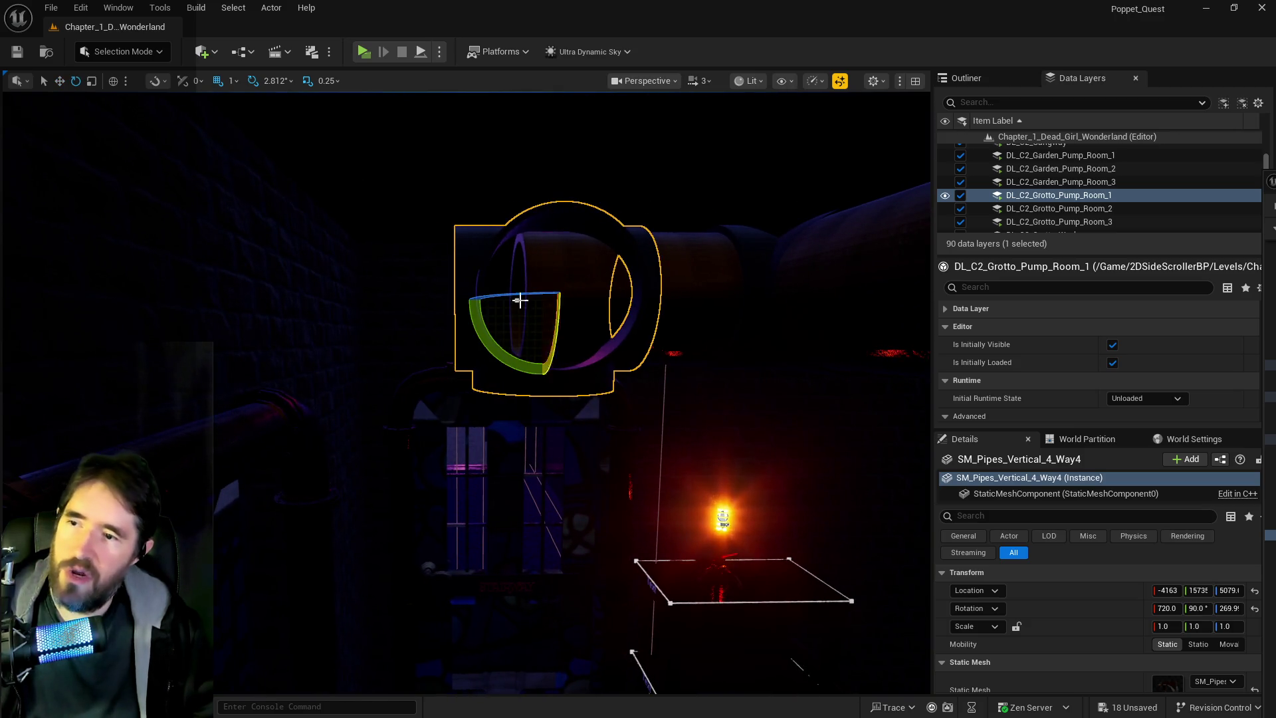
mouse_move(519, 299)
mouse_down()
mouse_move(492, 302)
mouse_move(556, 297)
mouse_move(530, 297)
mouse_move(534, 307)
mouse_up()
key(w)
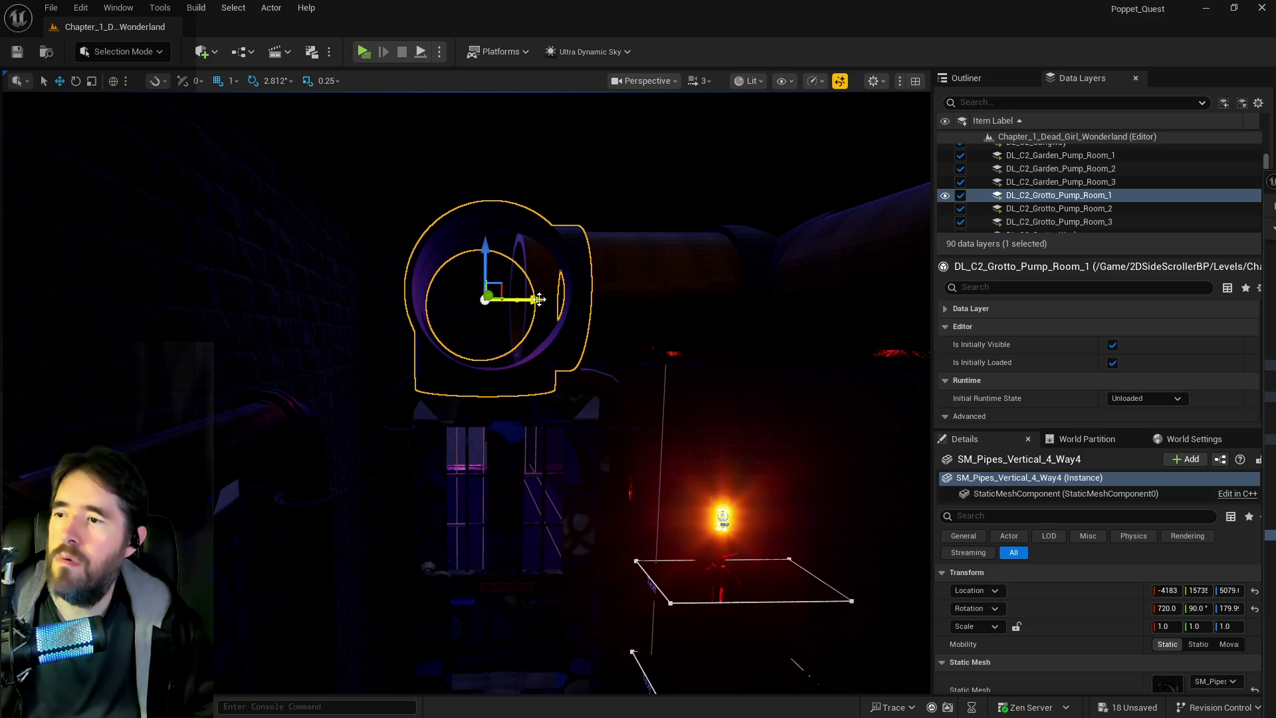
scroll(539, 299, up, 6)
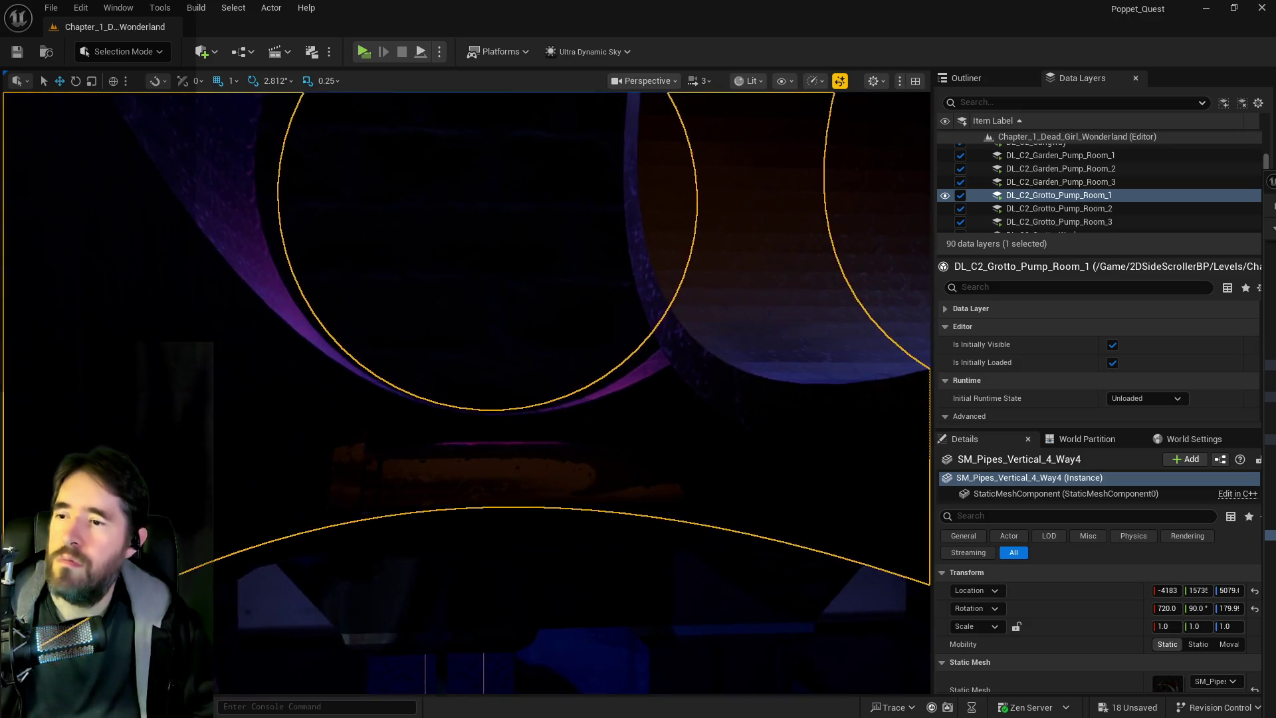
scroll(539, 300, down, 4)
scroll(539, 300, down, 1)
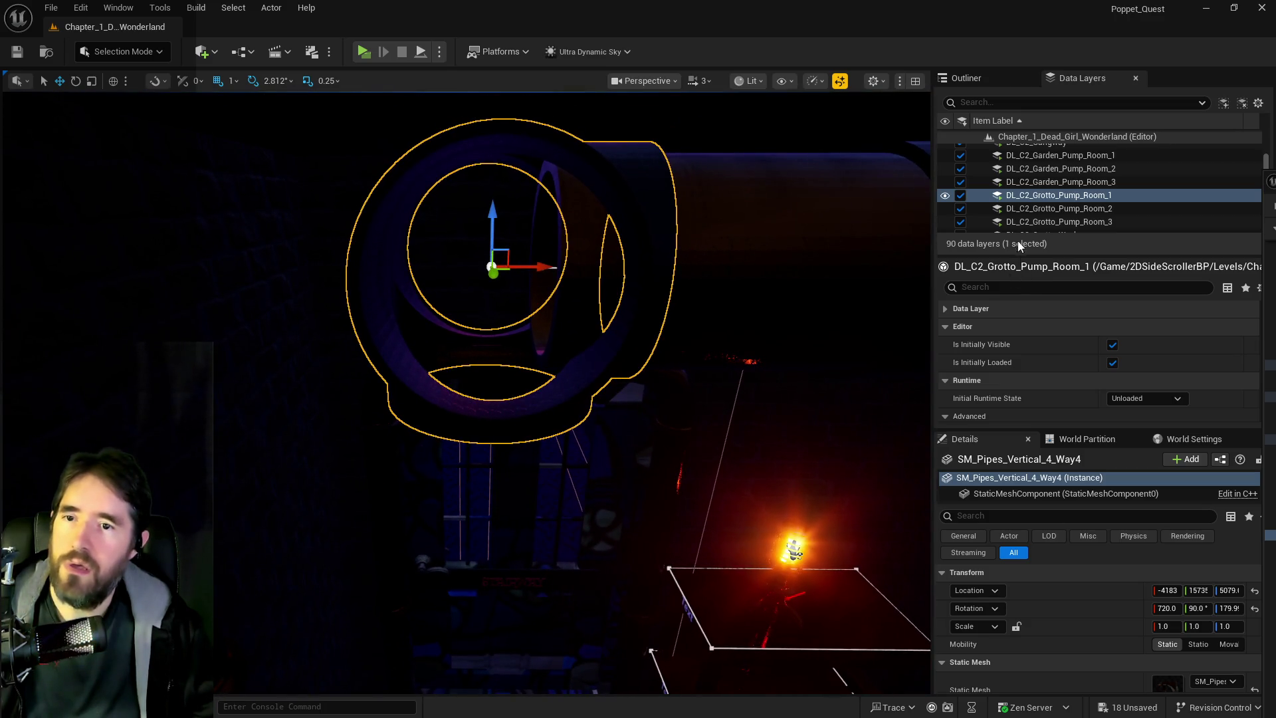
Delete SM_Pipes_Vertical_4_Way4 through its entry in the Outliner.
click(966, 78)
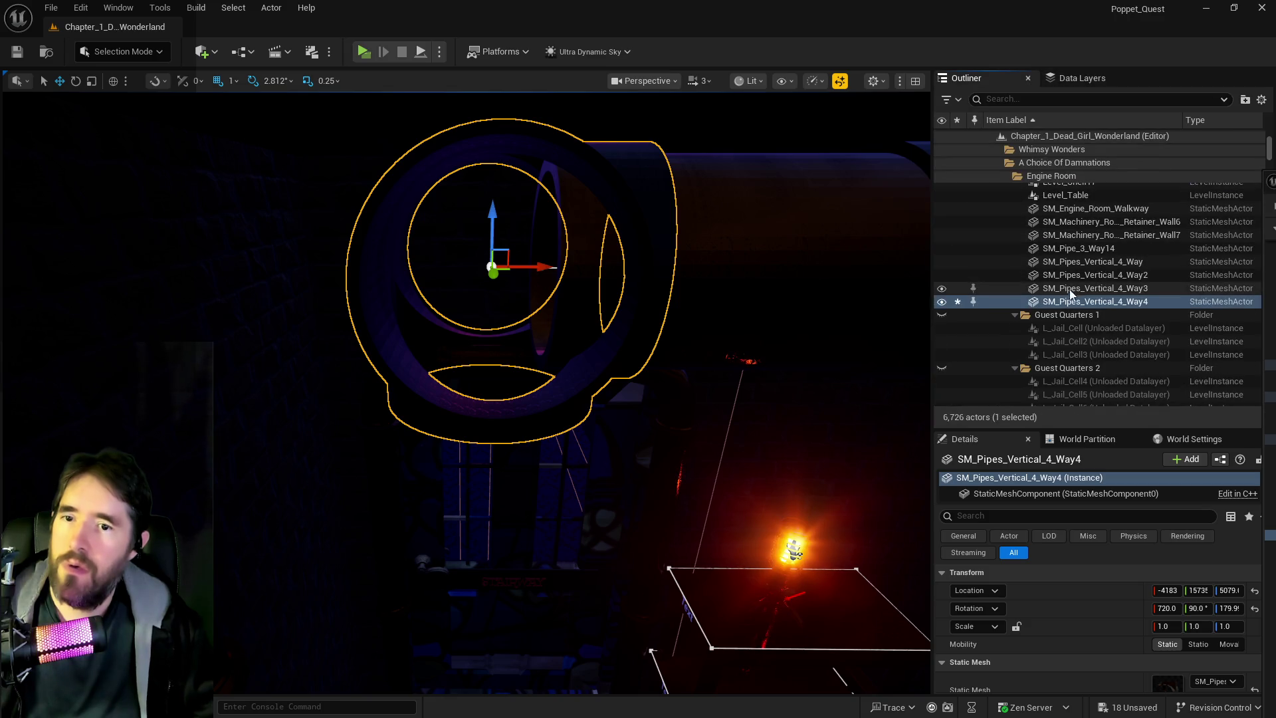
right_click(1072, 302)
click(962, 246)
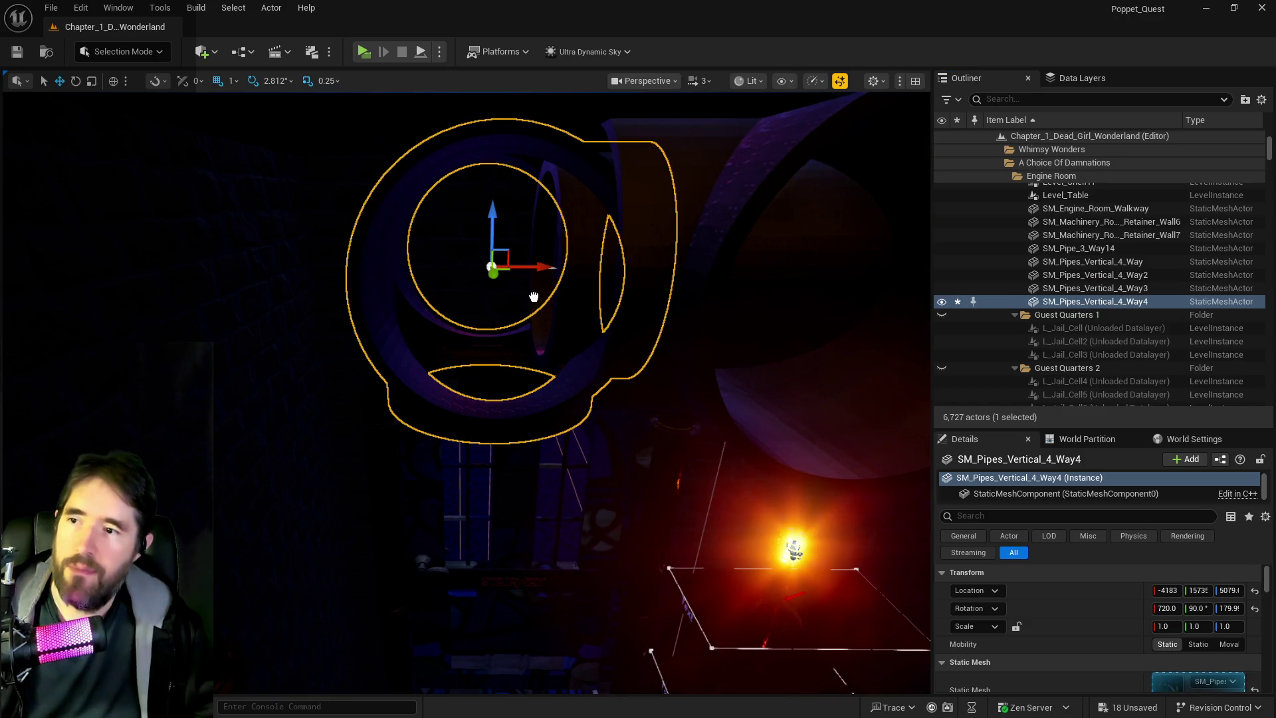
key(Delete)
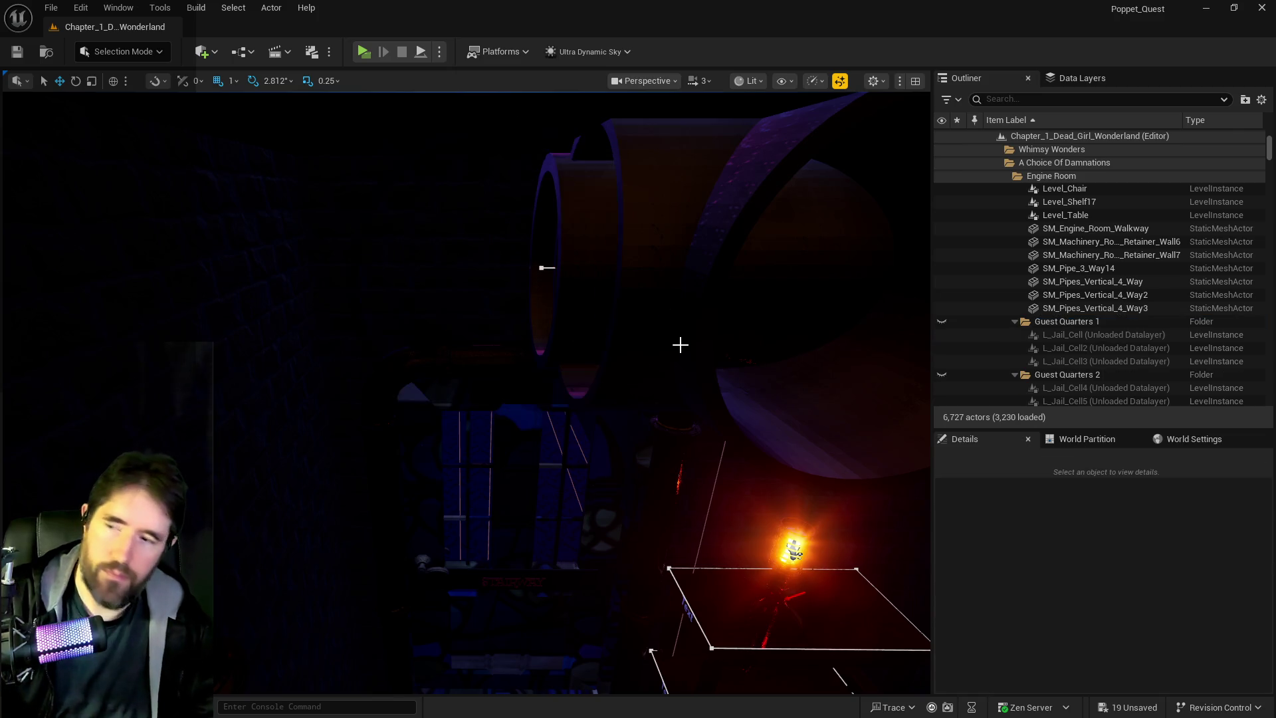
click(680, 344)
Slide SM_Pipe_3_Way10 left along X and spin it about 180 degrees around Z.
drag(812, 271, 588, 276)
click(1013, 99)
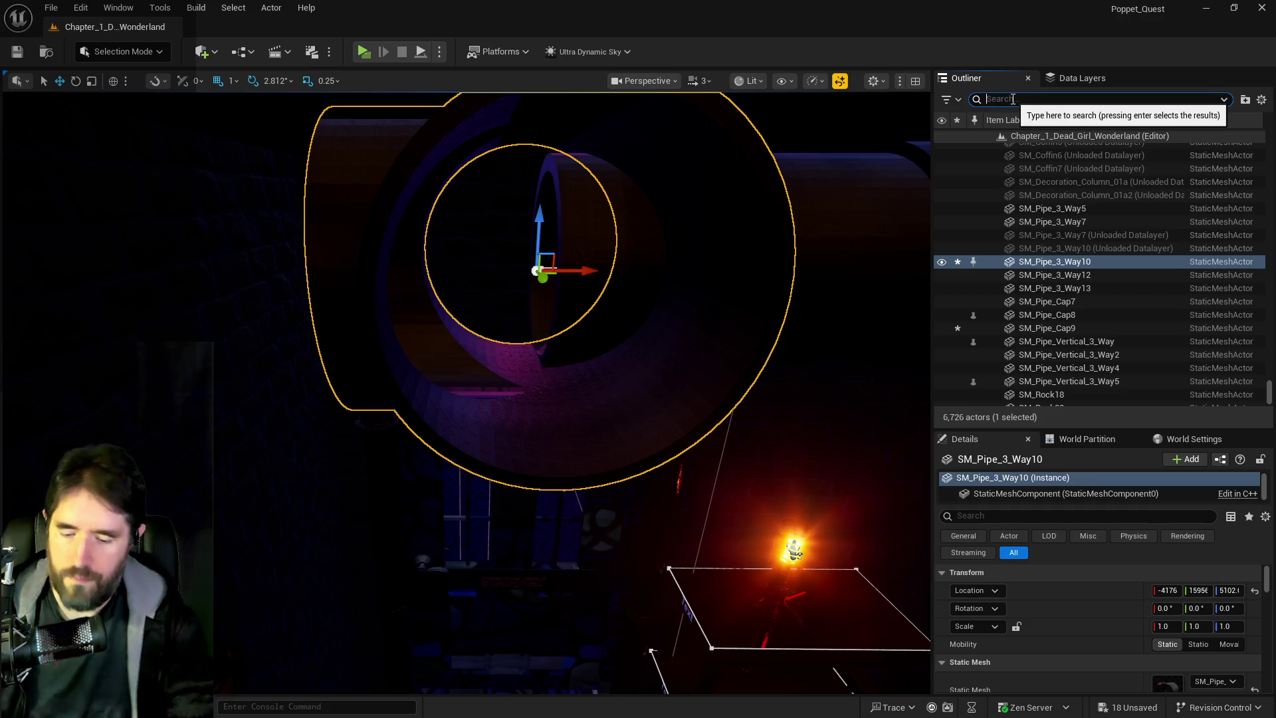
text(ultra)
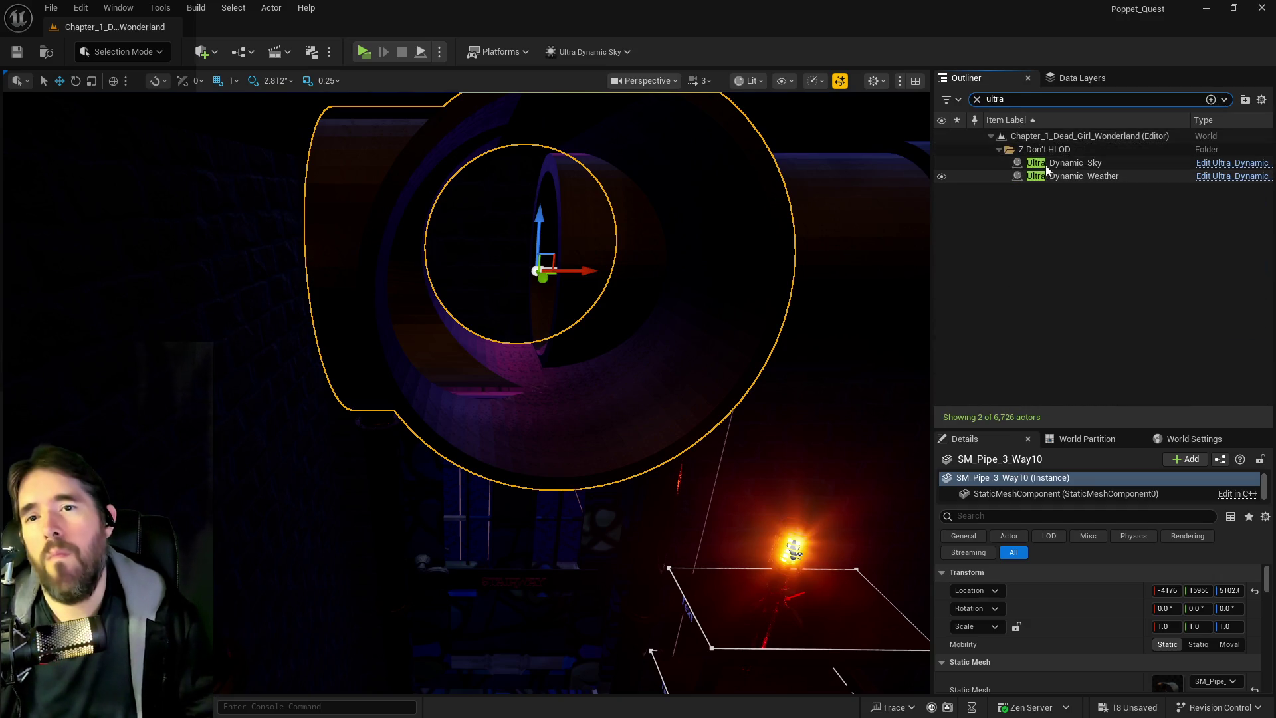
click(1046, 165)
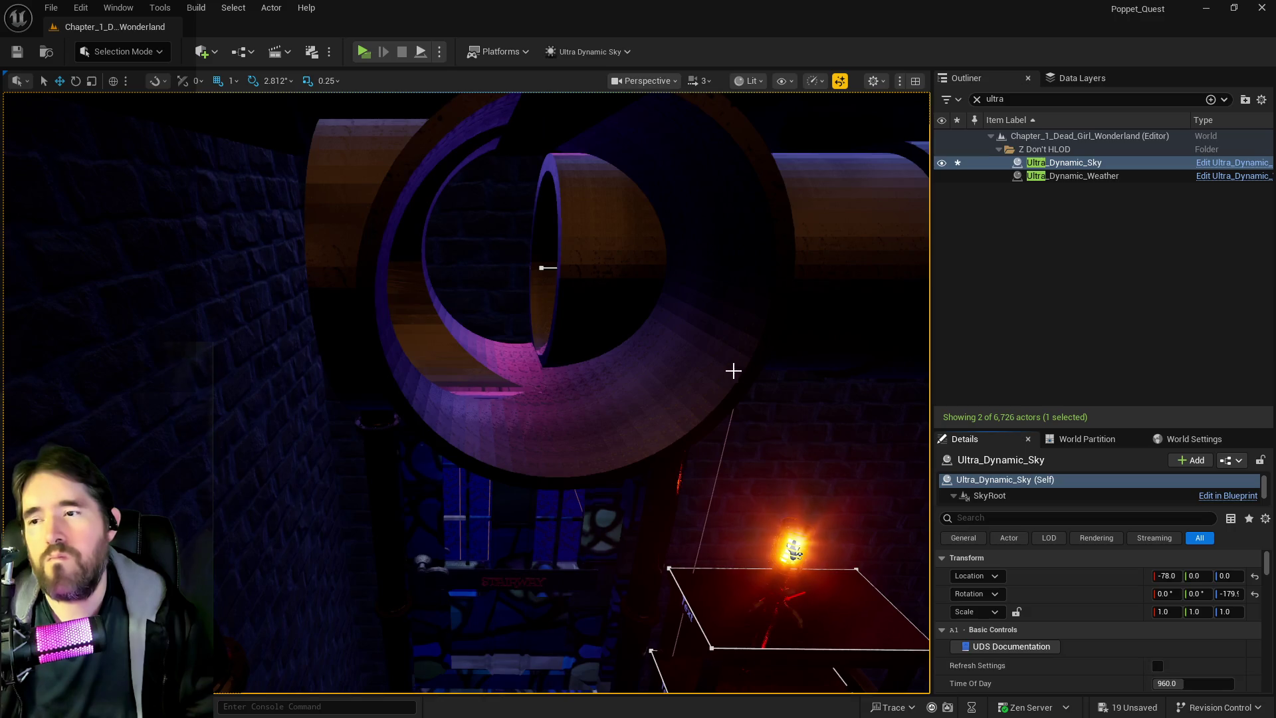
click(512, 309)
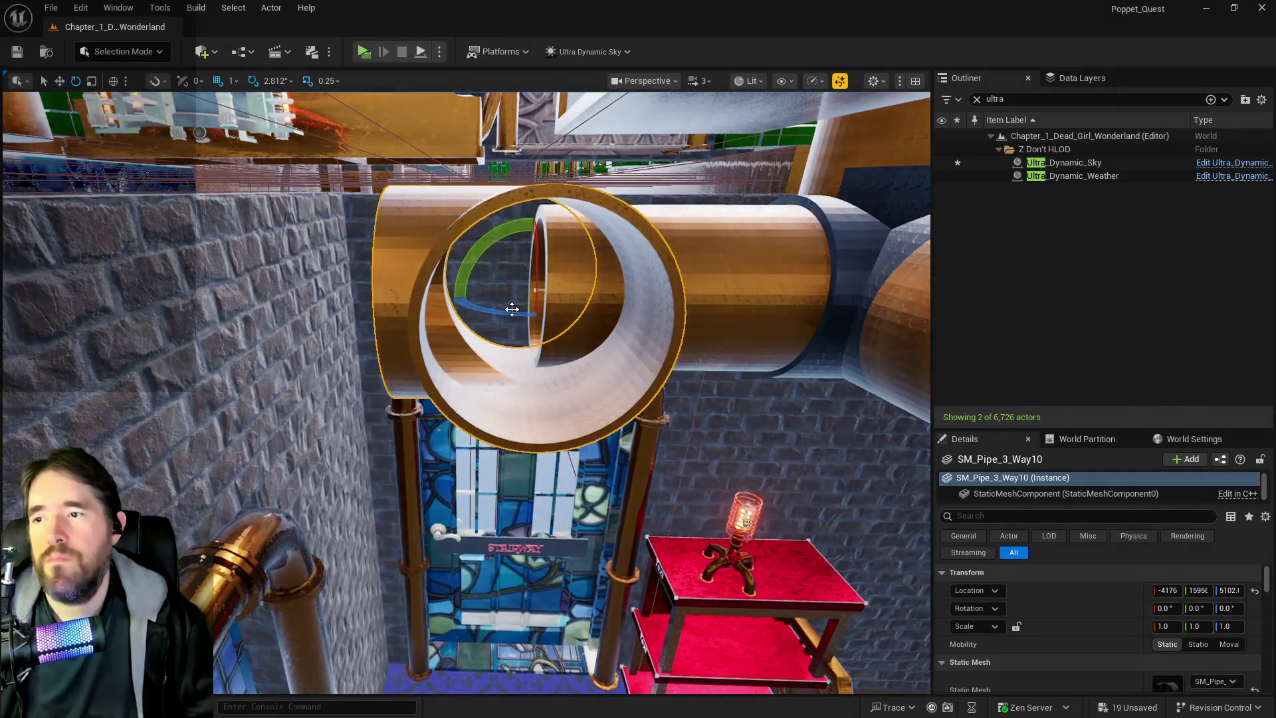
mouse_move(511, 309)
mouse_down()
mouse_move(601, 311)
mouse_move(492, 308)
mouse_up()
key(w)
Fly the camera around the walkway to check the turned three-way pipe.
key(d)
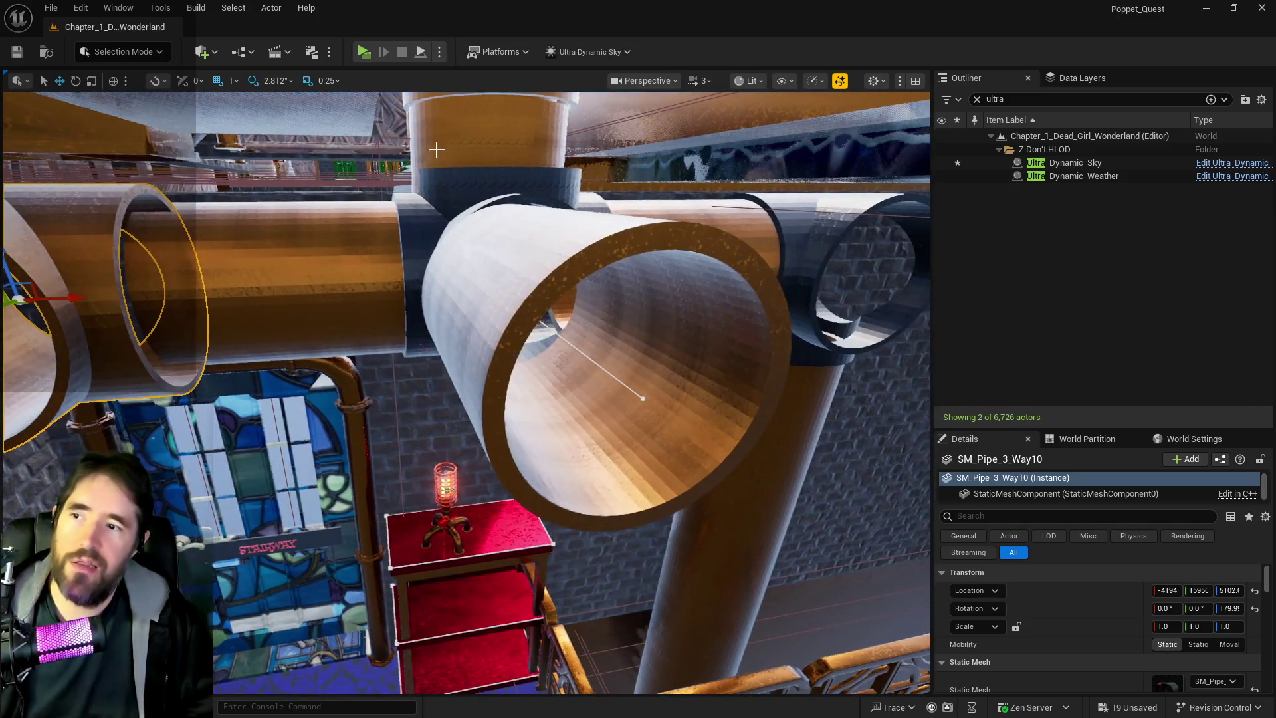
key(d)
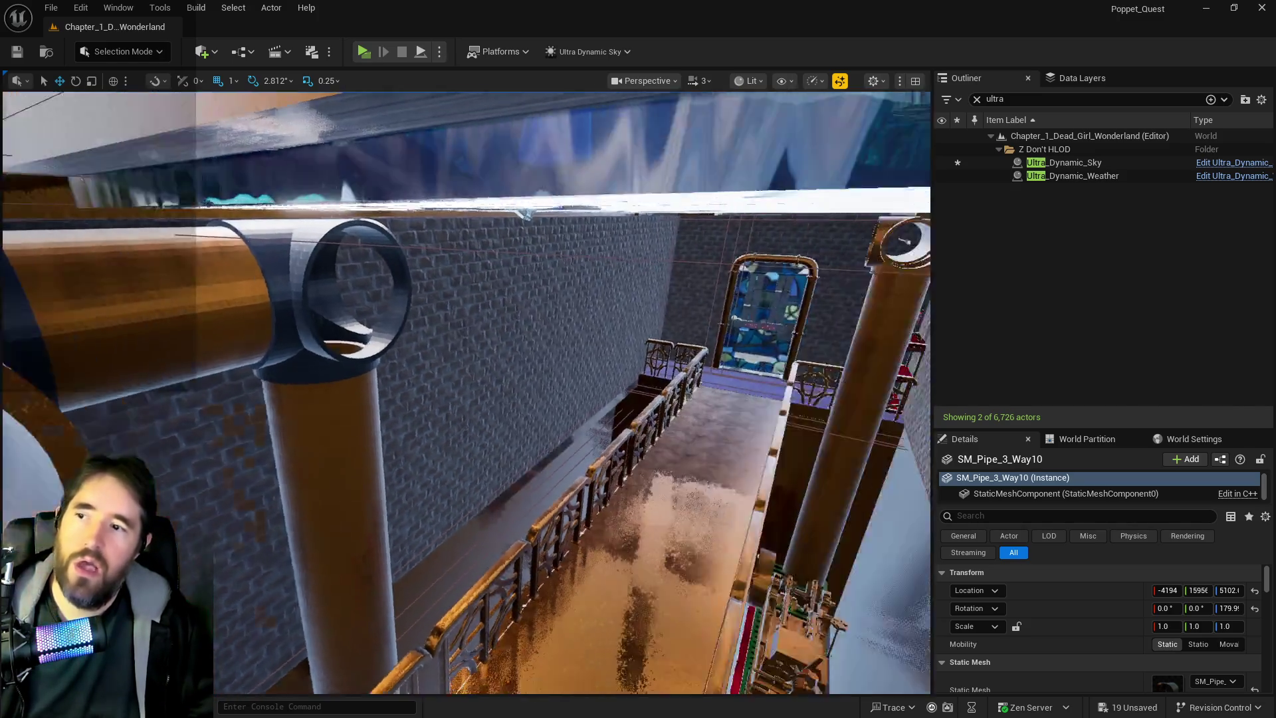
key(s)
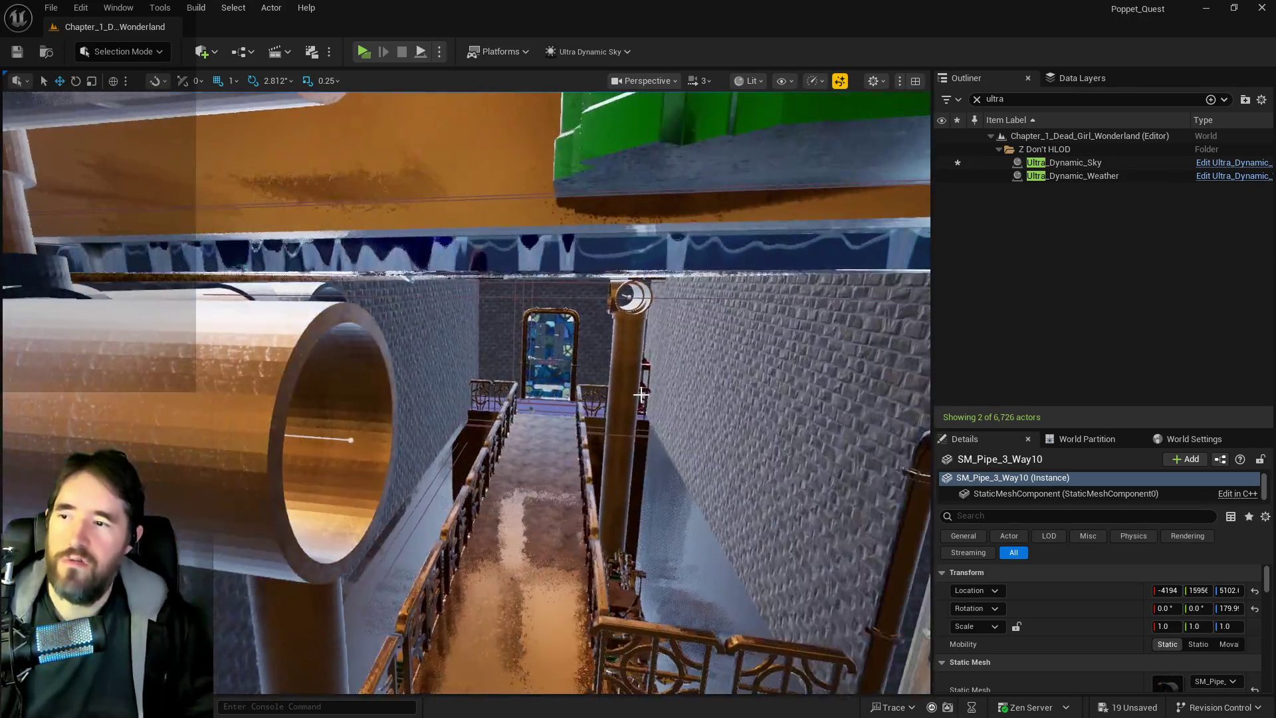
key(a)
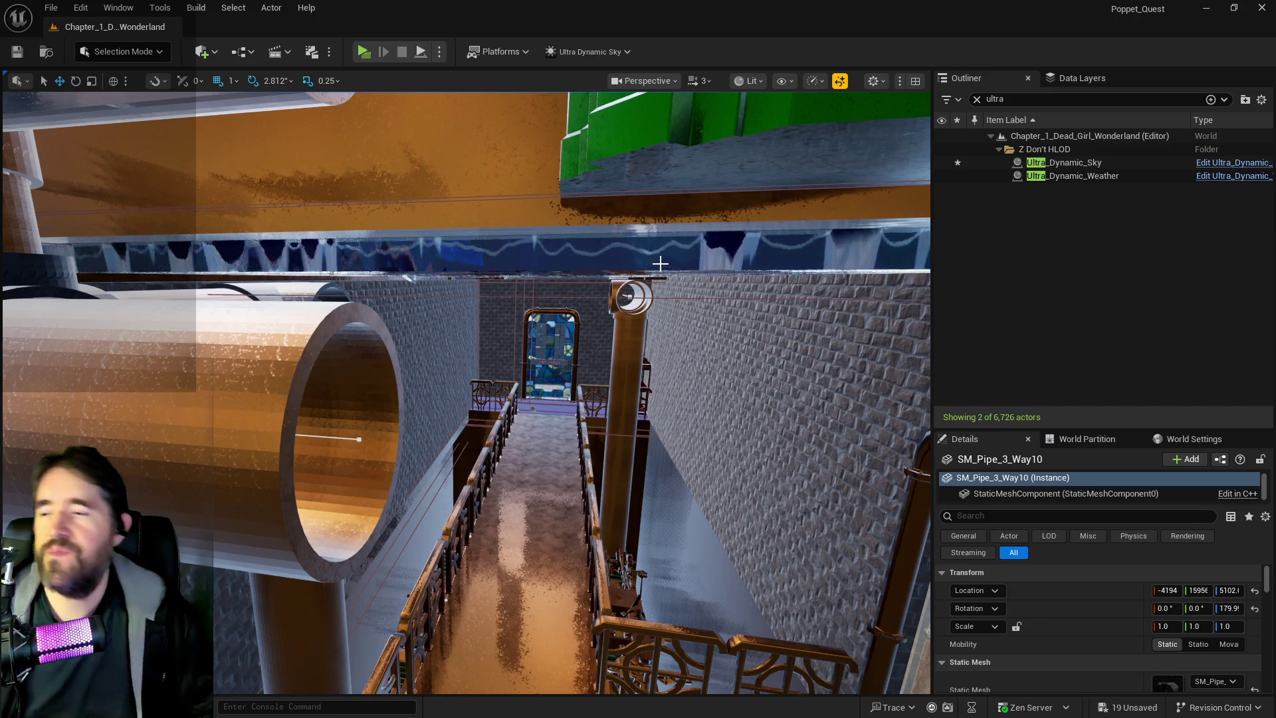
key(w)
key(s)
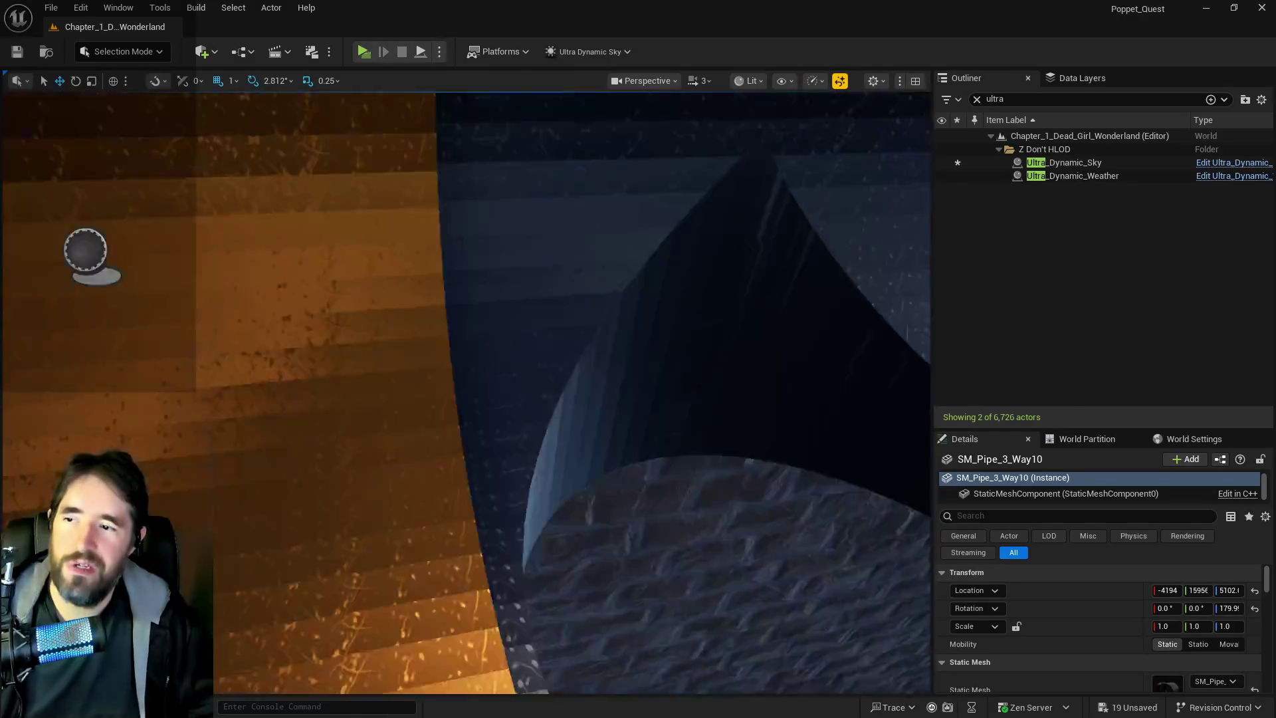
key(w)
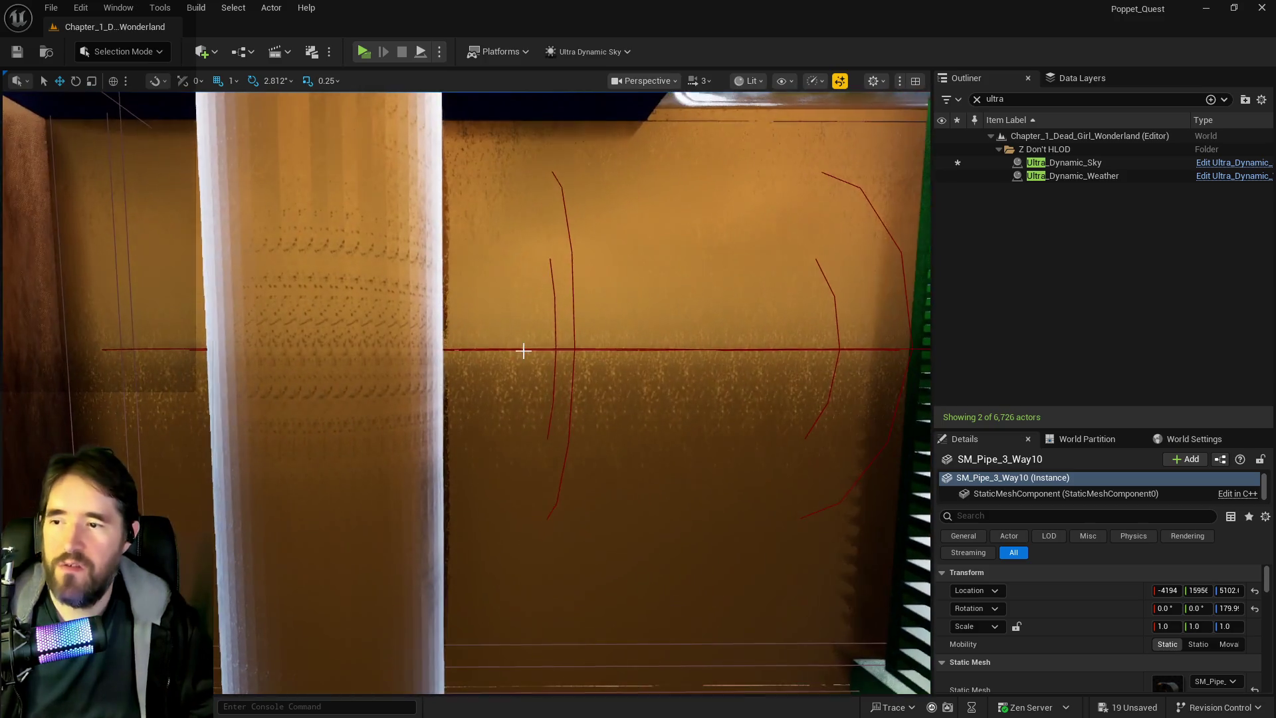
click(524, 352)
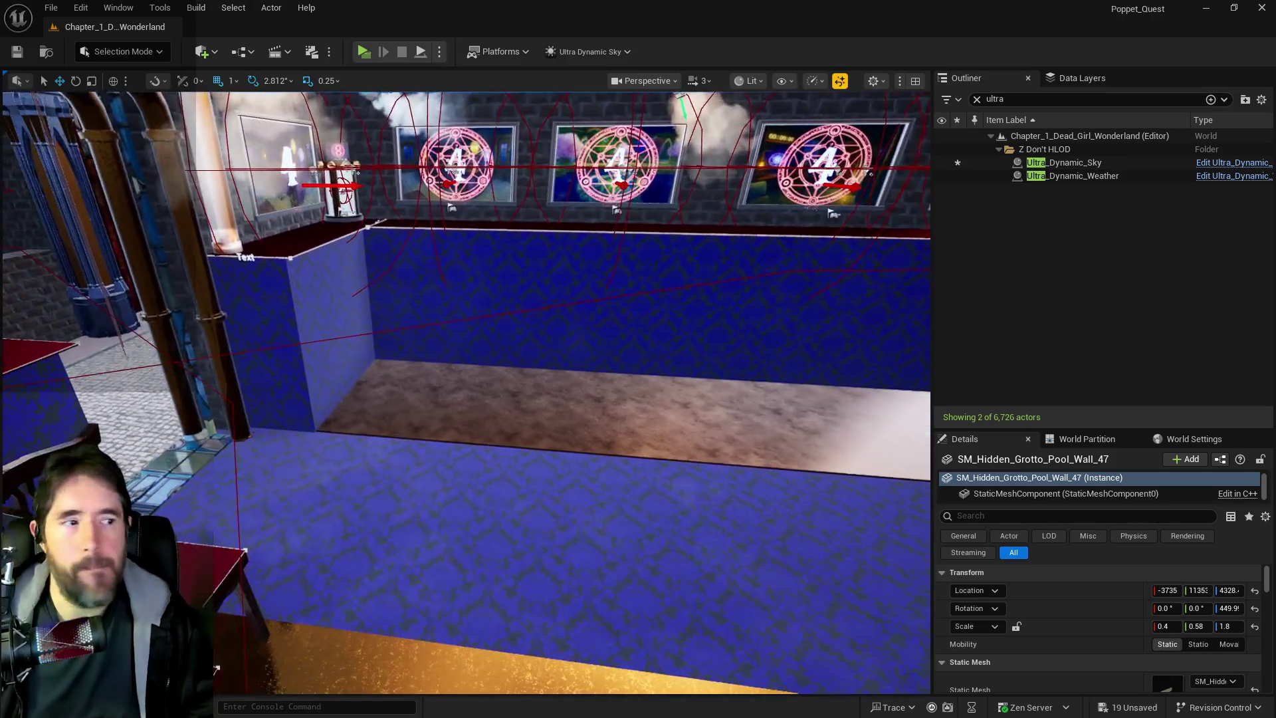
key(f)
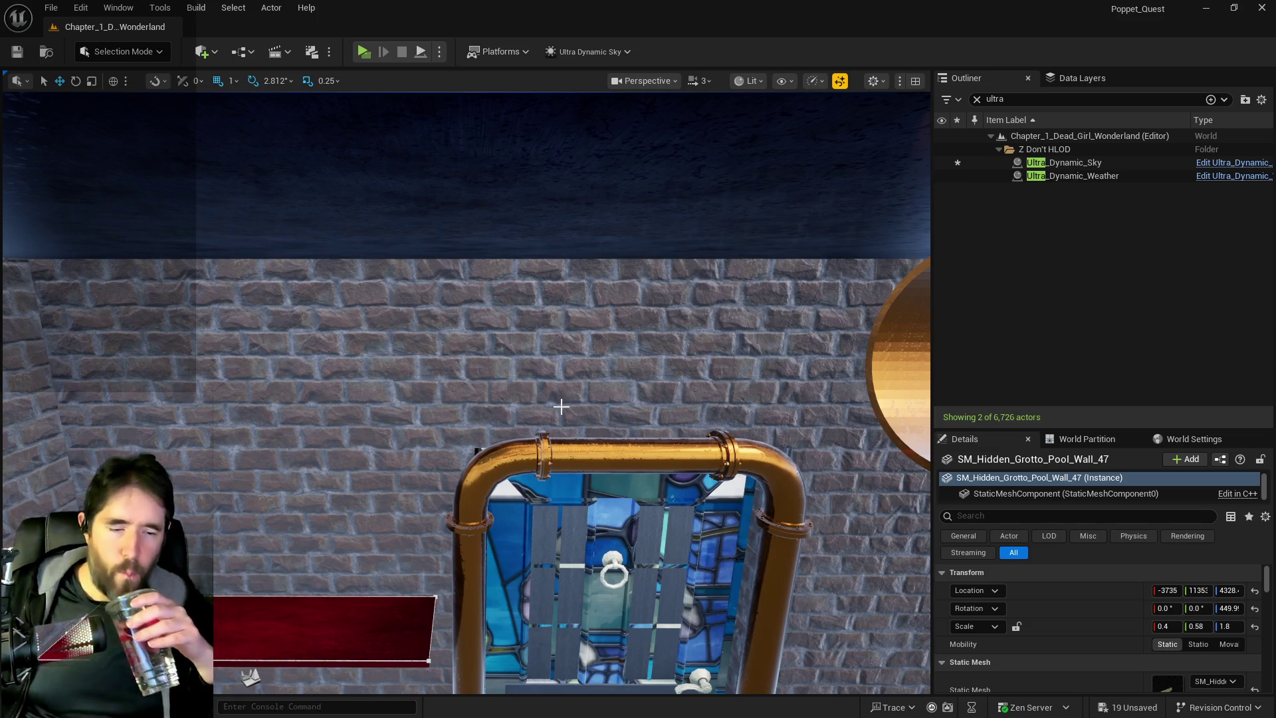
mouse_move(561, 407)
mouse_down()
mouse_move(552, 525)
mouse_move(519, 537)
mouse_up()
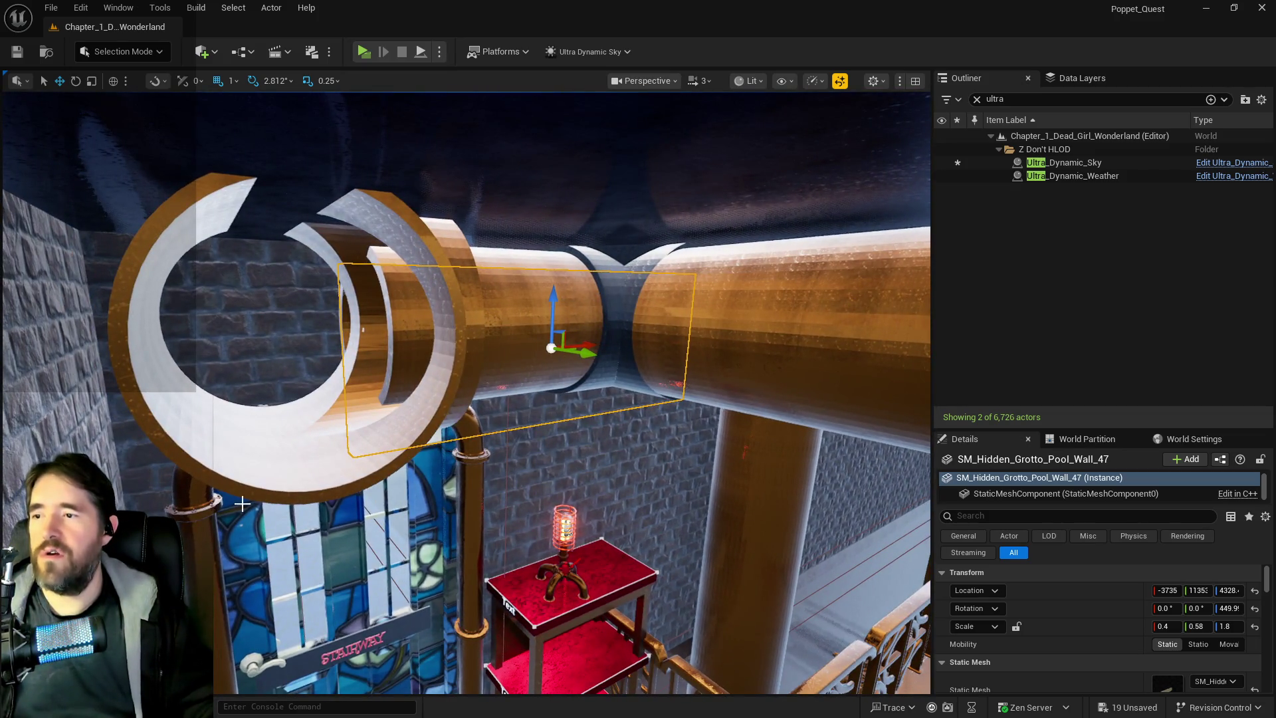
click(452, 395)
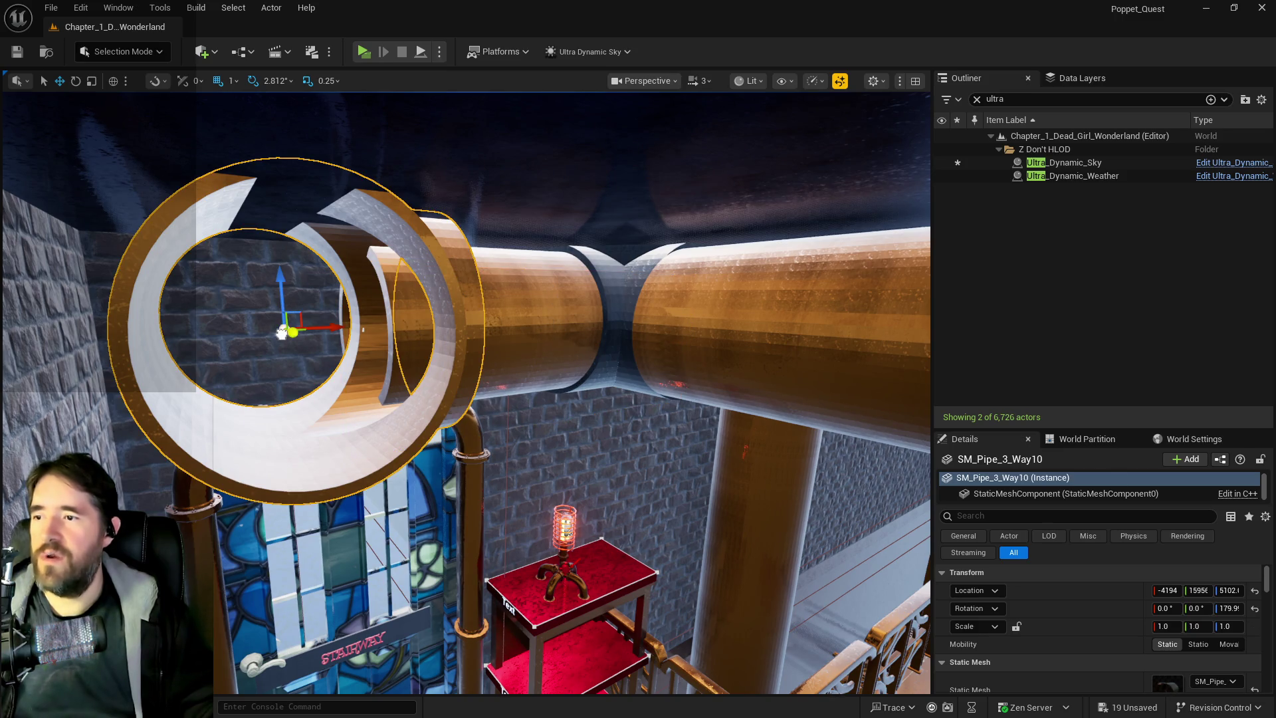
Nudge SM_Pipe_3_Way10 along Y so it joins the copper pipe run above the walkway.
drag(282, 332, 271, 327)
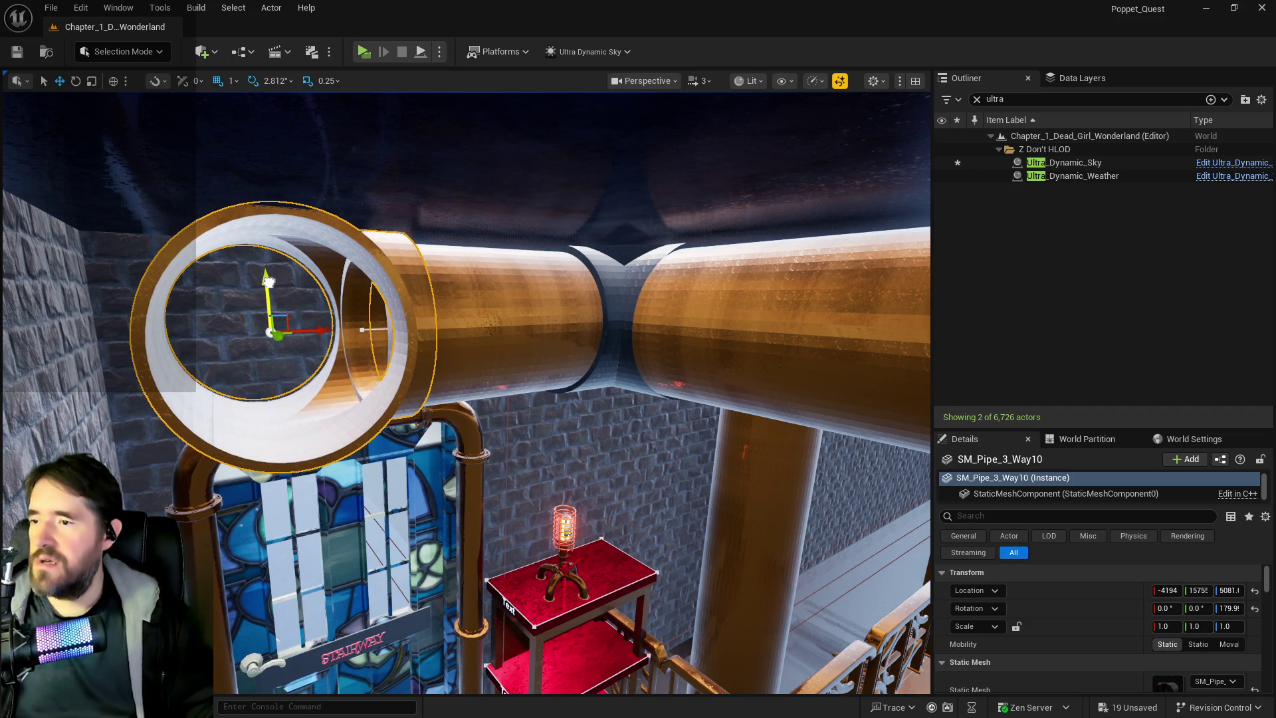
key(w)
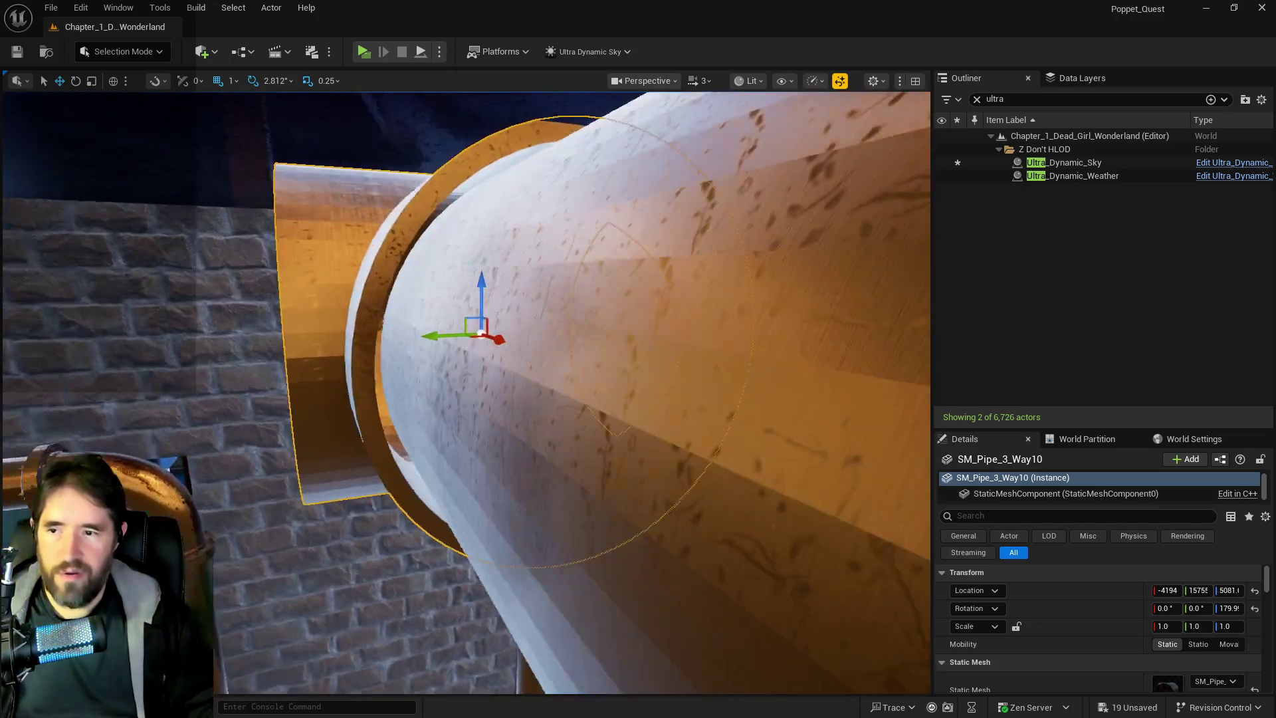
key(d)
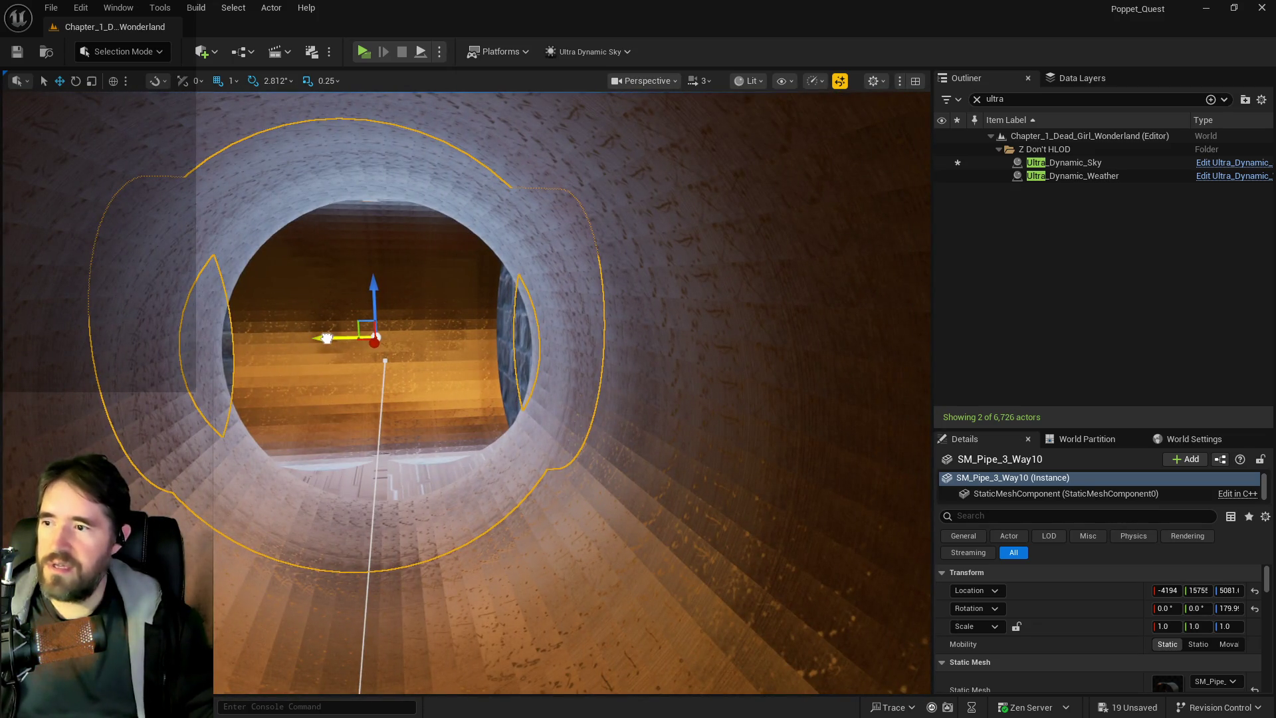
drag(326, 338, 331, 337)
key(f)
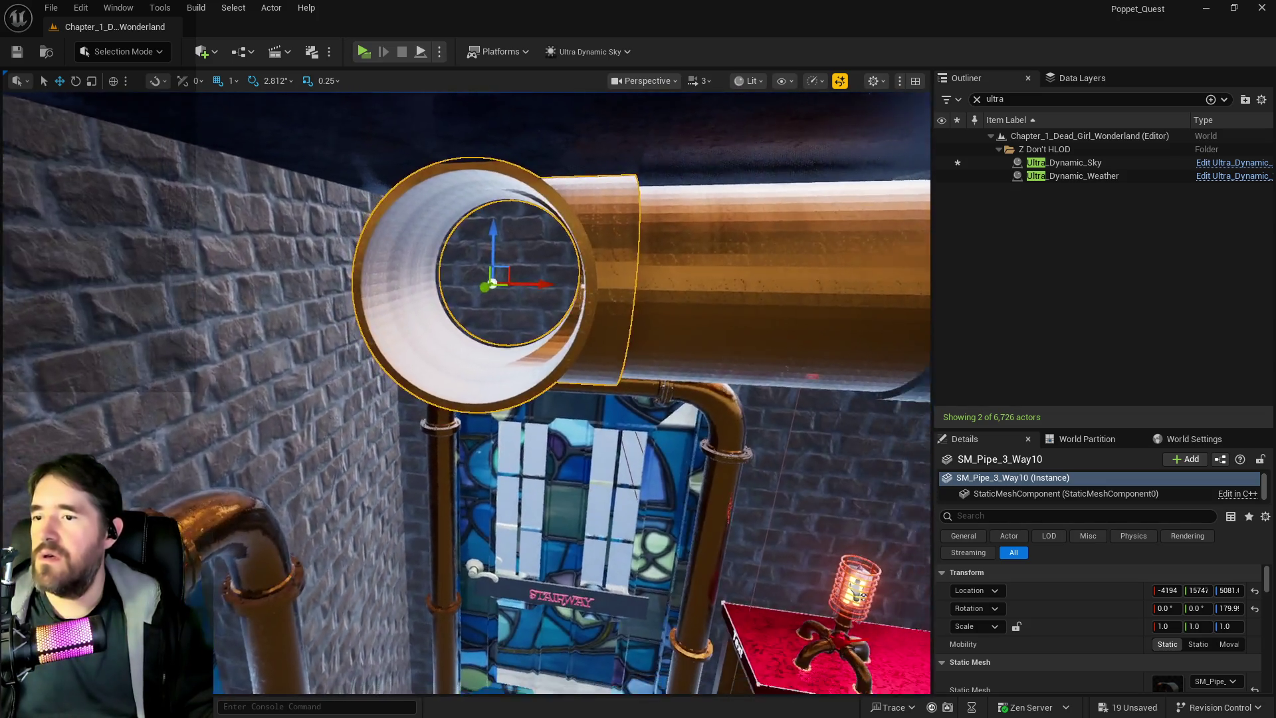
drag(492, 283, 398, 294)
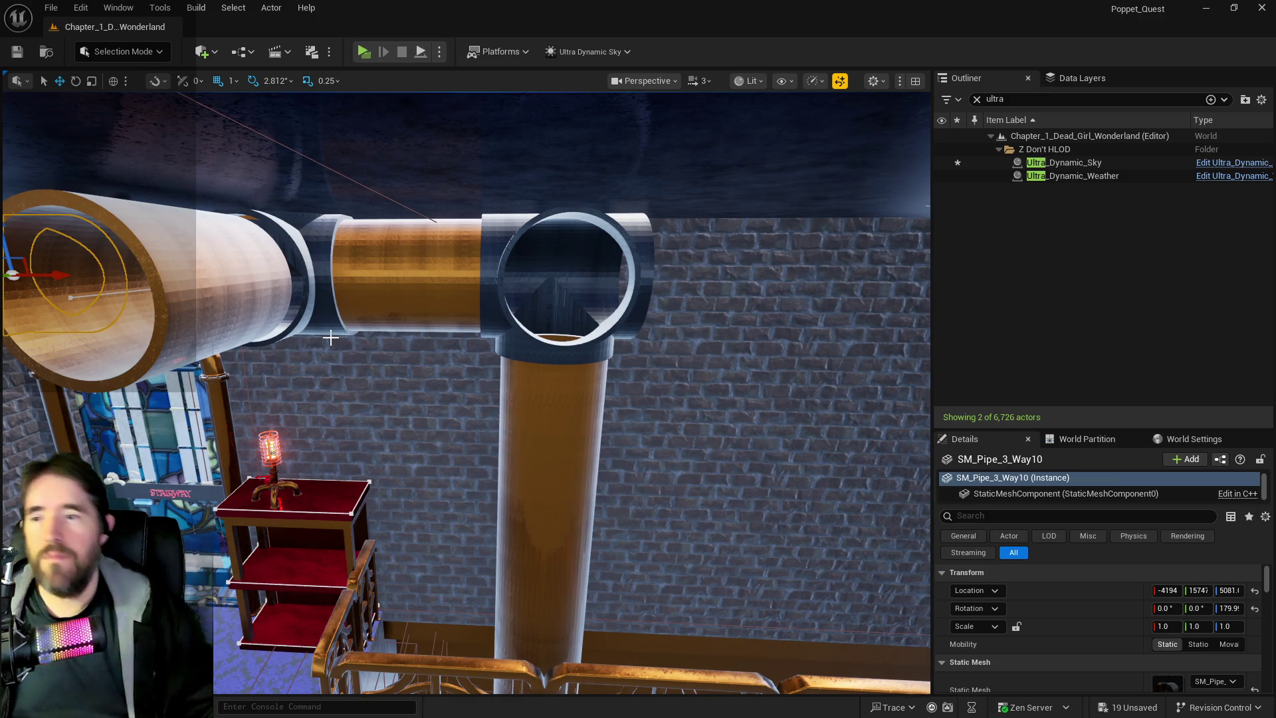
mouse_move(399, 294)
mouse_down()
mouse_move(392, 266)
mouse_move(363, 297)
mouse_up()
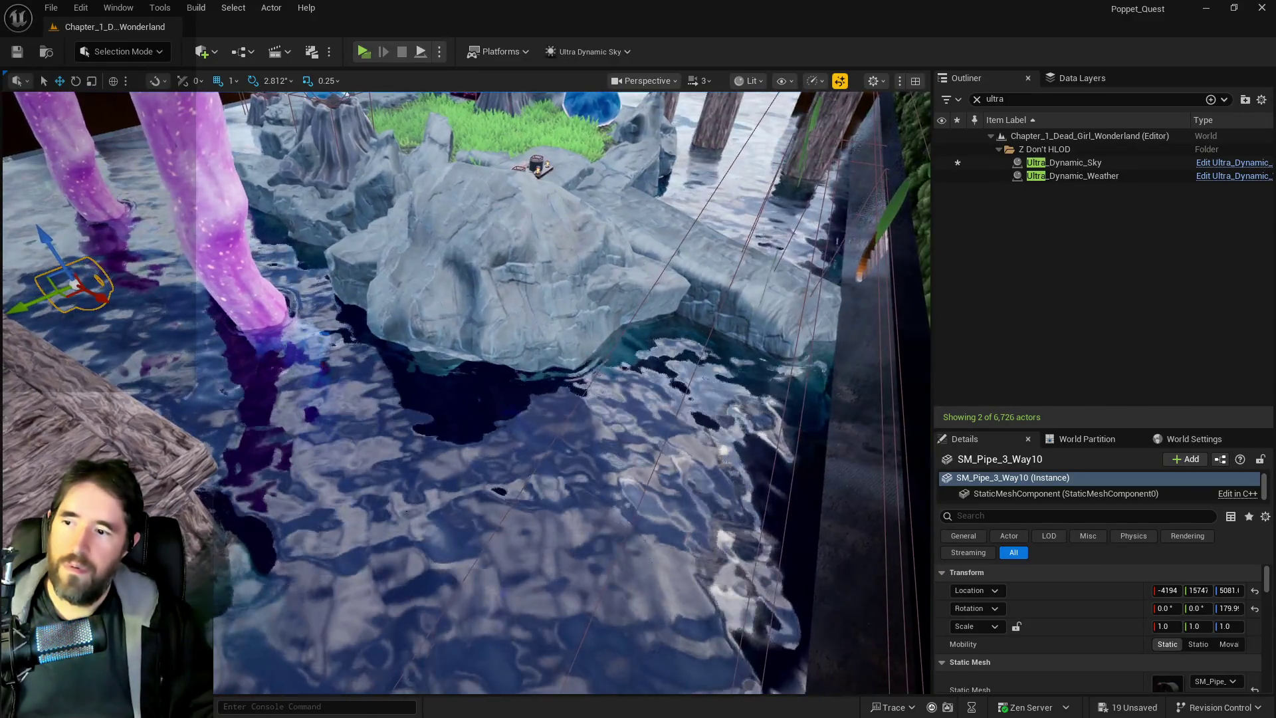
On Hidden_Grotto_Sunken_Depths_Pool, remove the Element.Steam and Element.Water tags and add Element.Death.
click(408, 588)
mouse_move(408, 462)
mouse_down()
mouse_move(408, 532)
mouse_move(446, 447)
mouse_up()
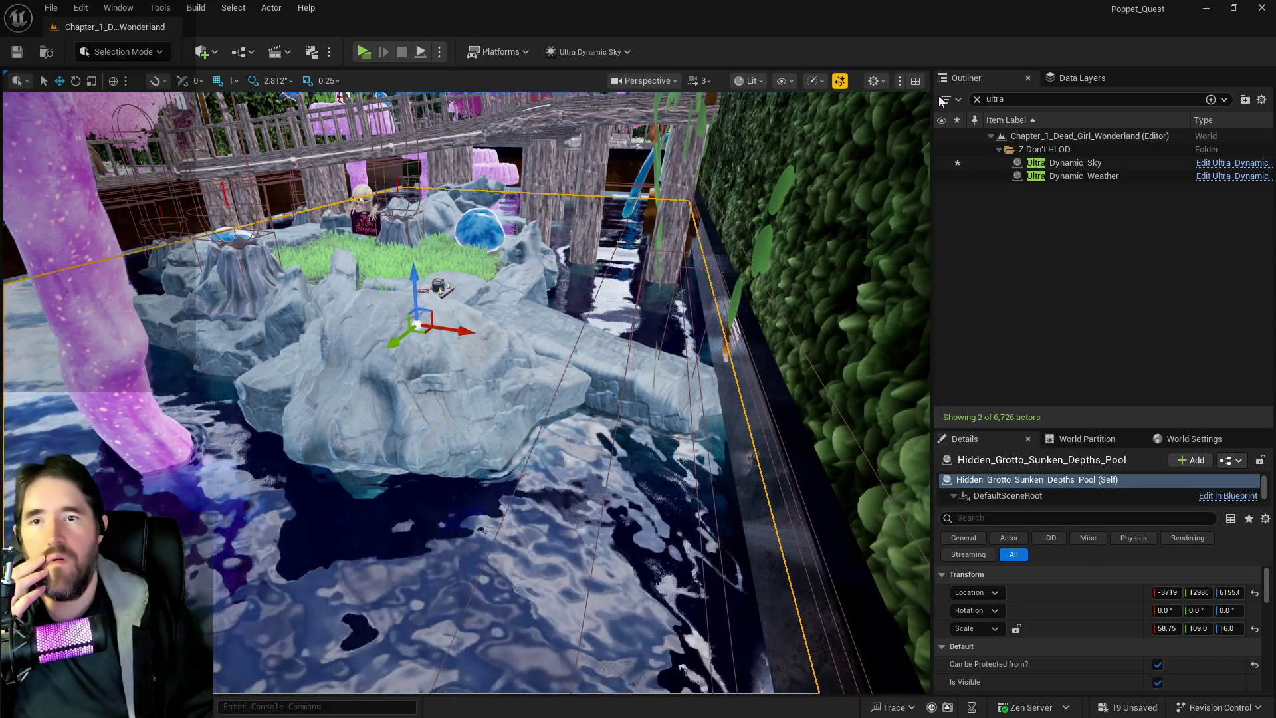
click(976, 100)
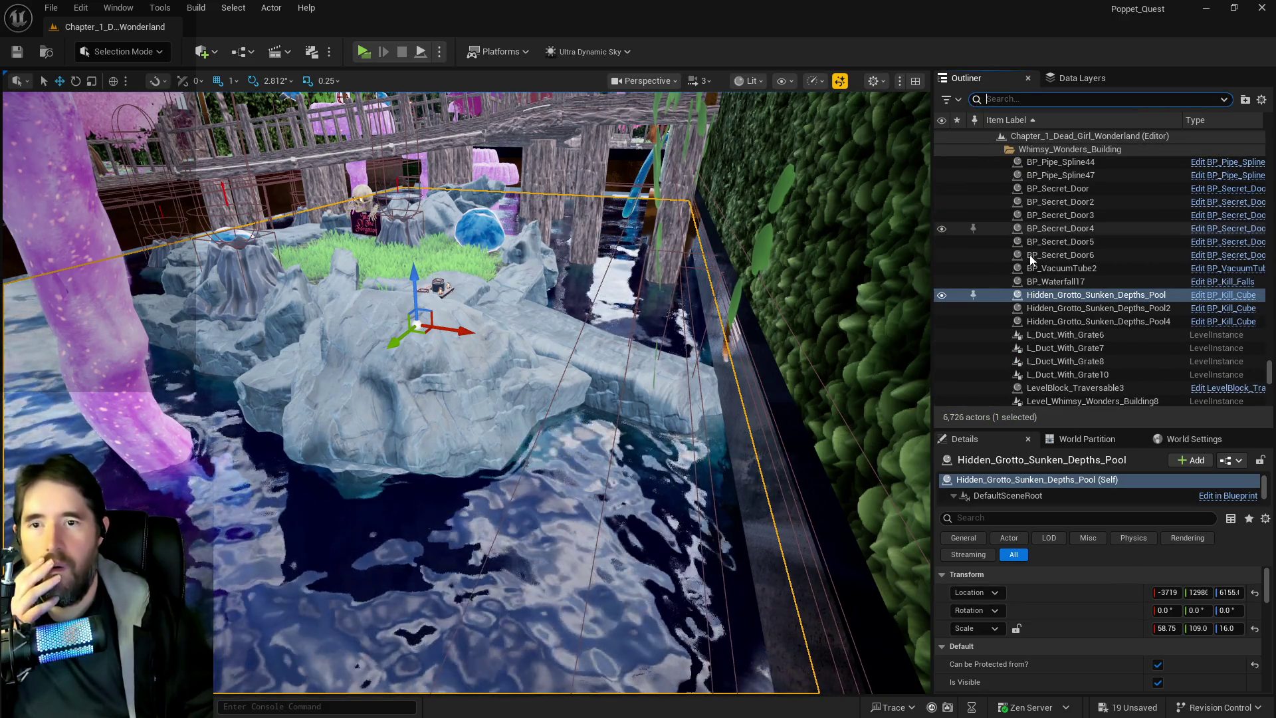
scroll(1122, 607, down, 3)
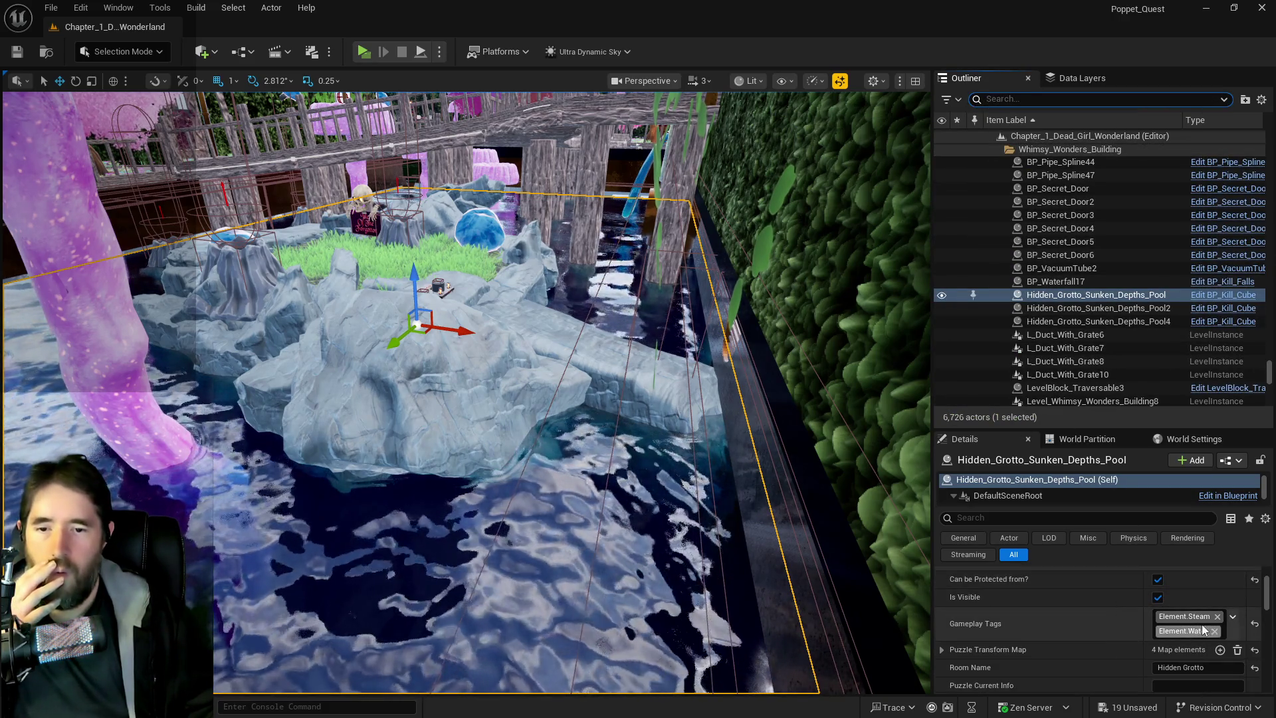
click(1217, 617)
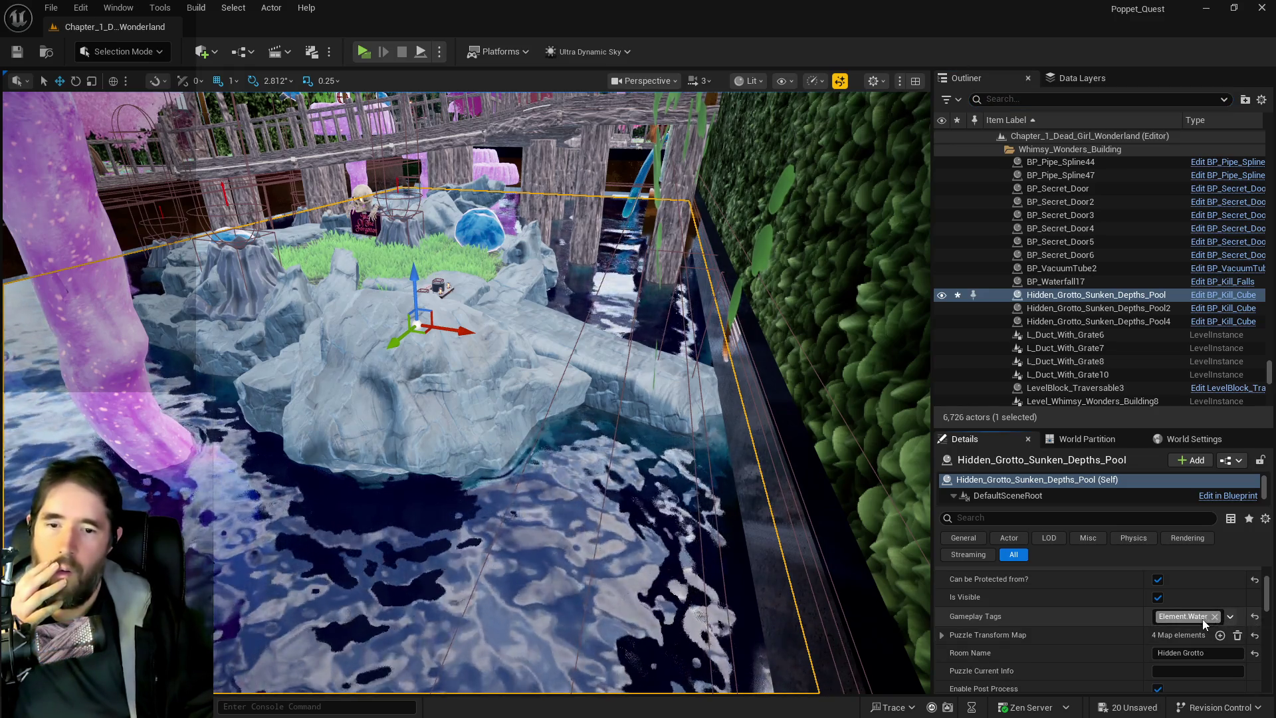
click(1200, 625)
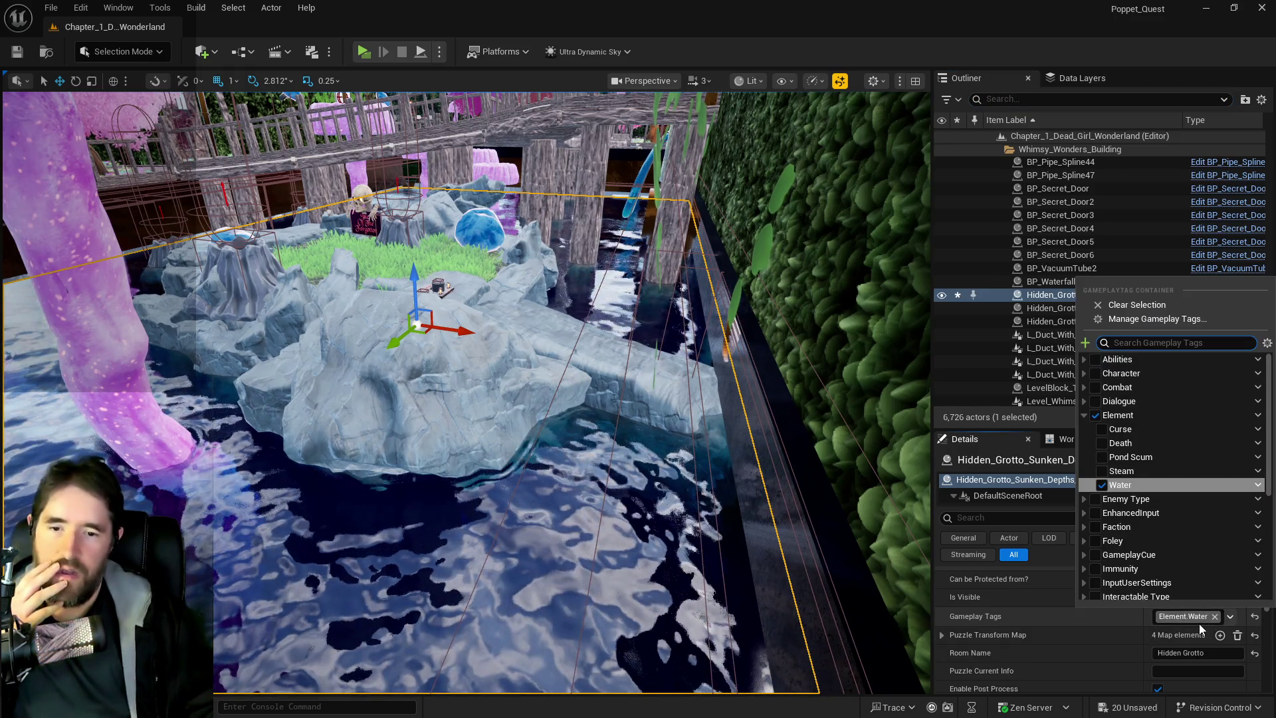
click(1101, 430)
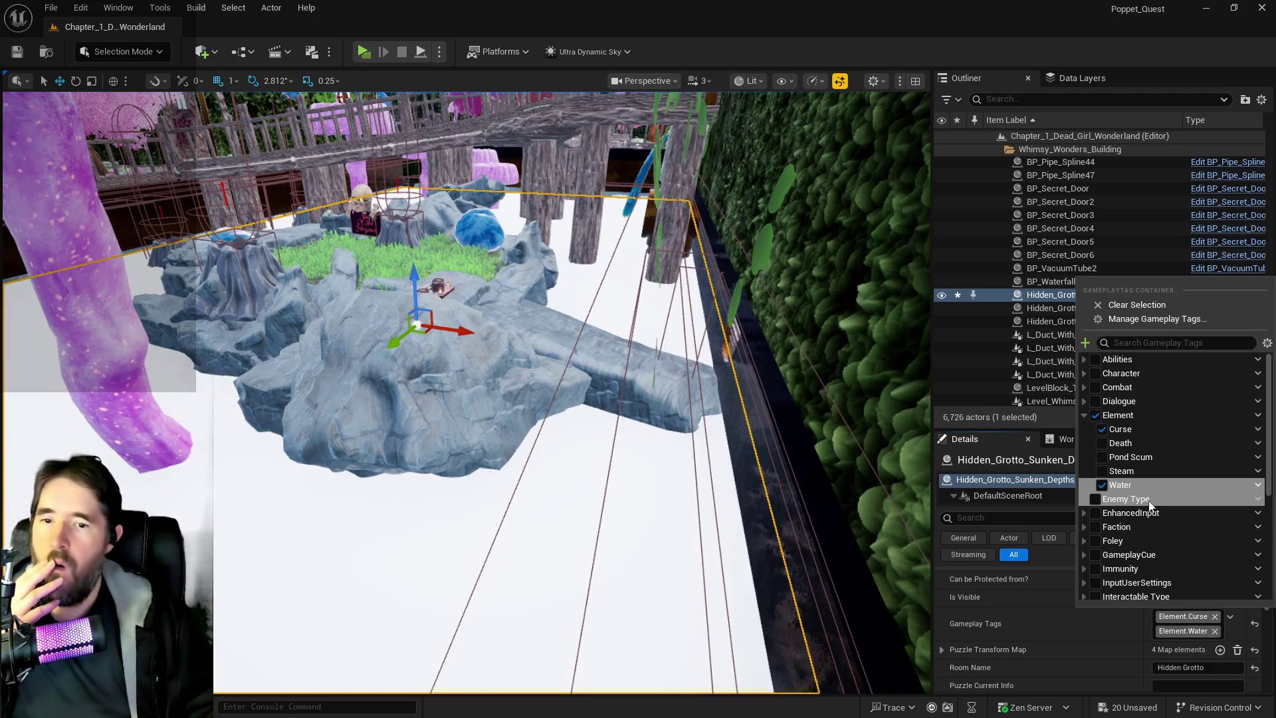
click(1214, 630)
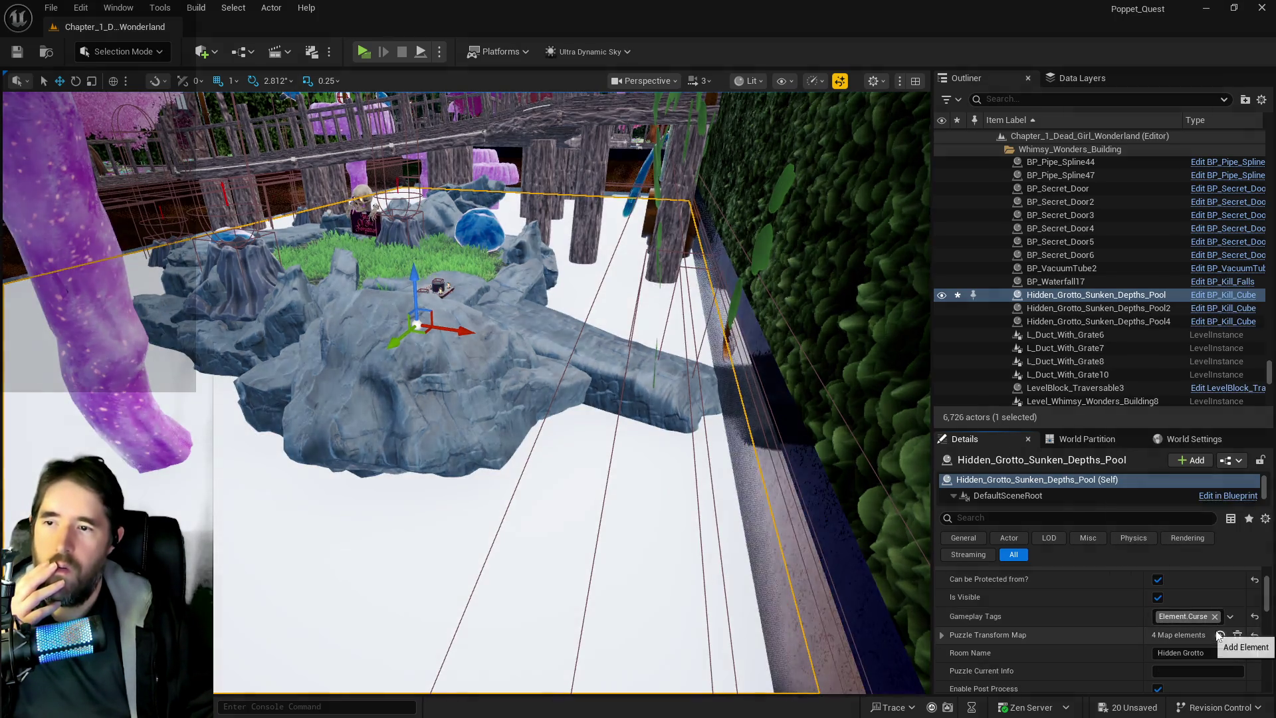
click(1182, 616)
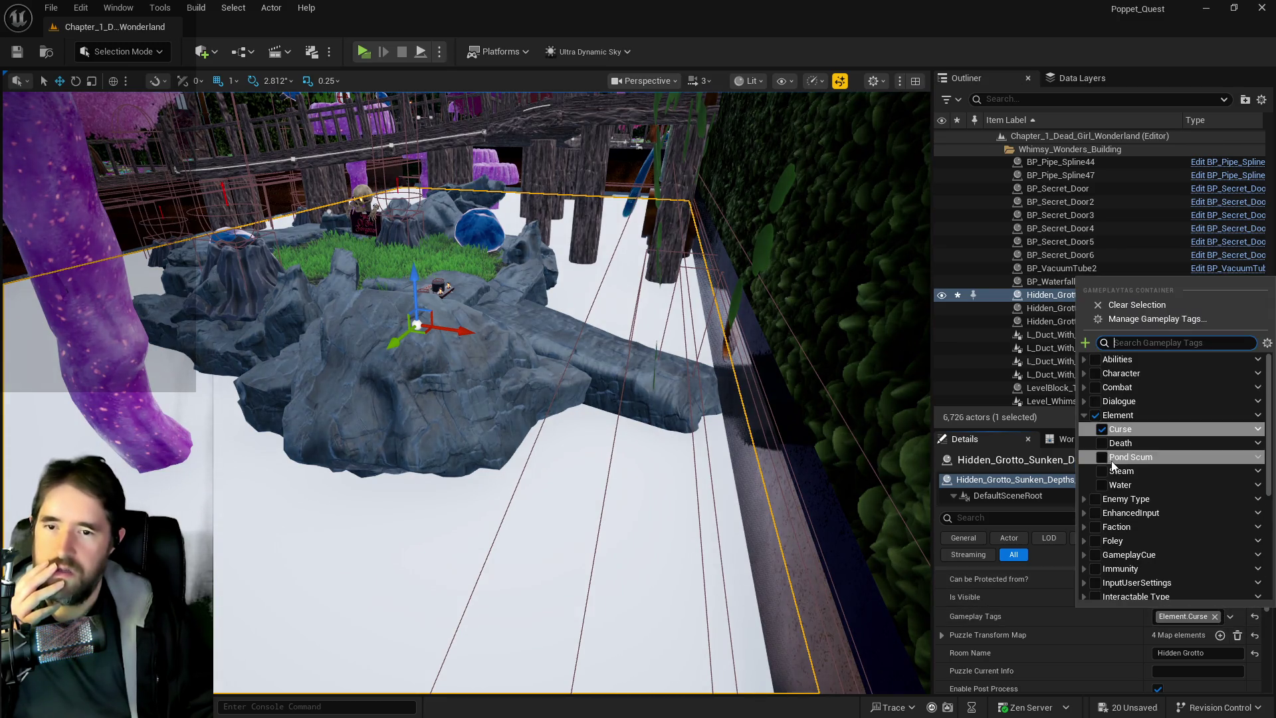
click(1102, 443)
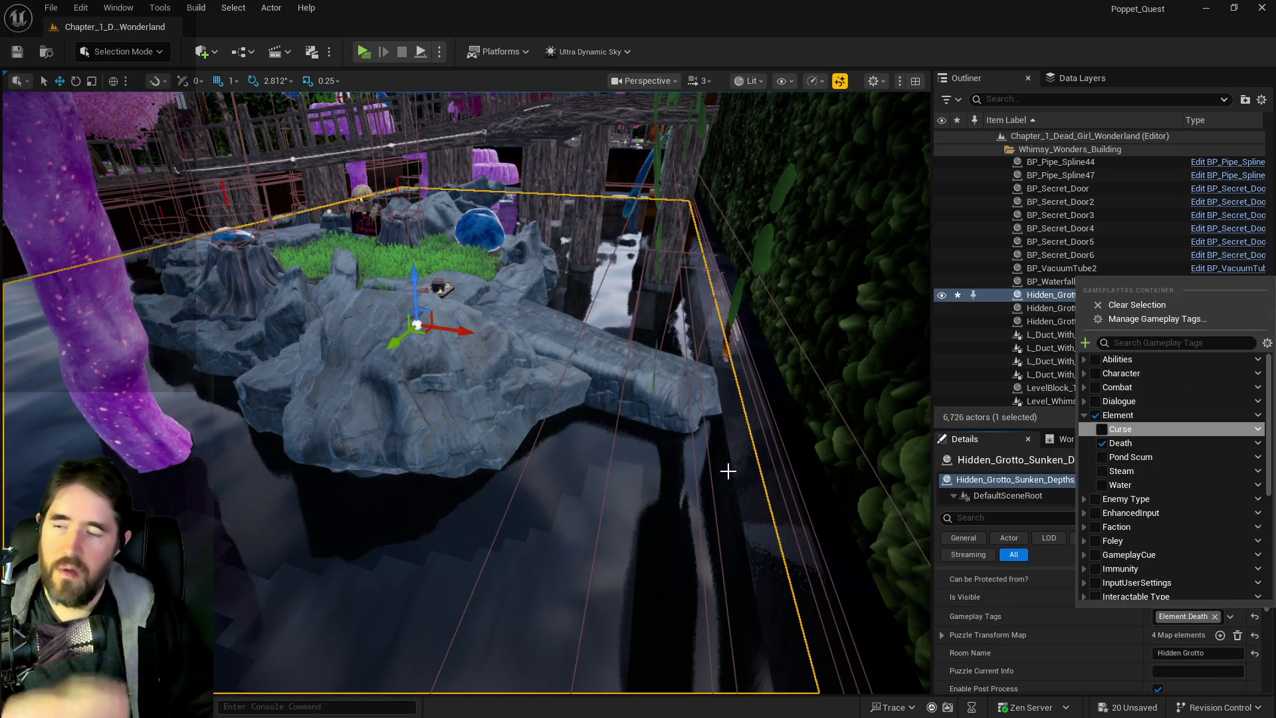
click(729, 467)
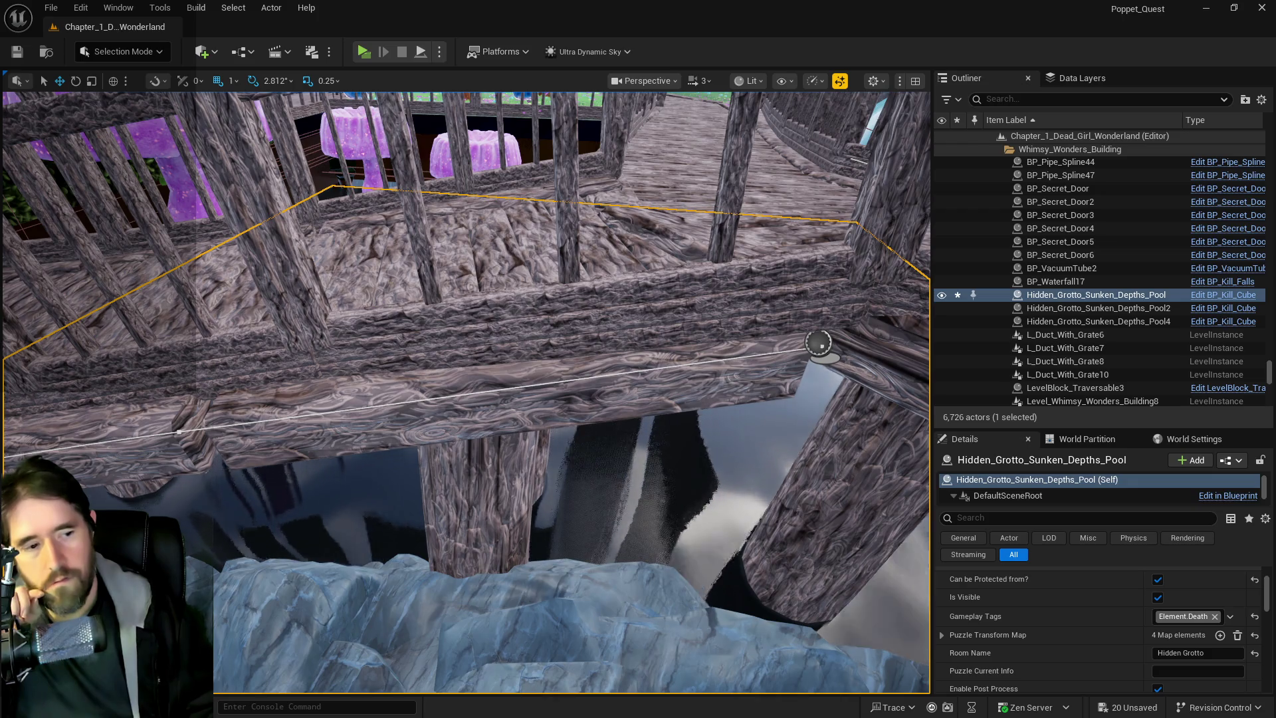
In BP_Kill_Cube, locate the collision water material used by the SET node.
key(ctrl+e)
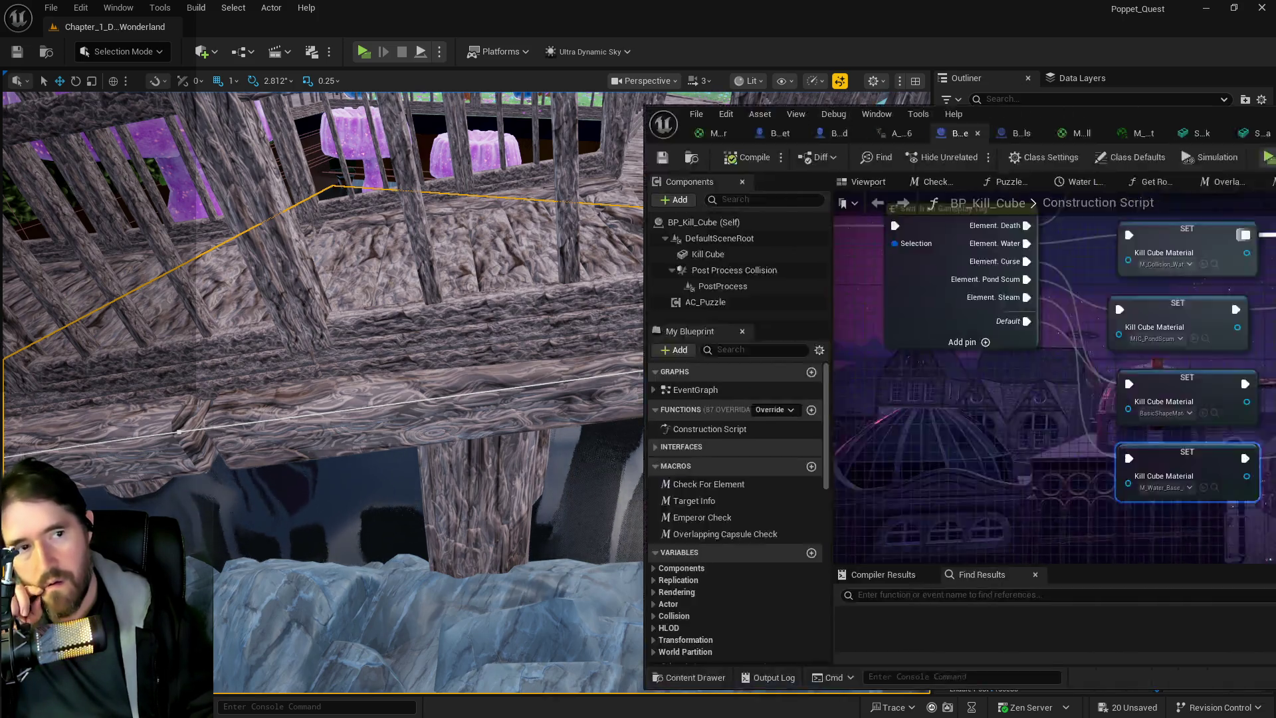
double_click(627, 117)
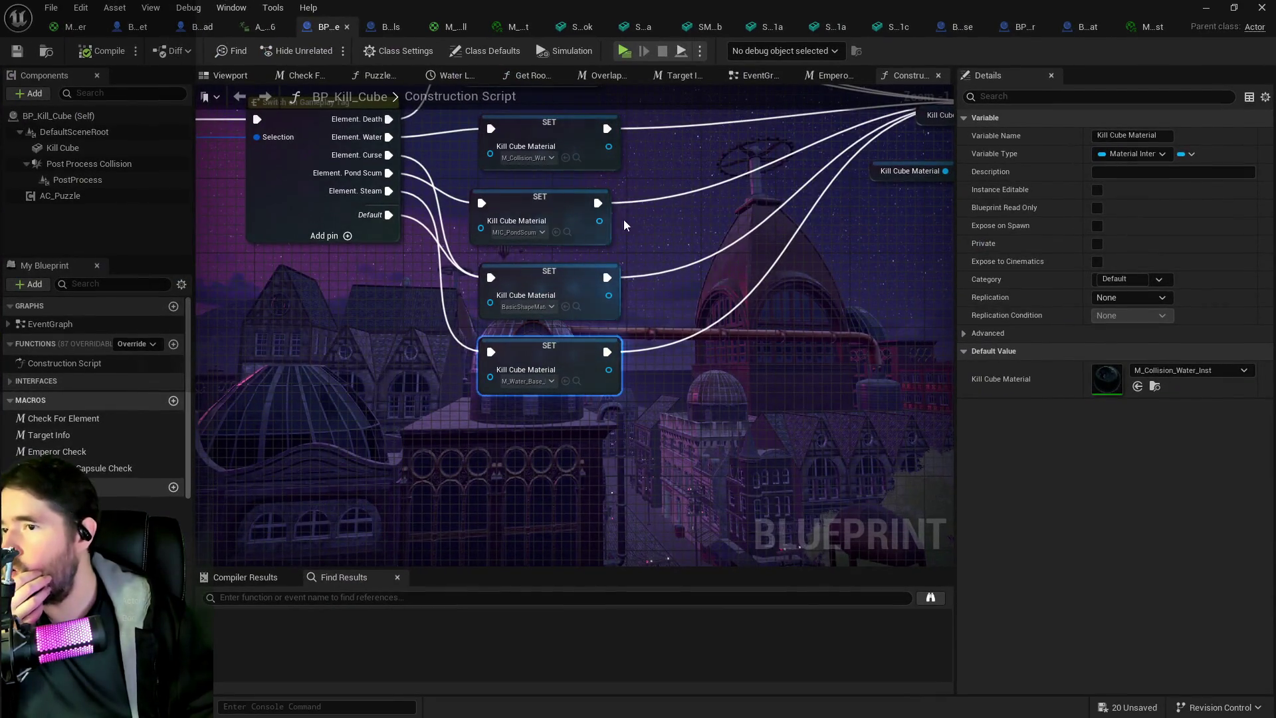
drag(608, 344, 669, 485)
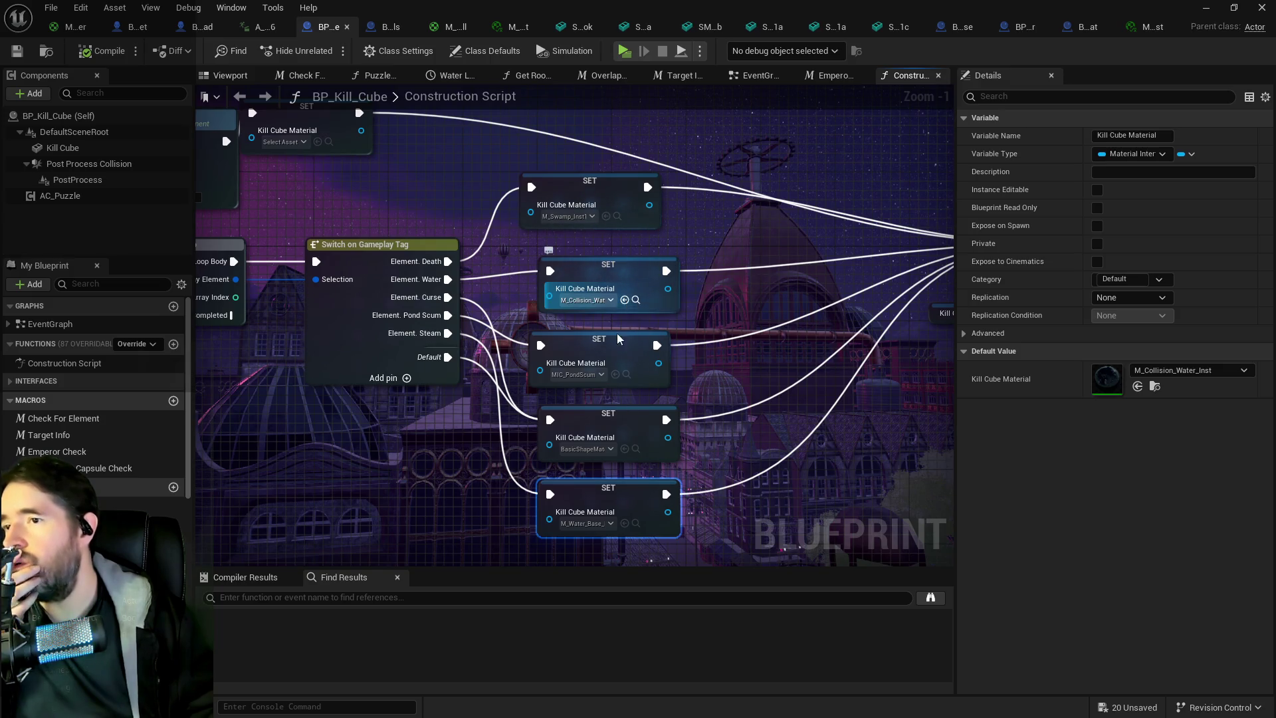
click(602, 282)
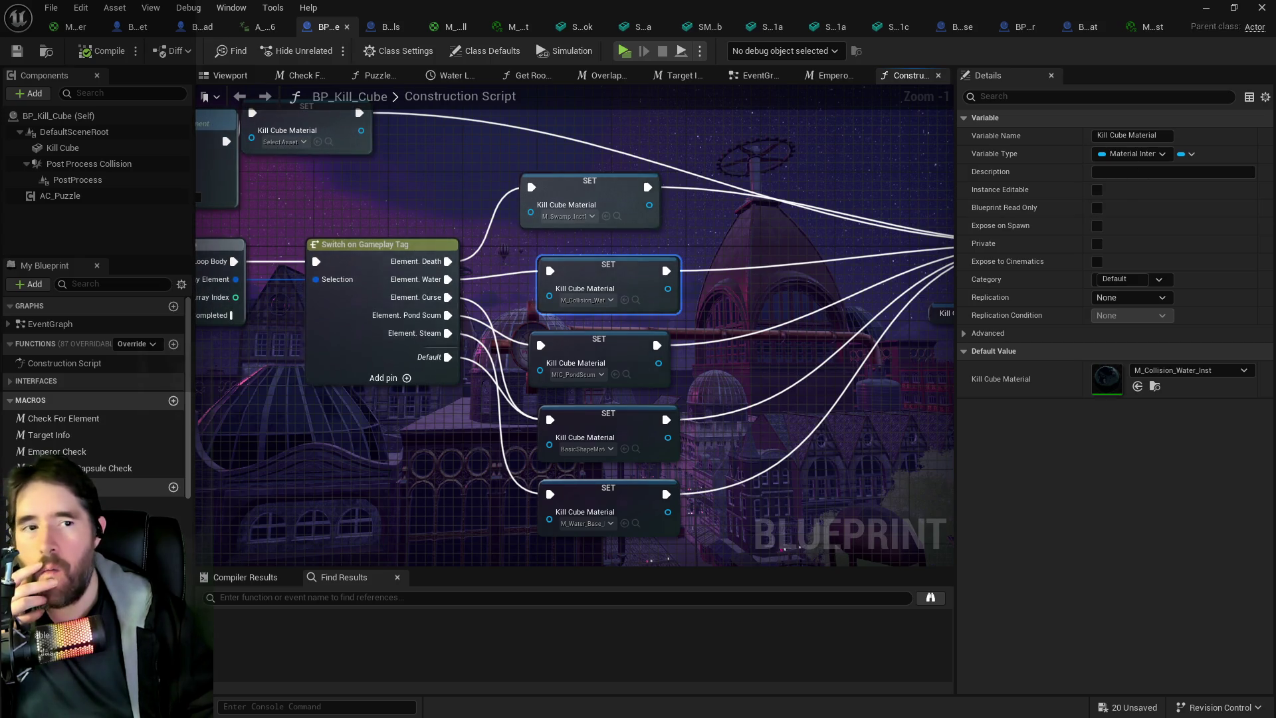
click(636, 300)
Create a new instance of the parent water material named M_Collision_Water_Inst_Death.
right_click(350, 247)
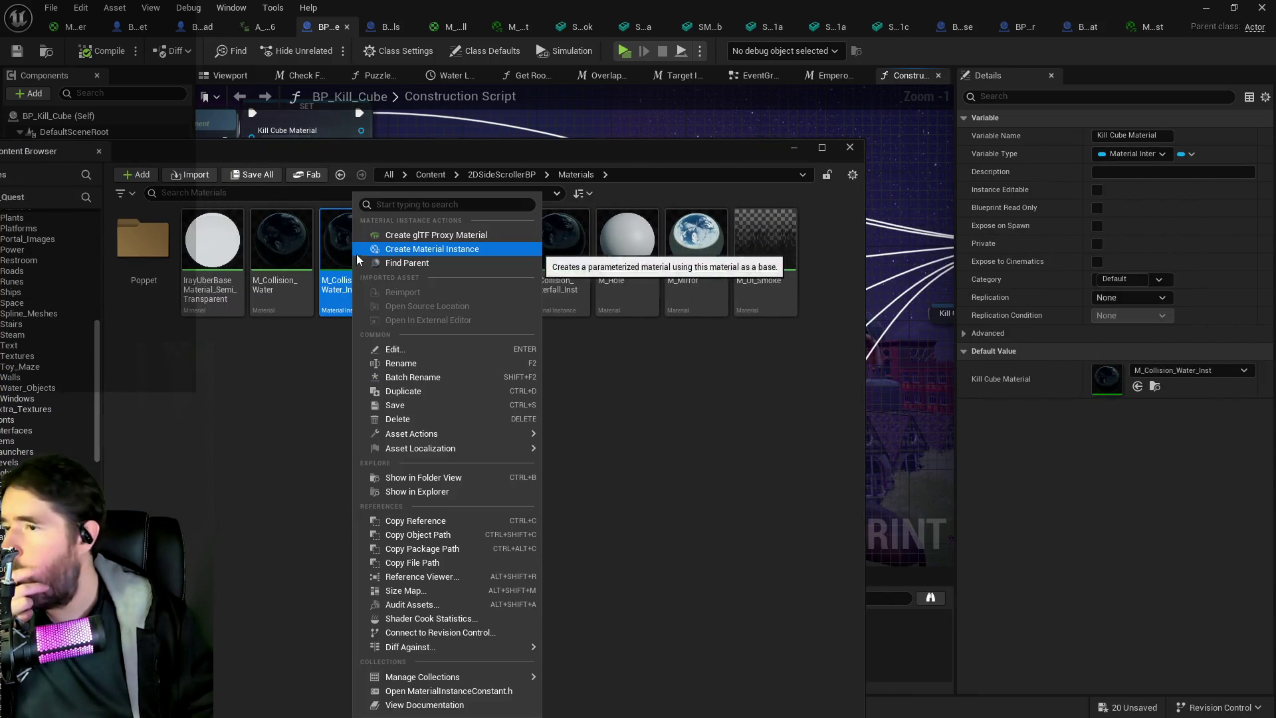
click(412, 264)
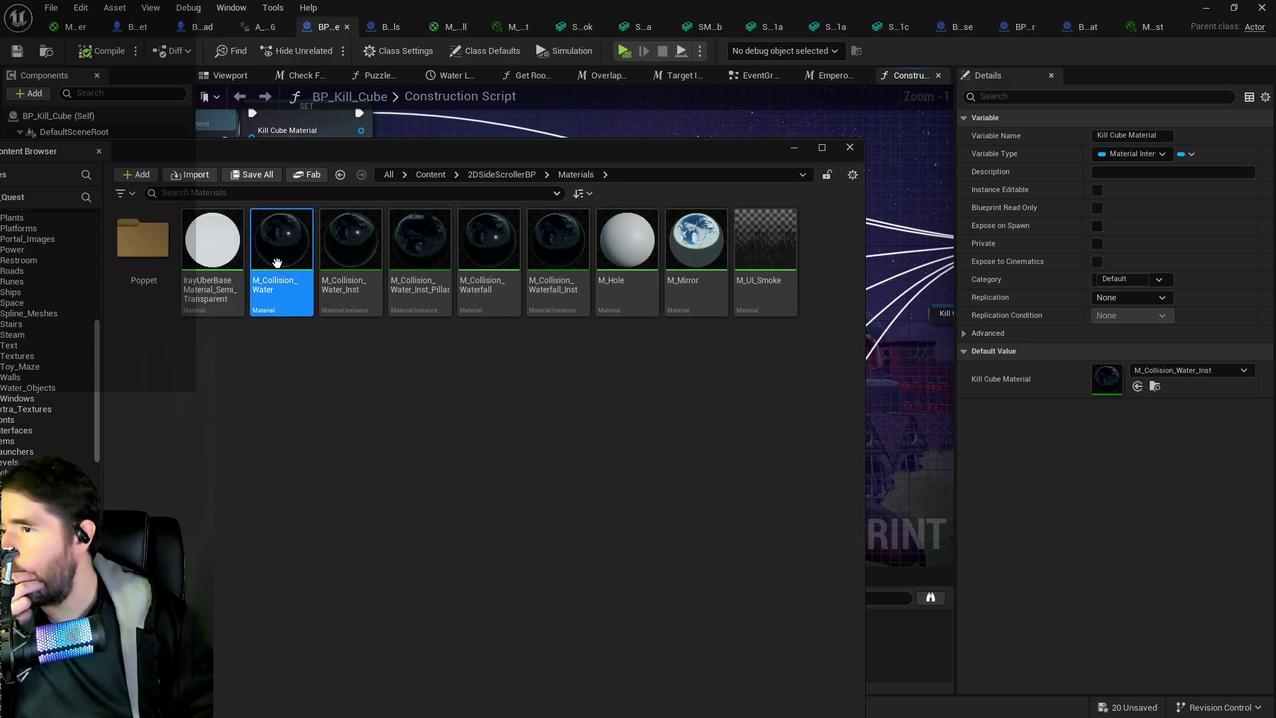
right_click(279, 267)
click(333, 320)
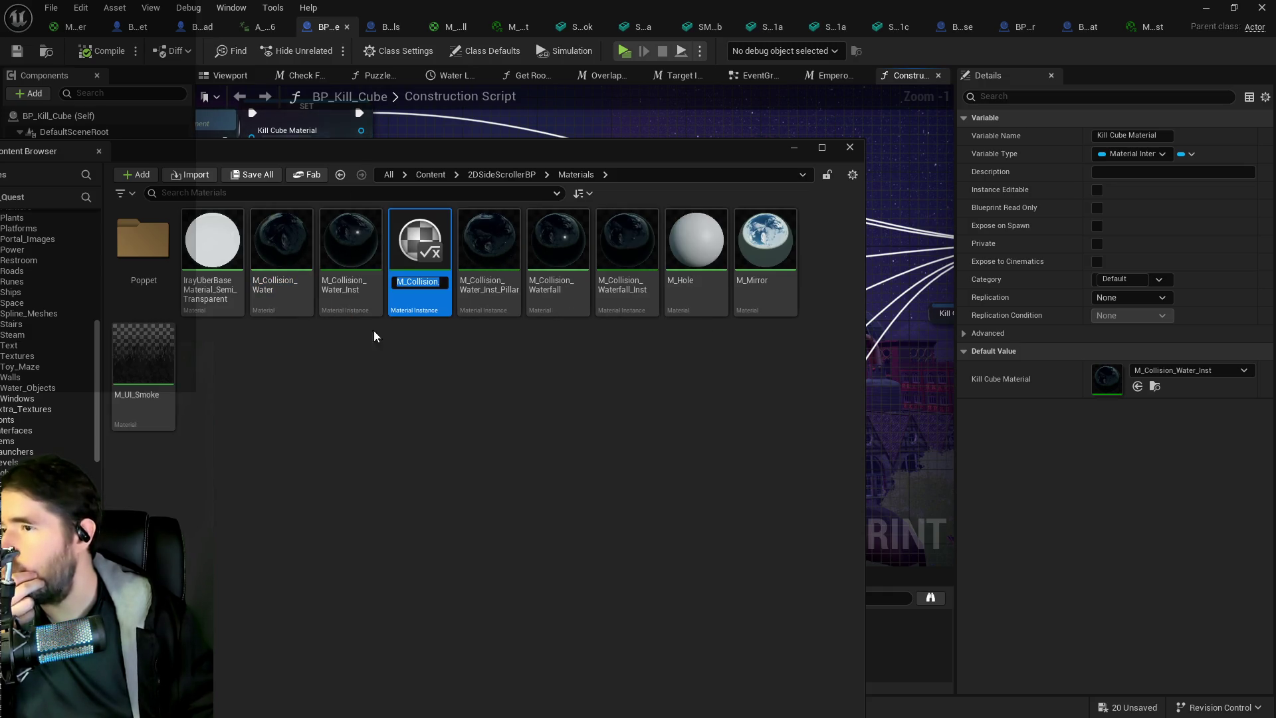
key(End)
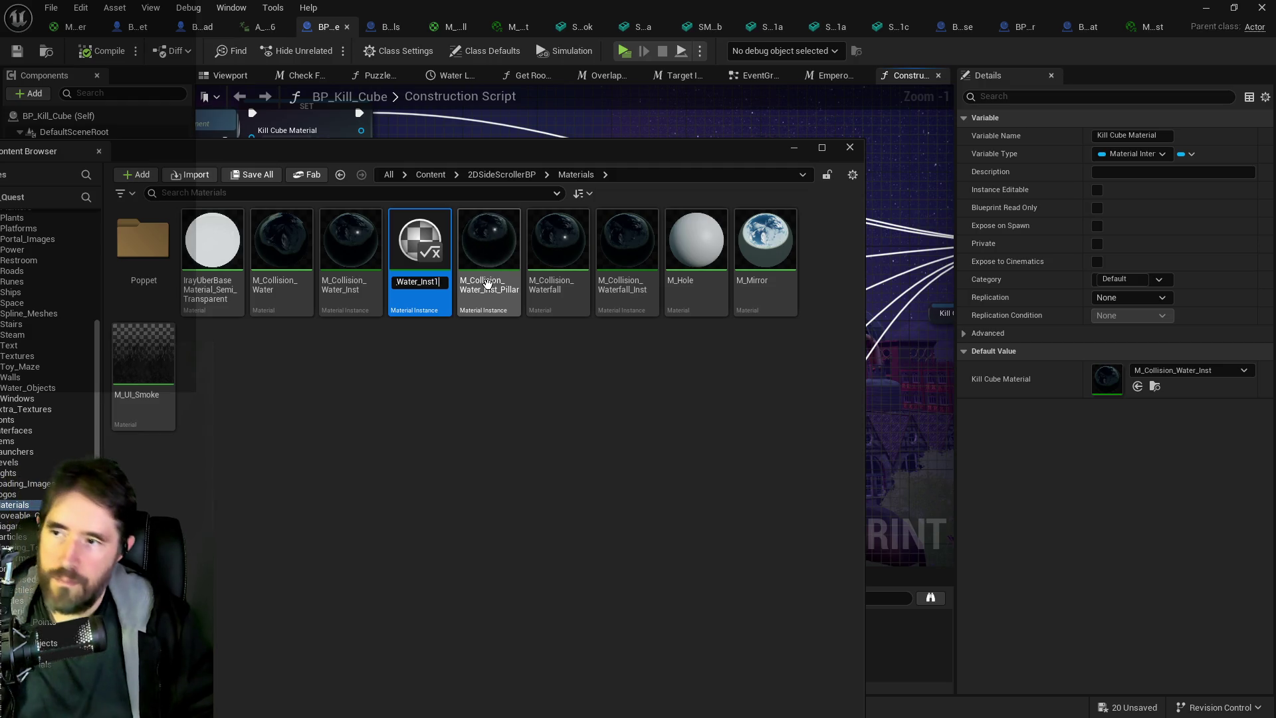
key(BackSpace)
text(_Death)
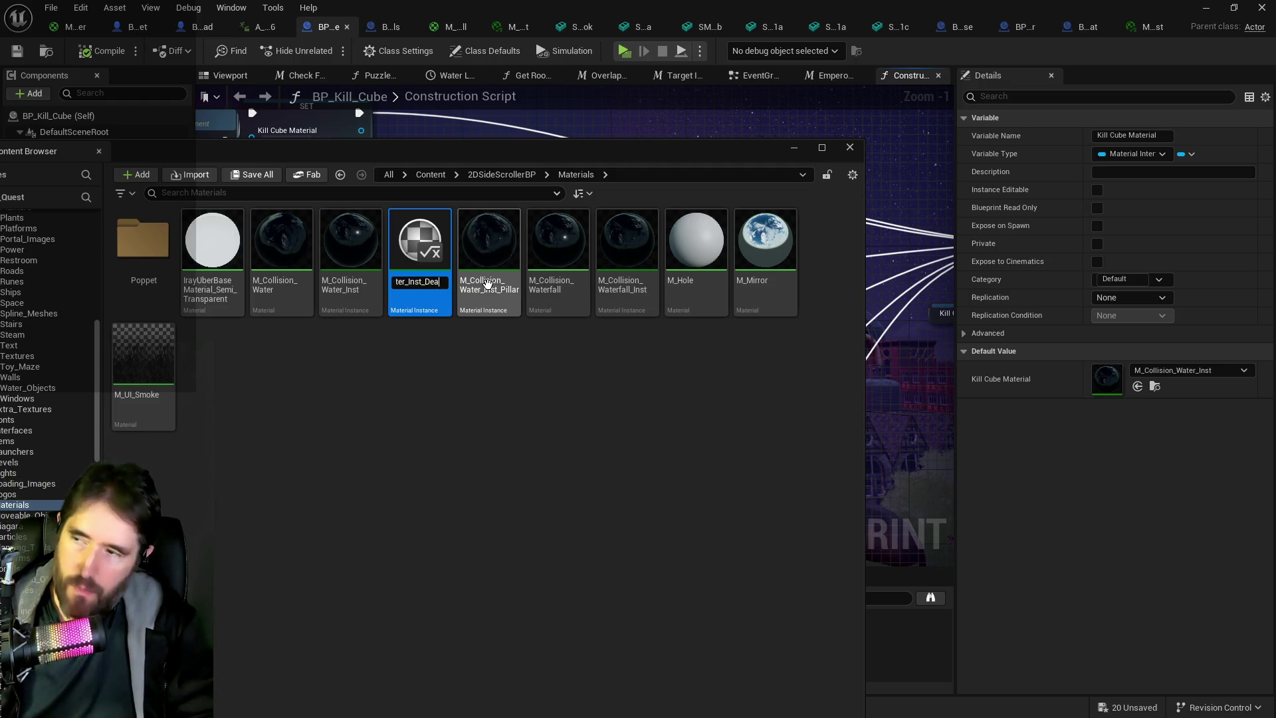
key(Return)
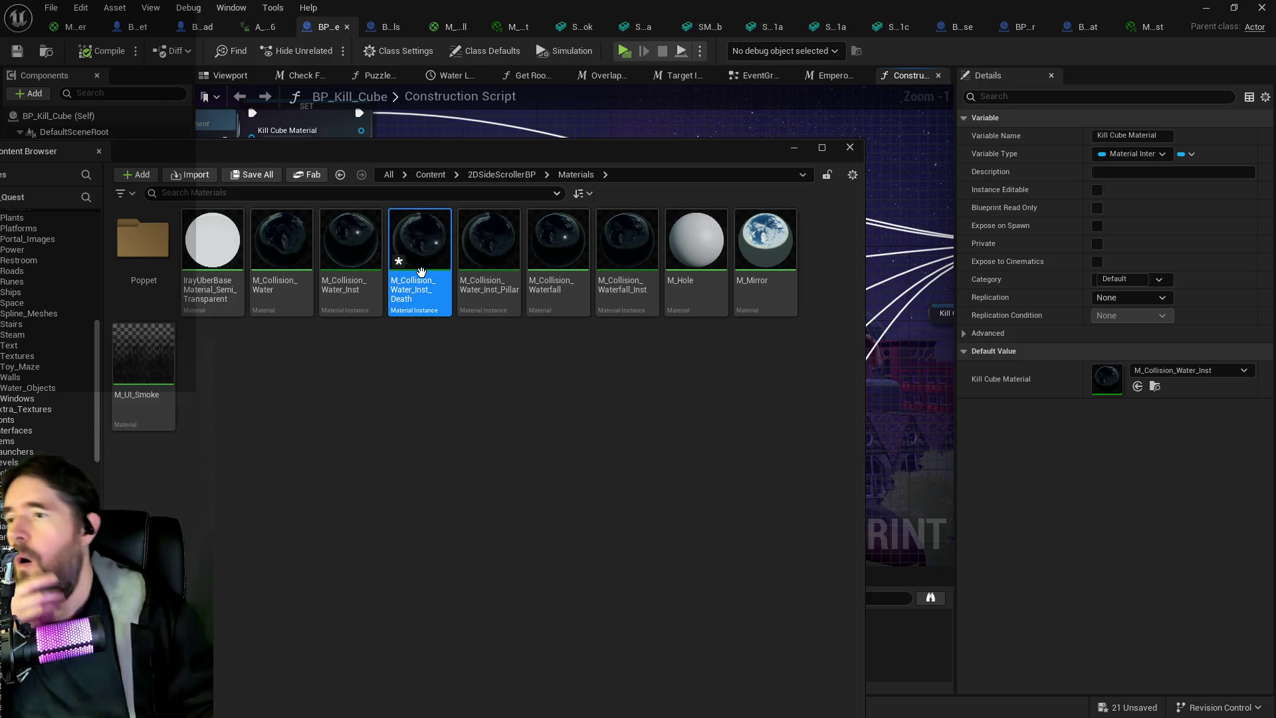
key(ctrl+space)
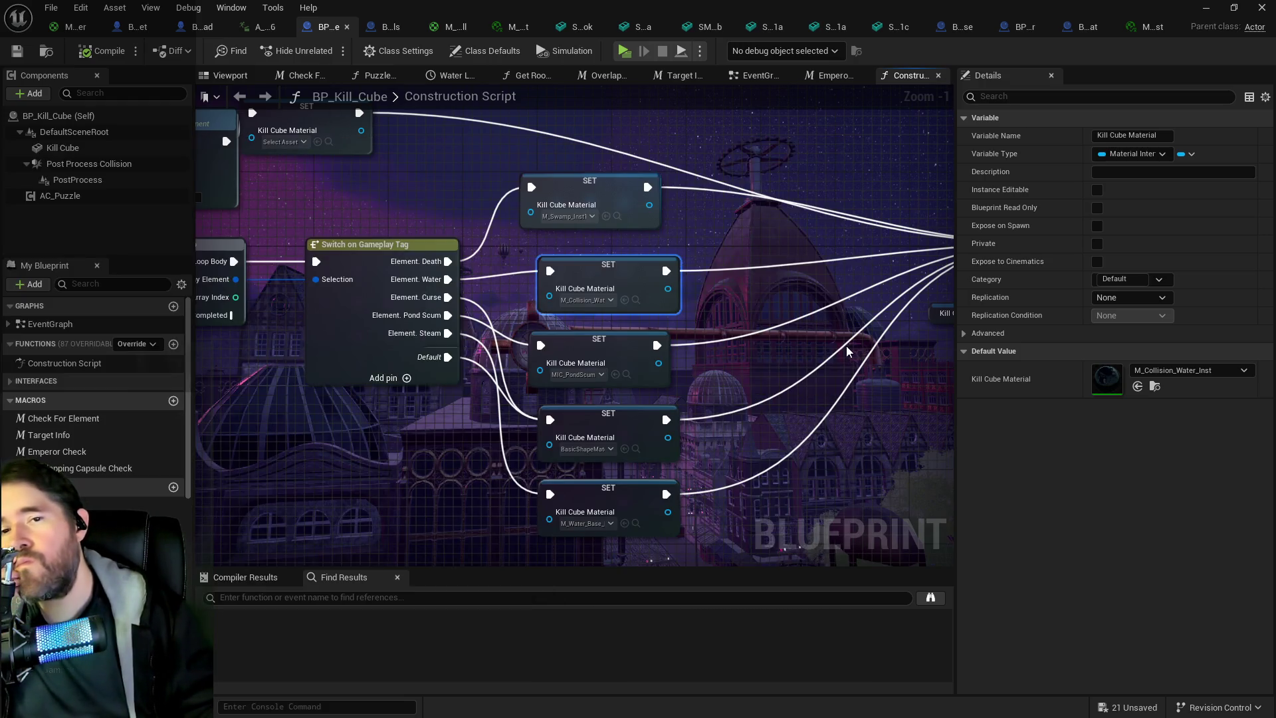
Override DepthColor and set it to a very dark blue.
scroll(950, 423, down, 1)
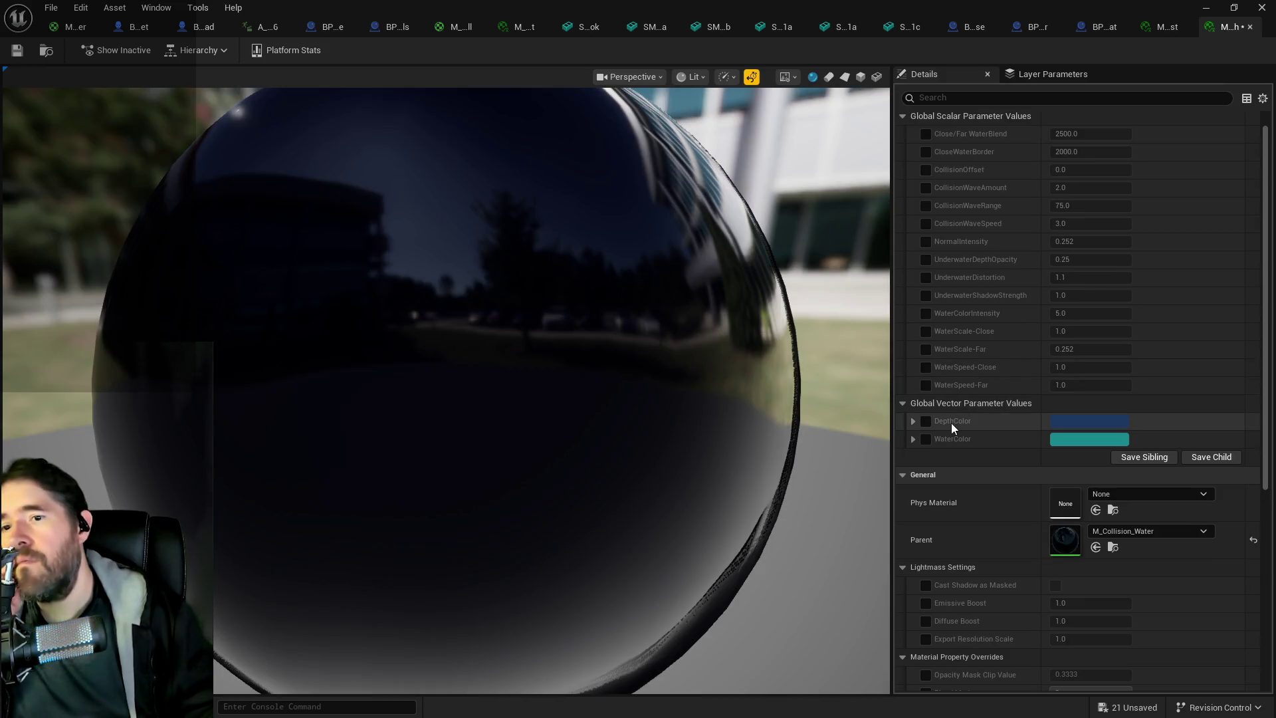
click(925, 421)
click(1075, 419)
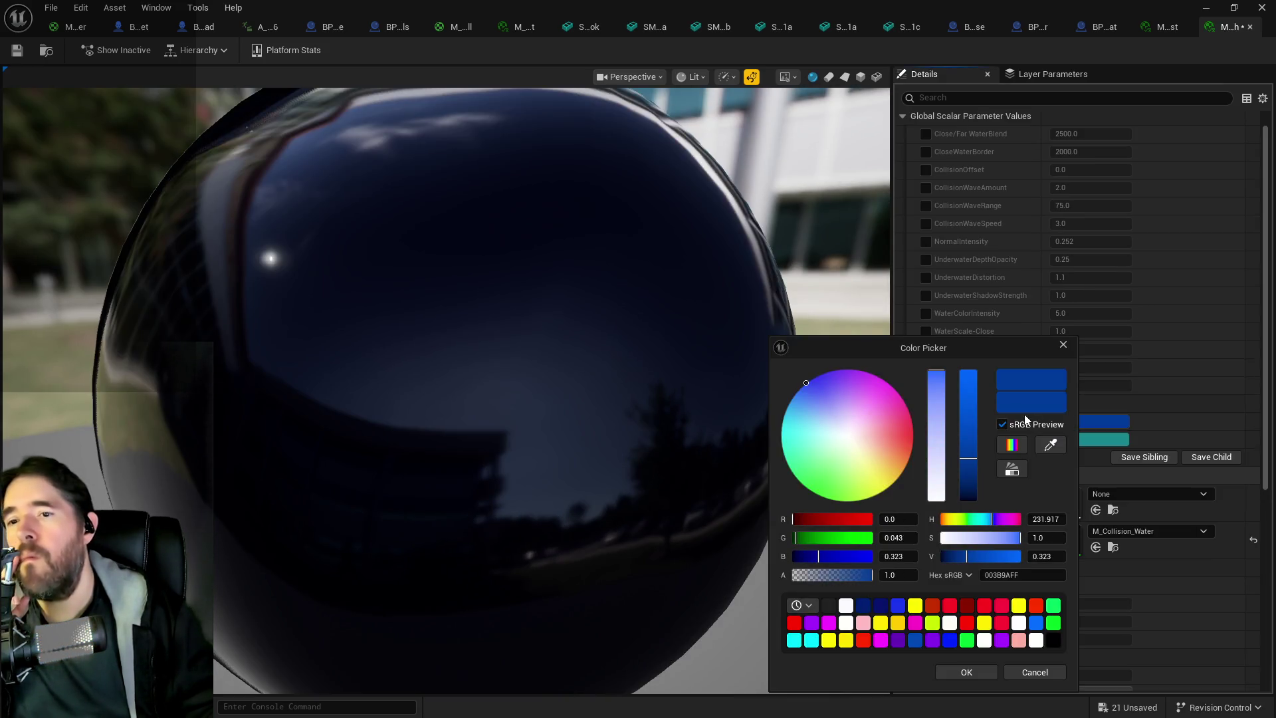
drag(978, 493, 975, 500)
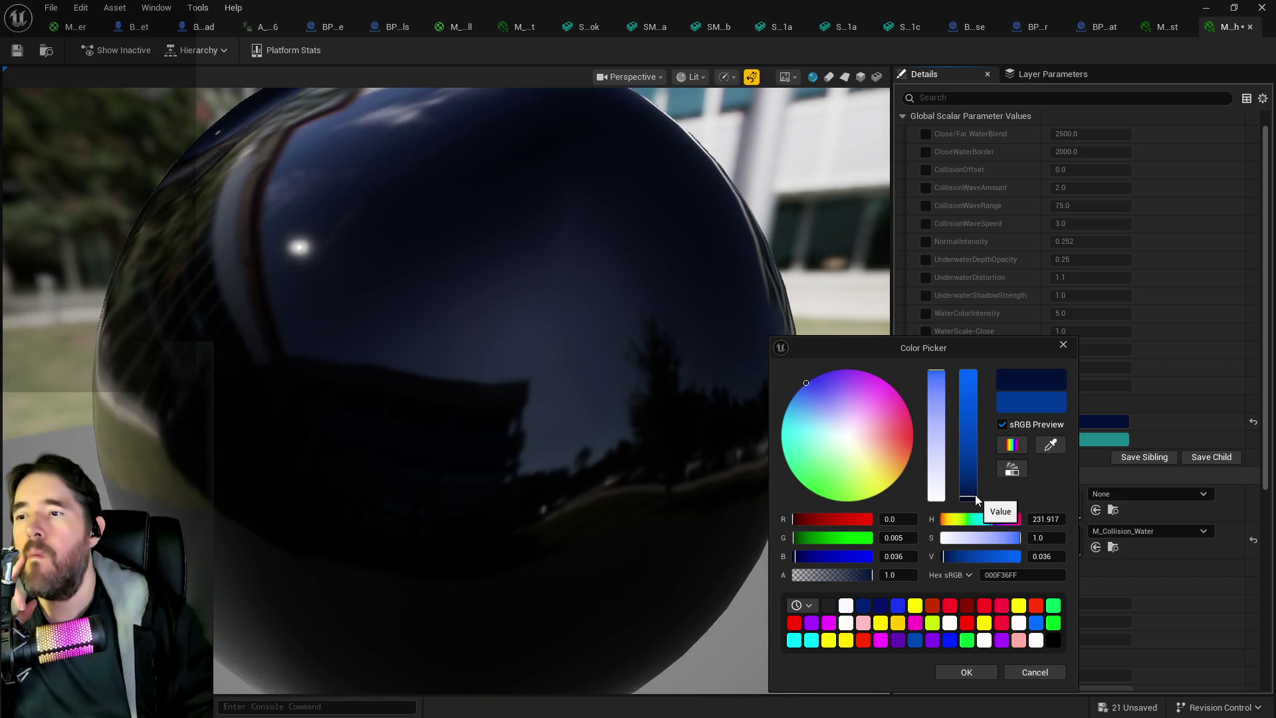
click(965, 670)
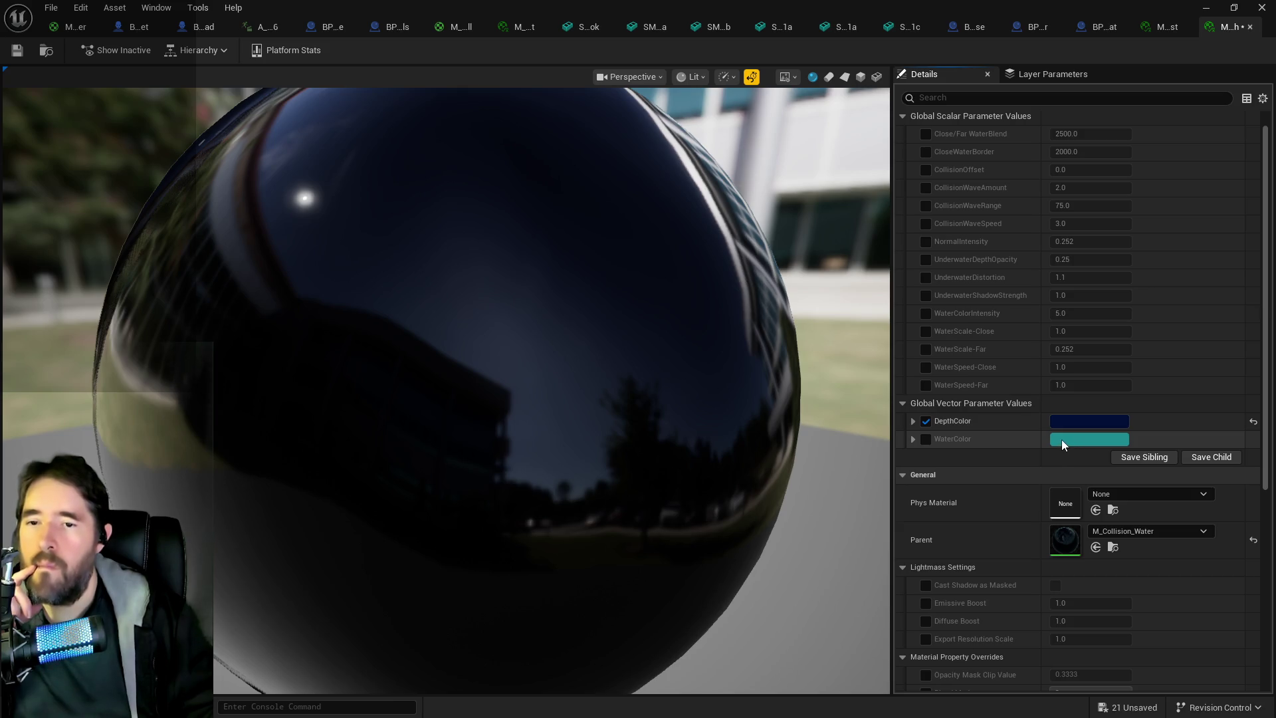
Try teal, near-white and grey WaterColor values, then cancel them.
click(926, 438)
click(1089, 439)
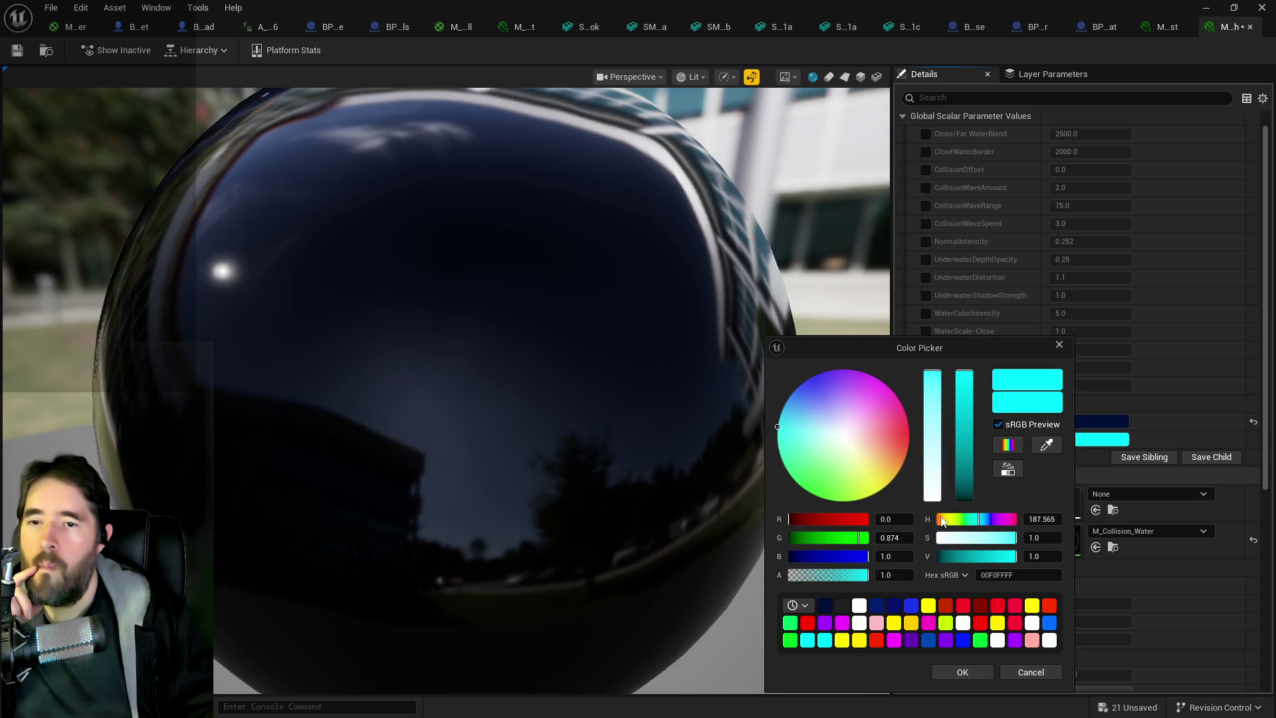
click(972, 500)
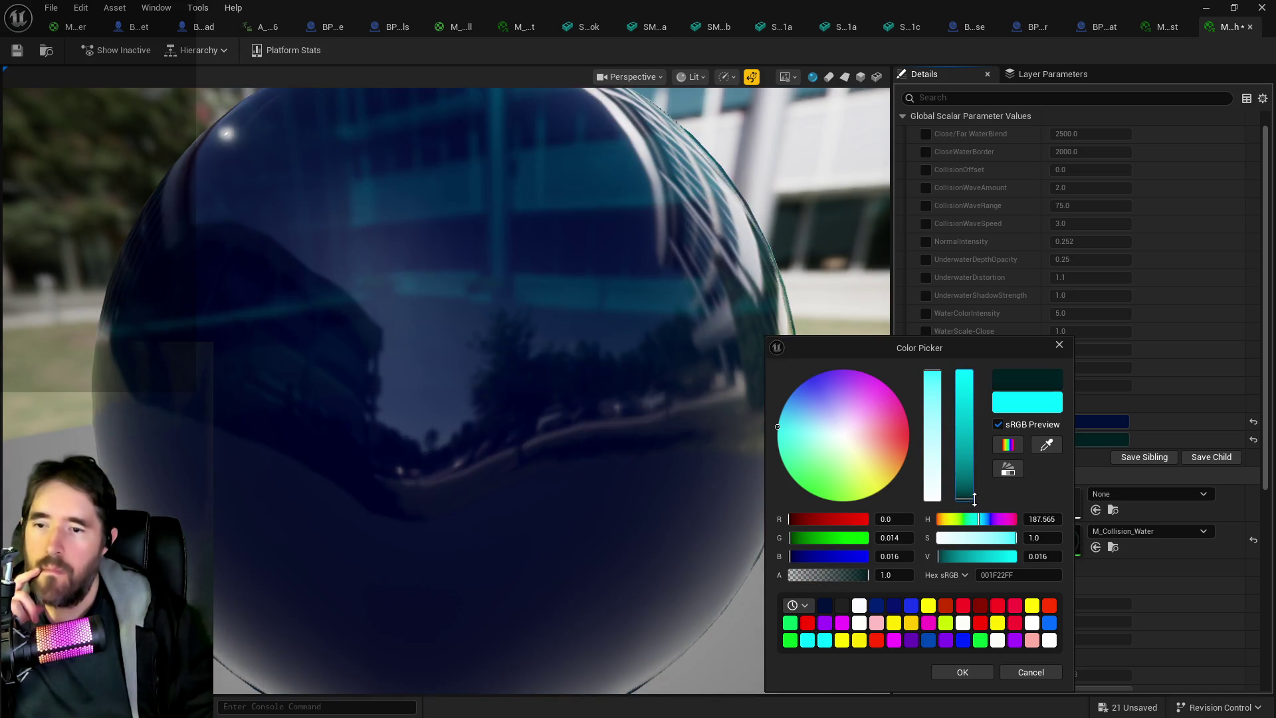
click(970, 491)
drag(970, 492, 975, 353)
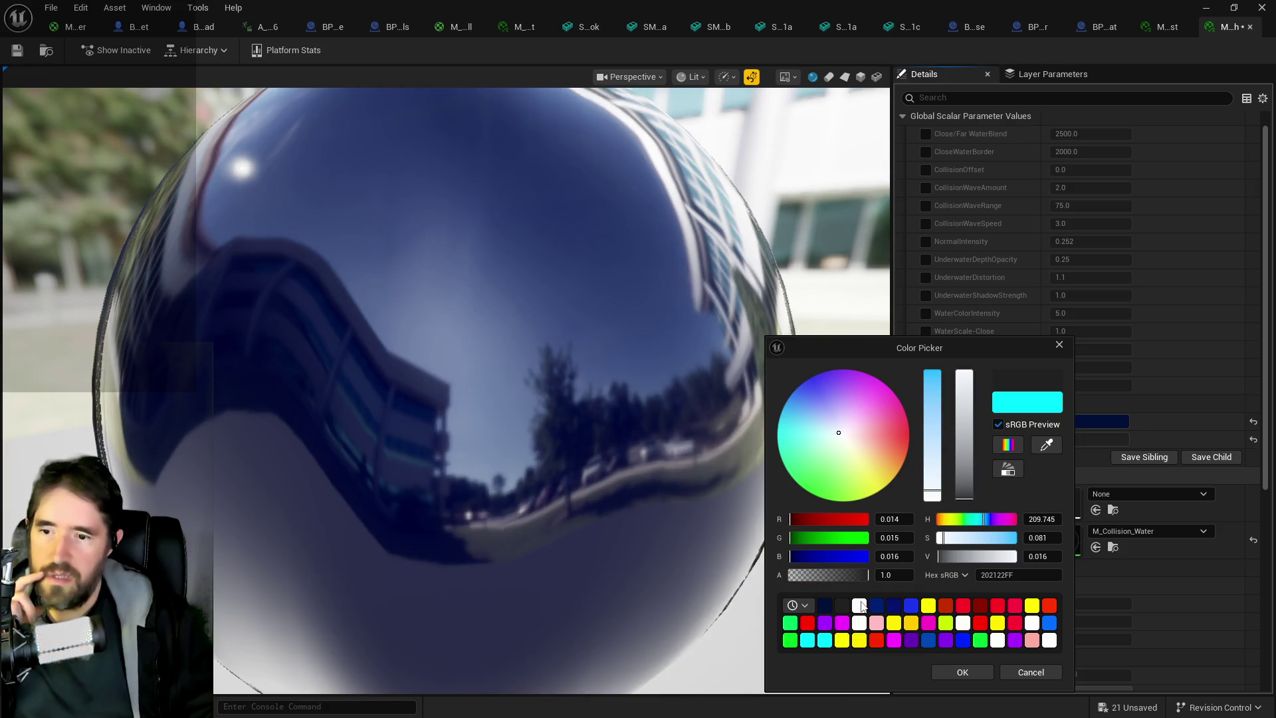
click(859, 604)
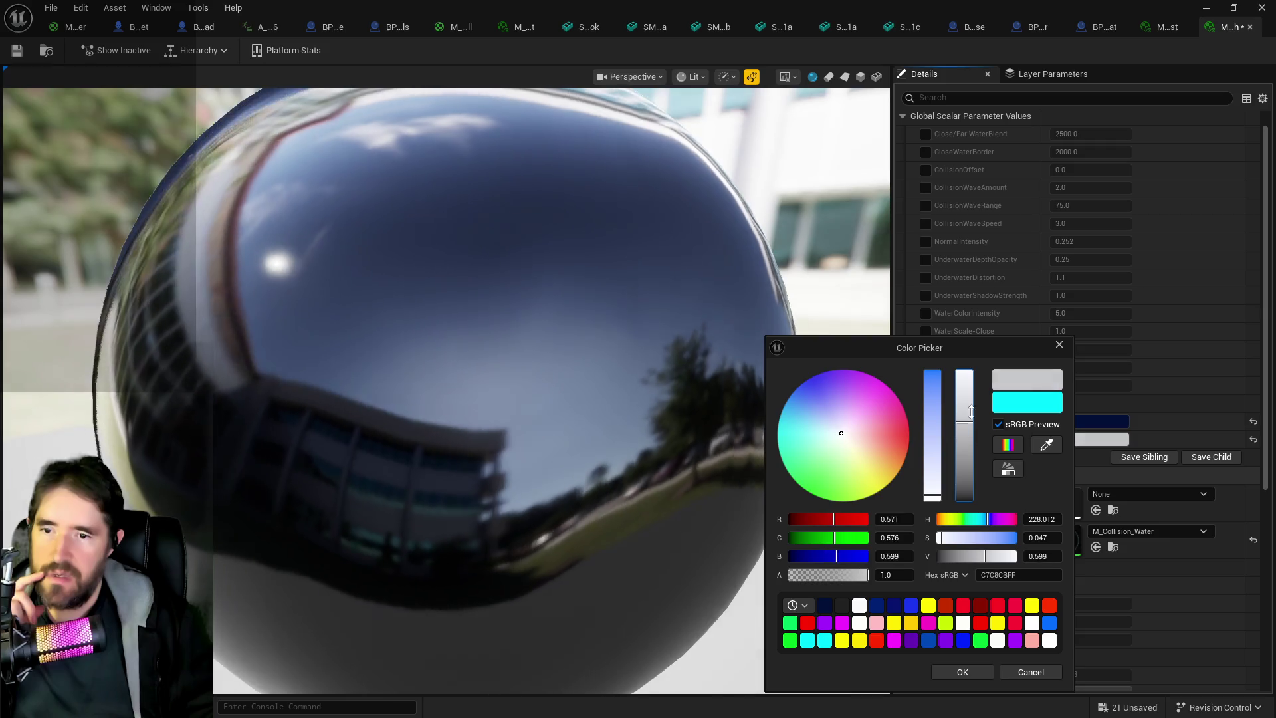
mouse_move(964, 376)
mouse_down()
mouse_move(979, 498)
mouse_move(974, 364)
mouse_up()
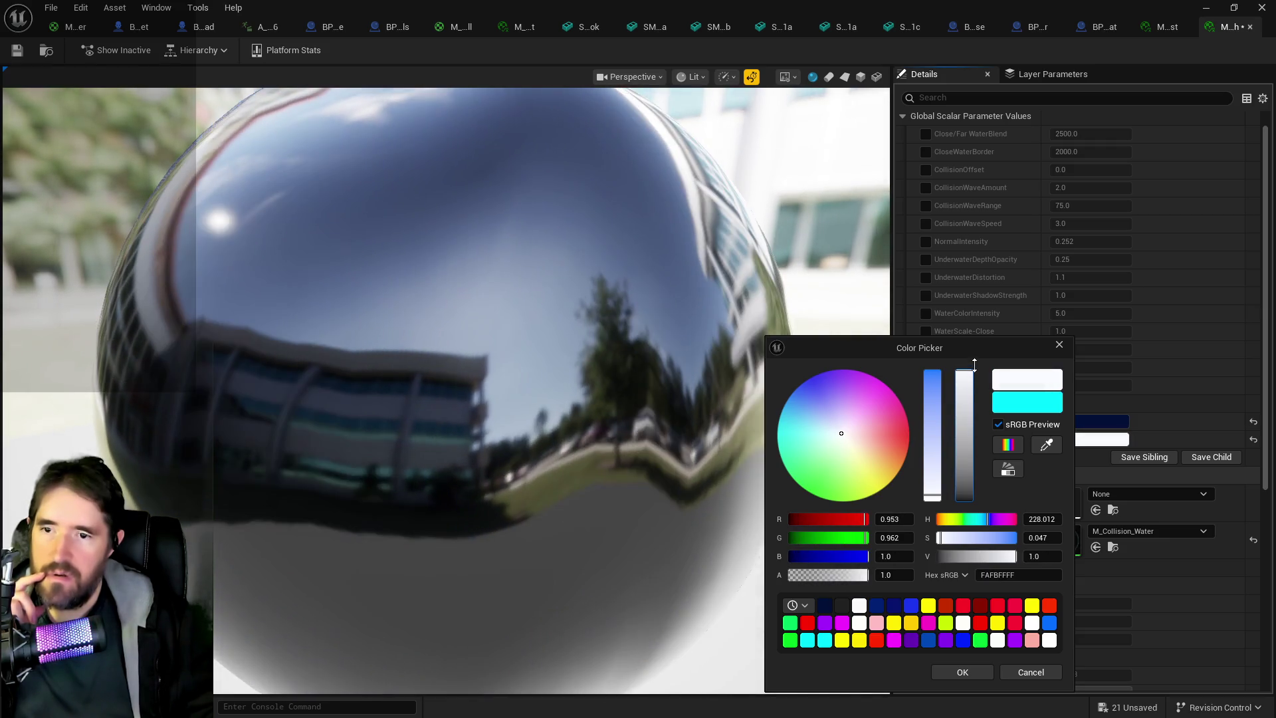
click(1031, 673)
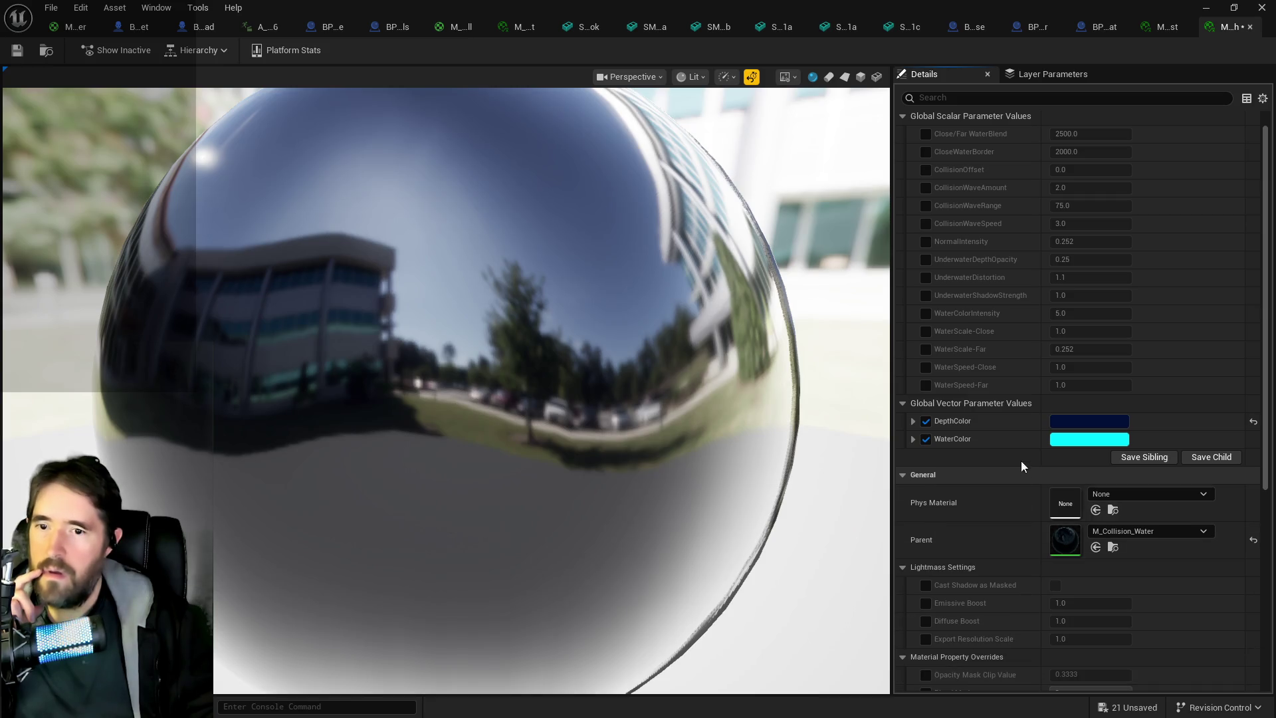
Re-enable the WaterColor override and set it to fully opaque white.
click(925, 439)
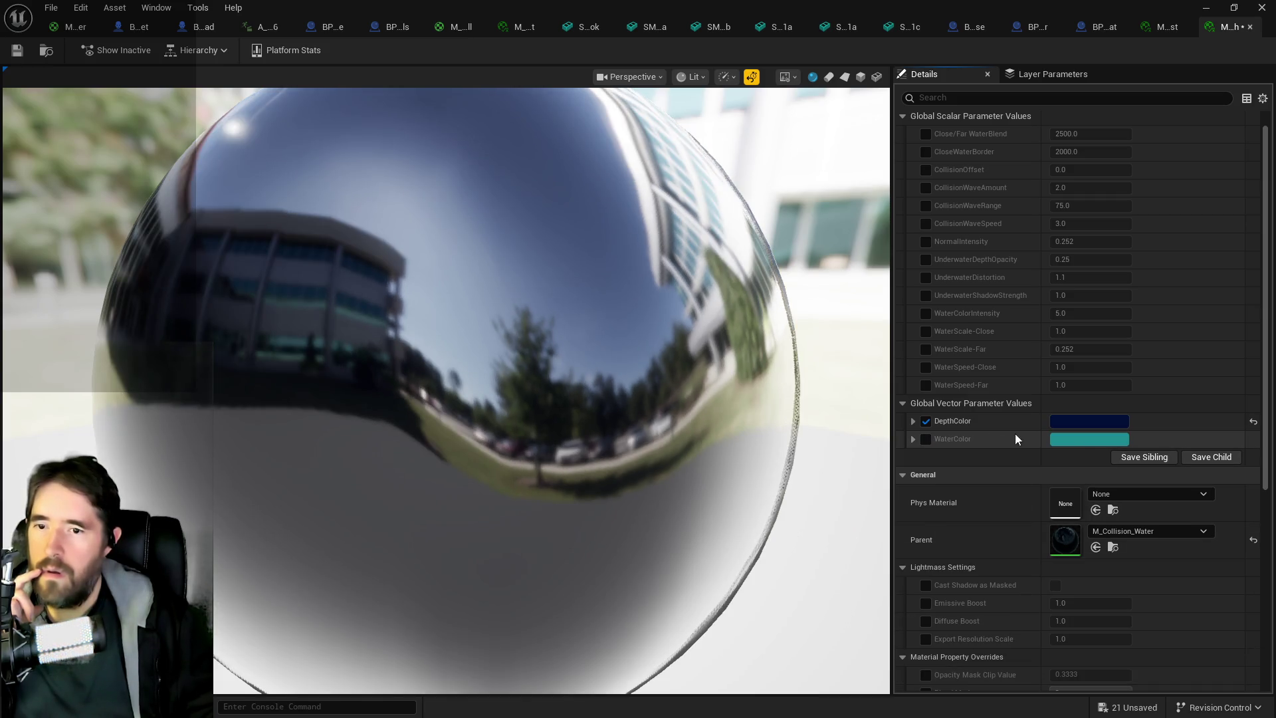
click(925, 440)
click(1069, 443)
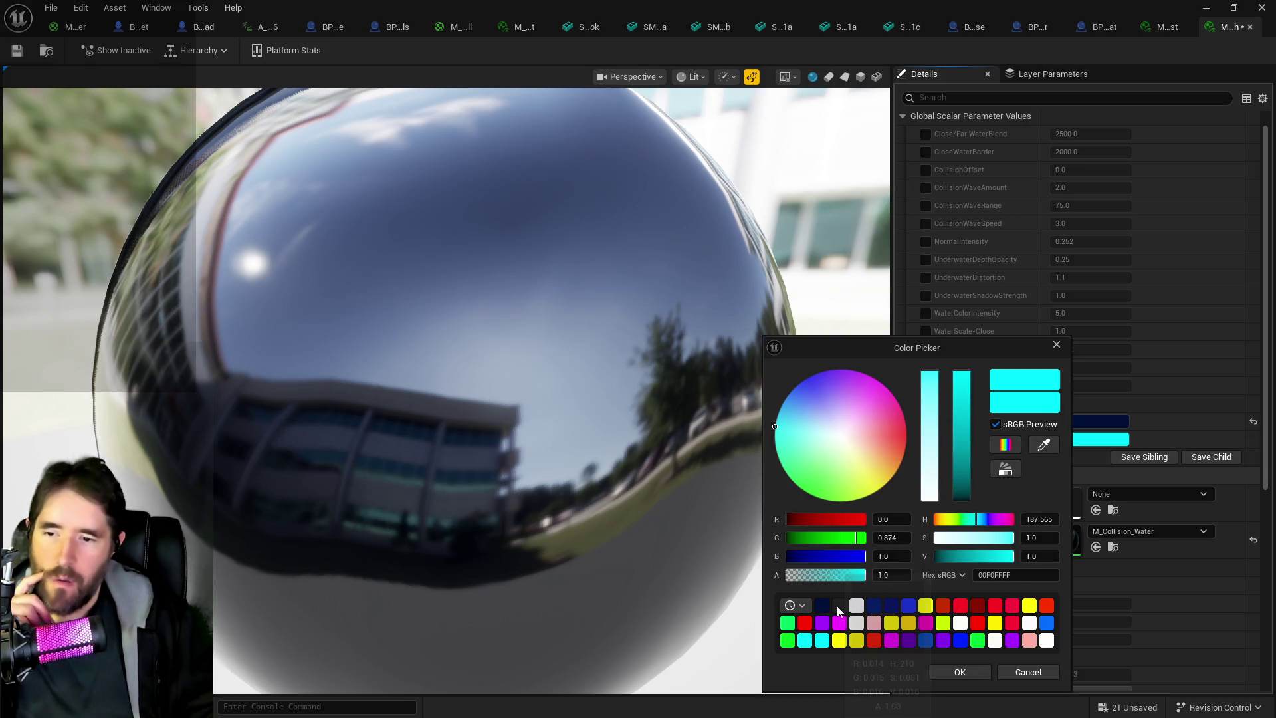
click(840, 605)
click(1025, 570)
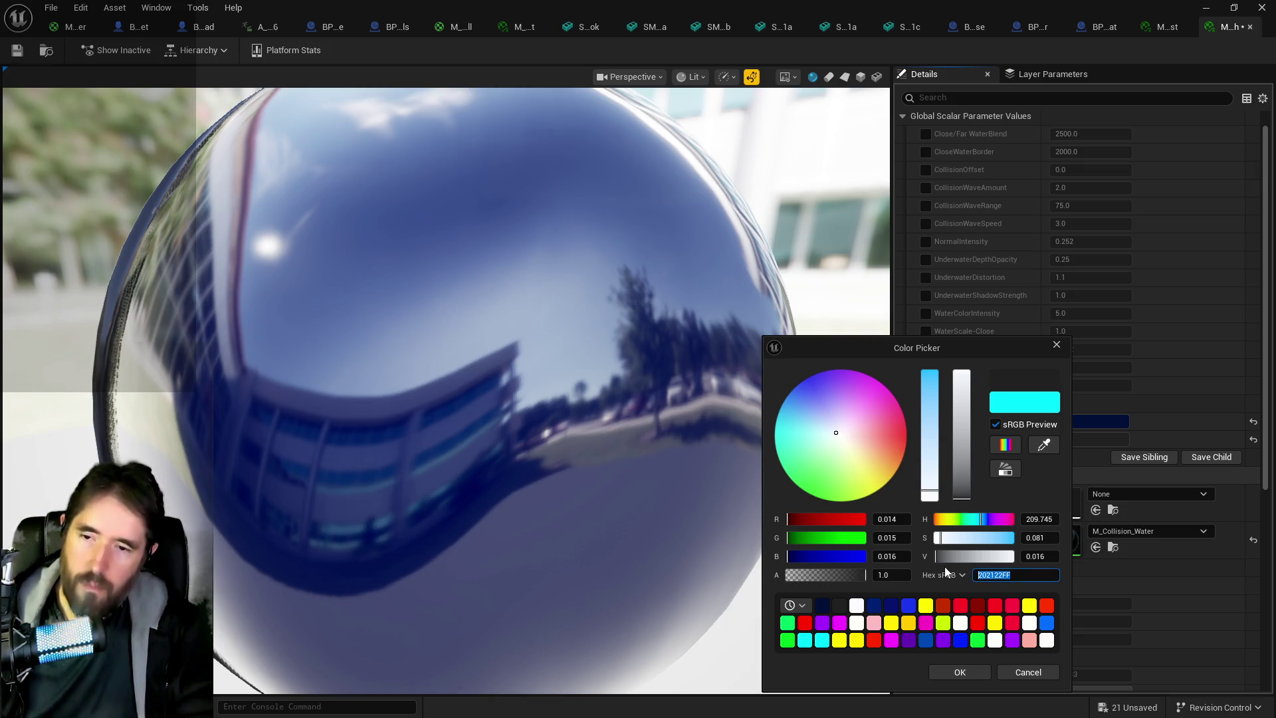
text(00000000)
key(Return)
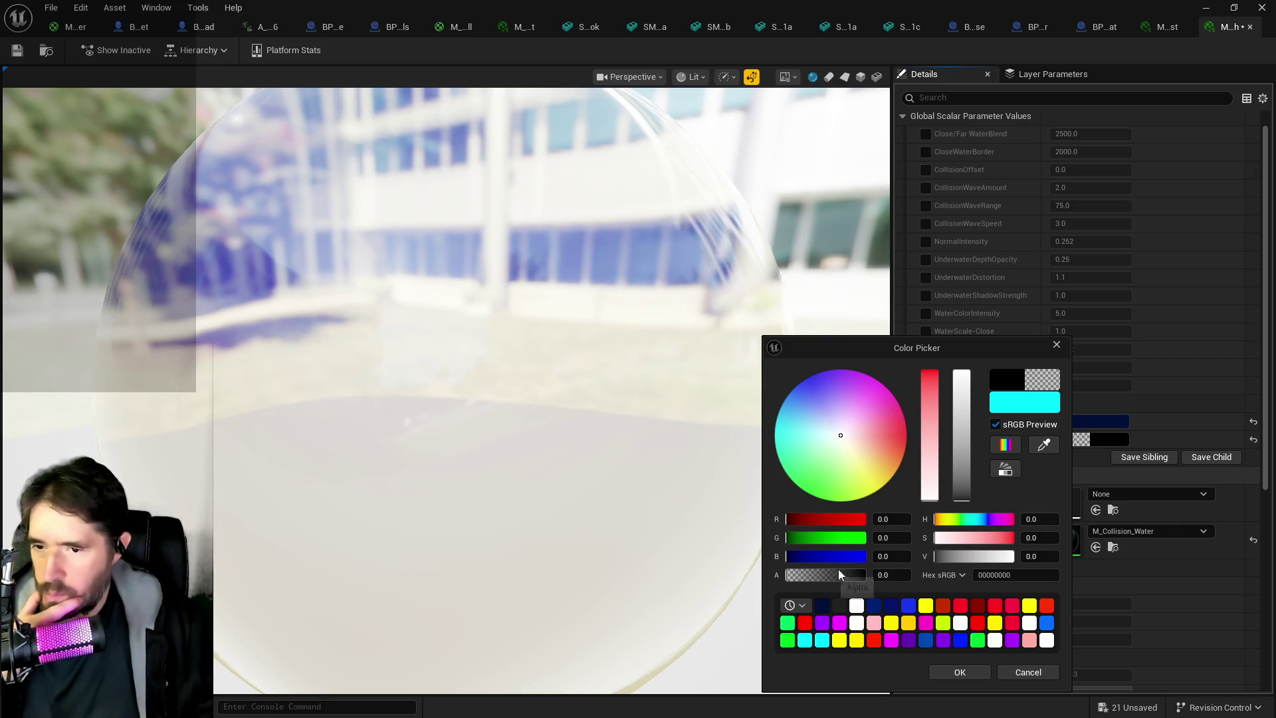
drag(817, 577, 867, 575)
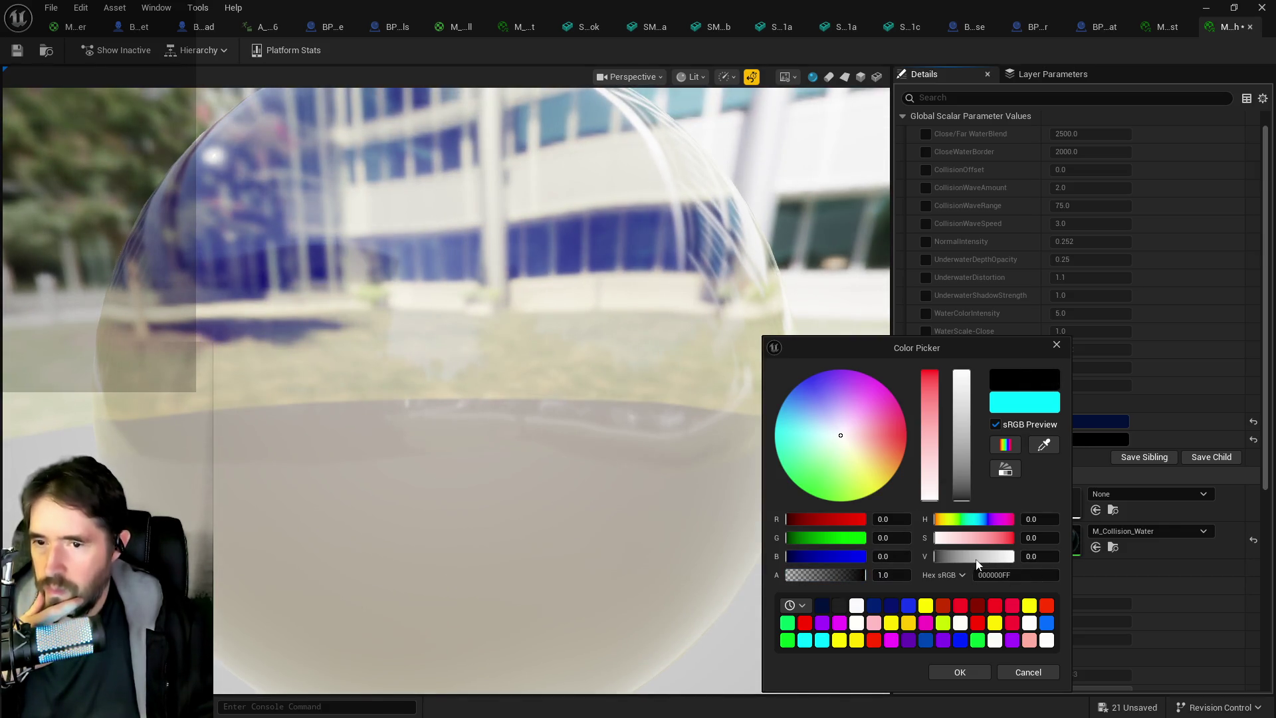
mouse_move(977, 563)
mouse_down()
mouse_move(919, 561)
mouse_move(1018, 558)
mouse_up()
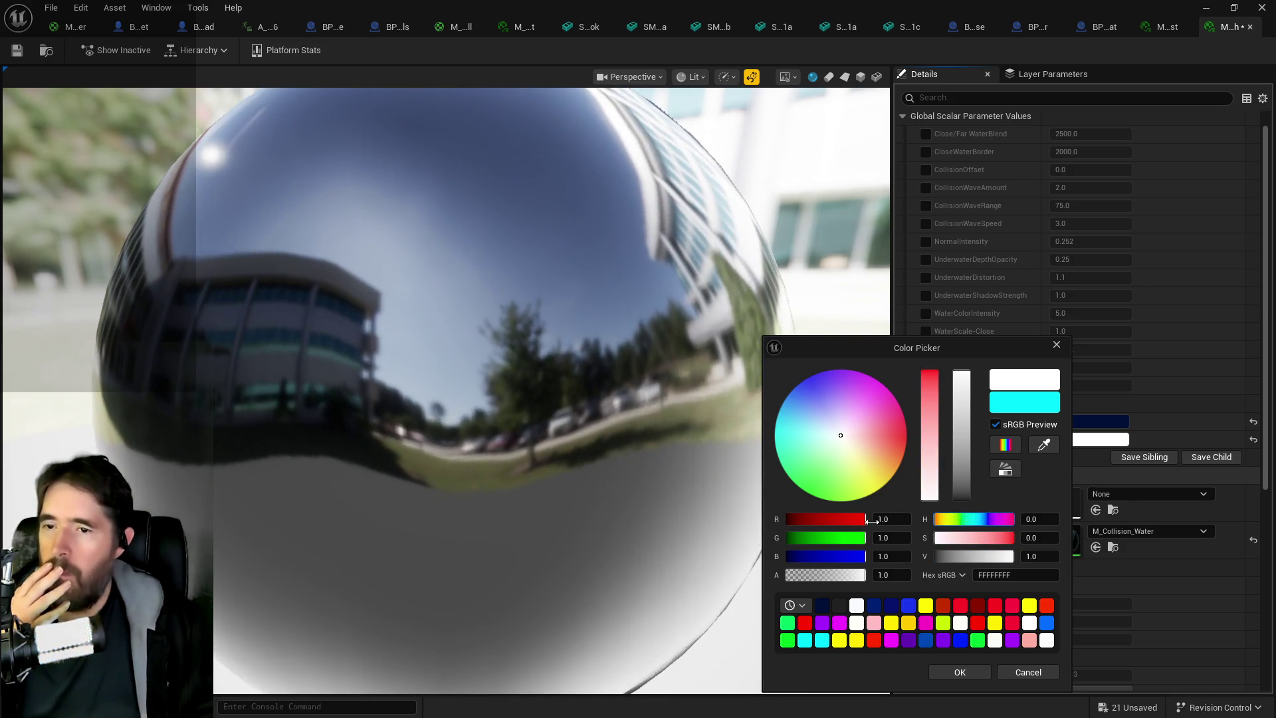
click(962, 672)
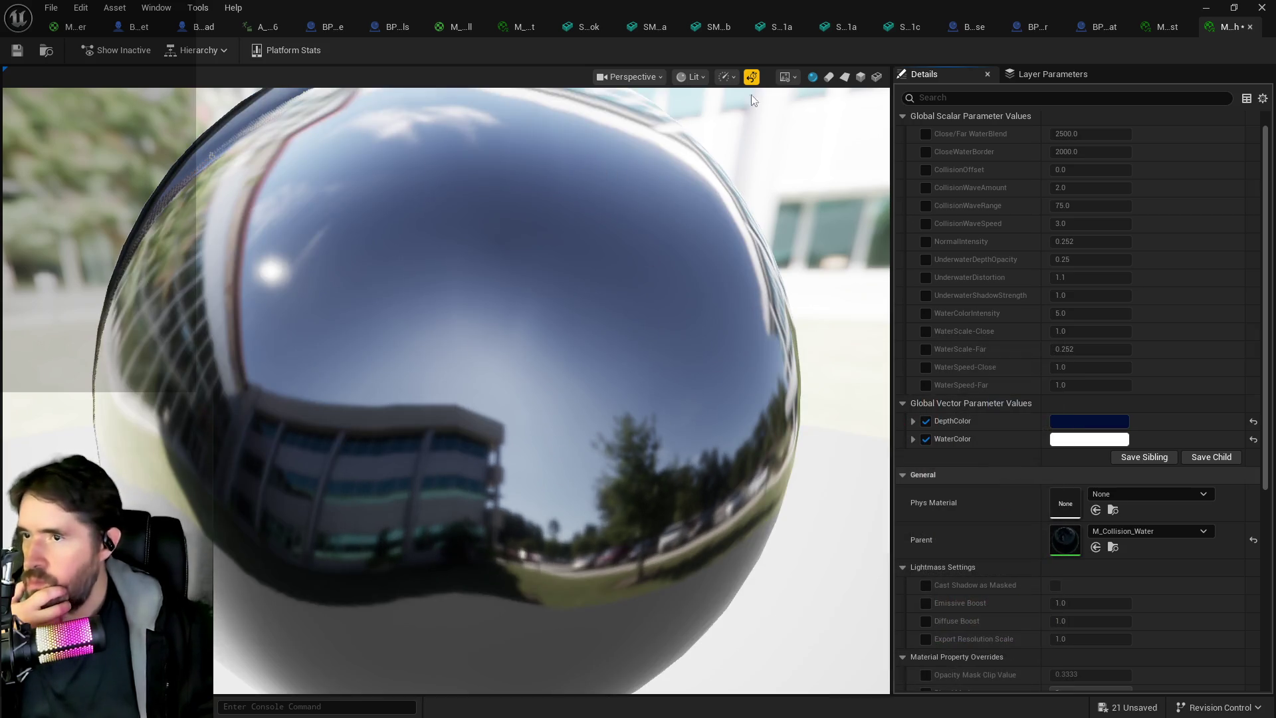
Save the M_Collision_Water_Inst_Death material instance.
click(18, 51)
click(45, 50)
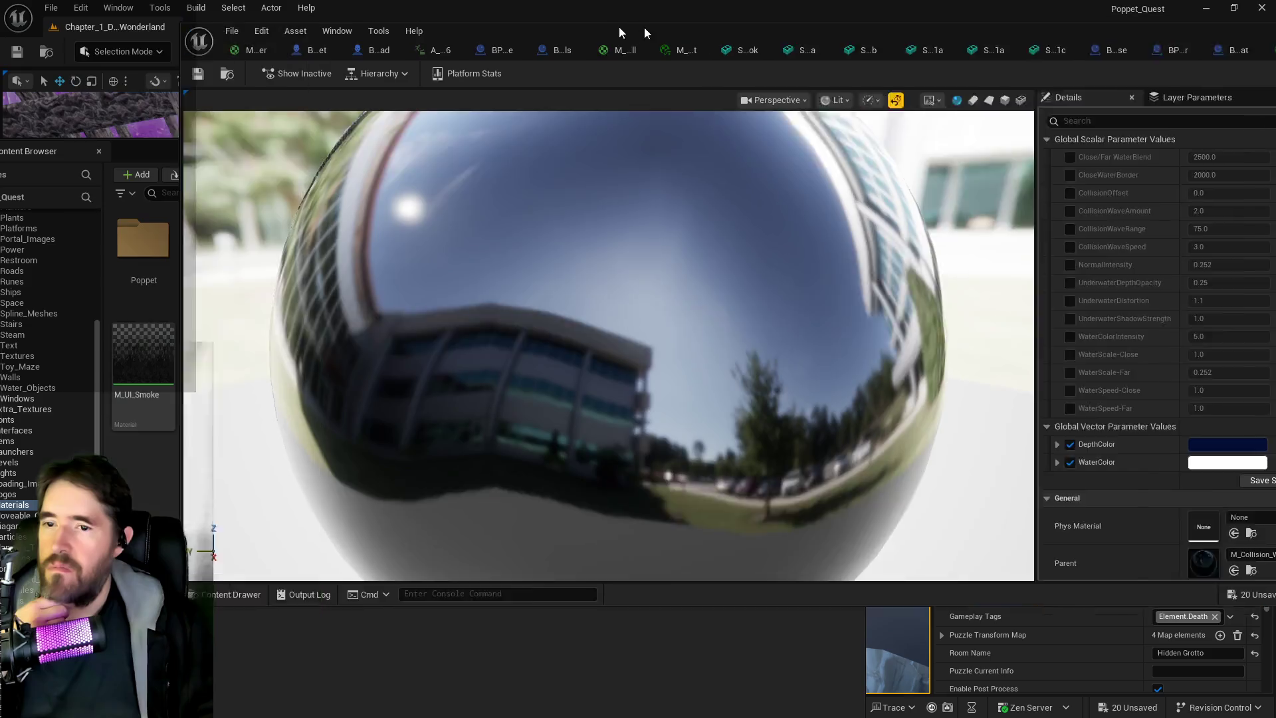
click(601, 123)
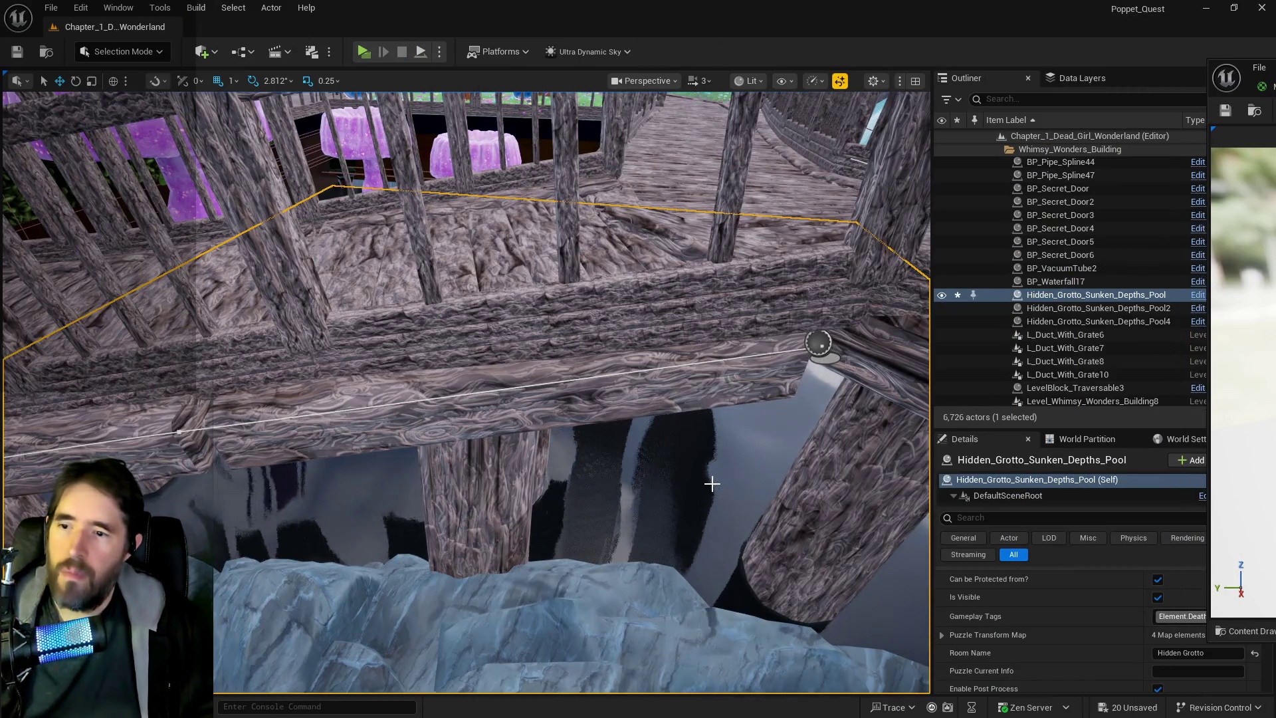
drag(1250, 86, 728, 139)
double_click(729, 138)
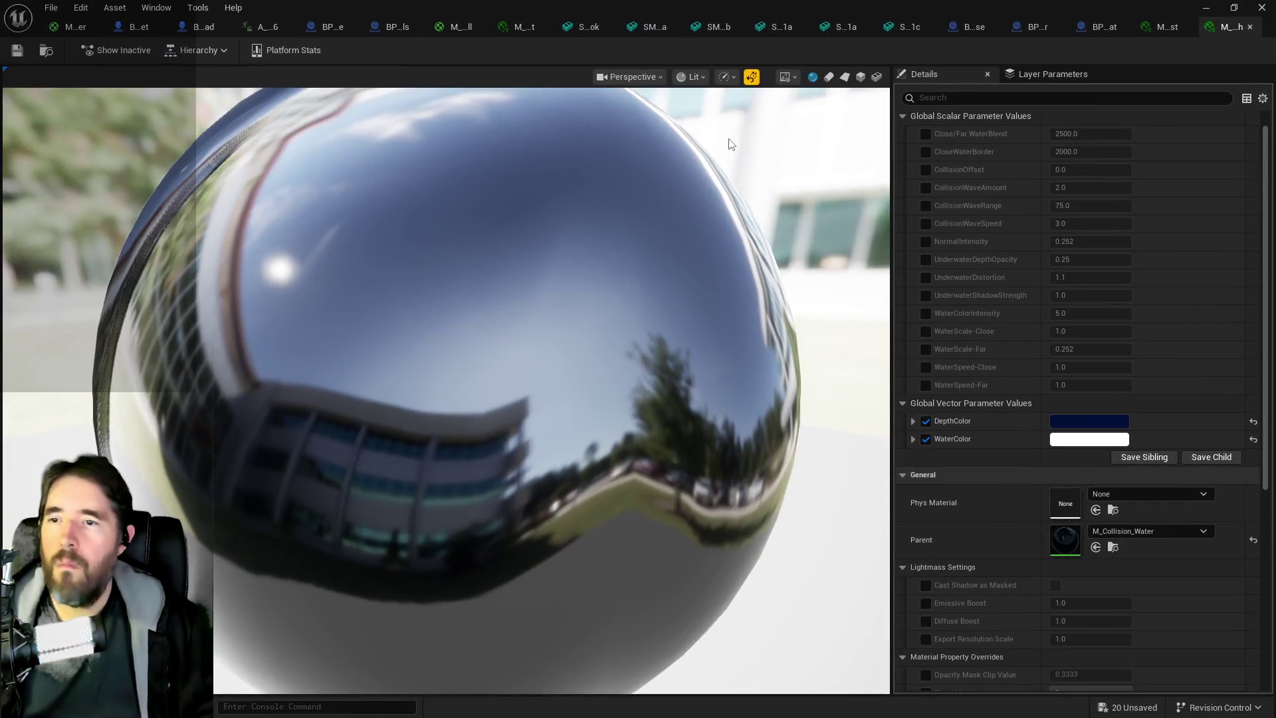
Reposition a SET node in the BP_Kill_Cube construction script, then leave the Blueprint editor.
click(339, 25)
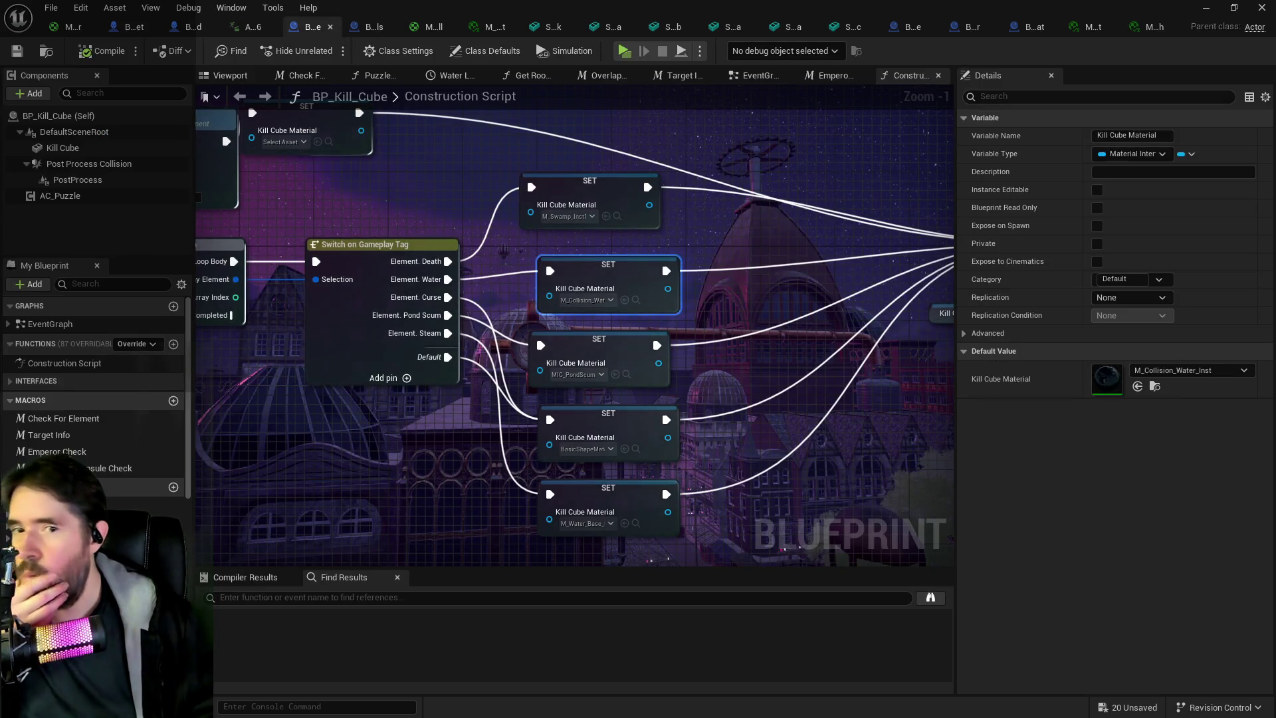
drag(608, 264, 589, 180)
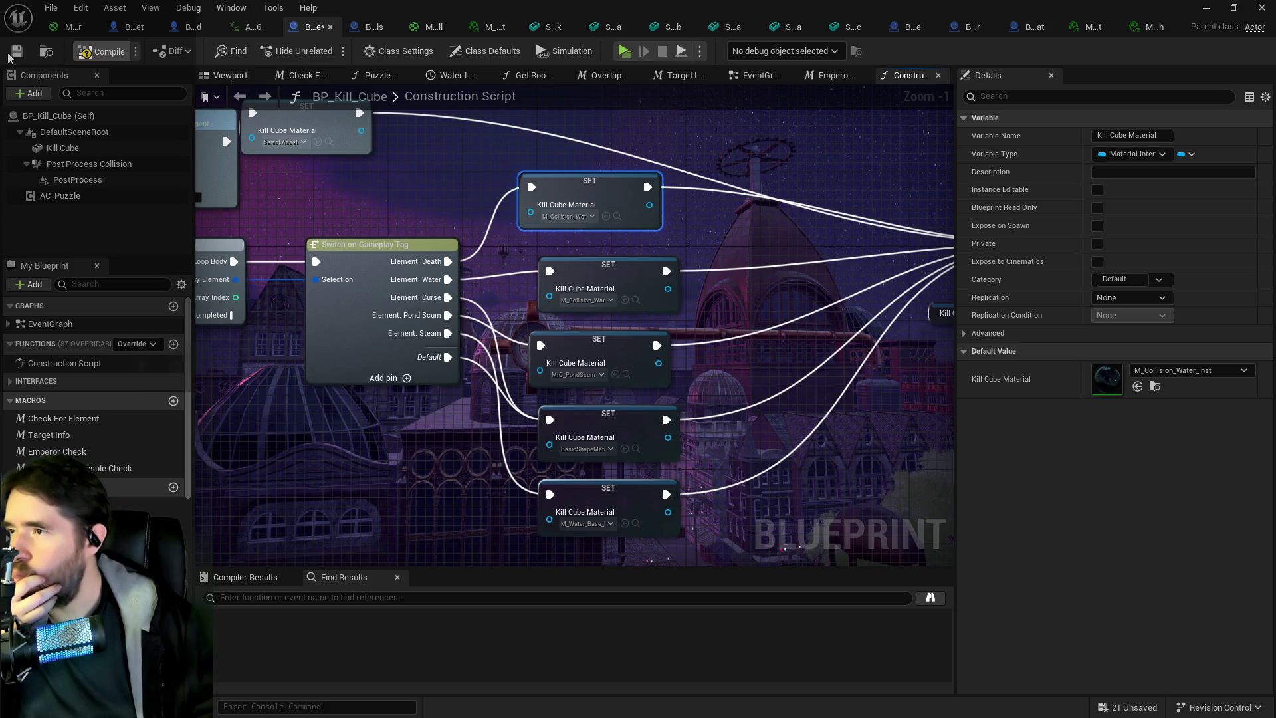
key(alt+Tab)
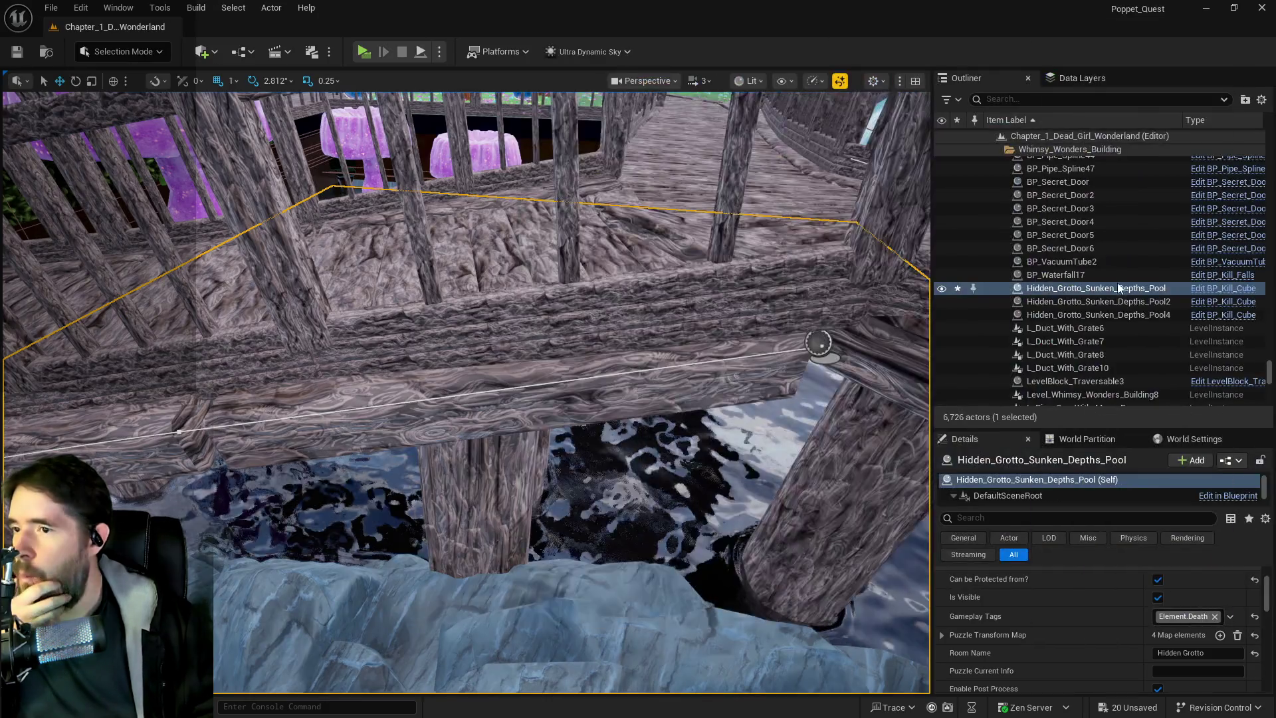
Find Ultra_Dynamic_Sky via an 'ULTRA' search and raise its Time Of Day from 960 to 2400.
scroll(466, 392, up, 10)
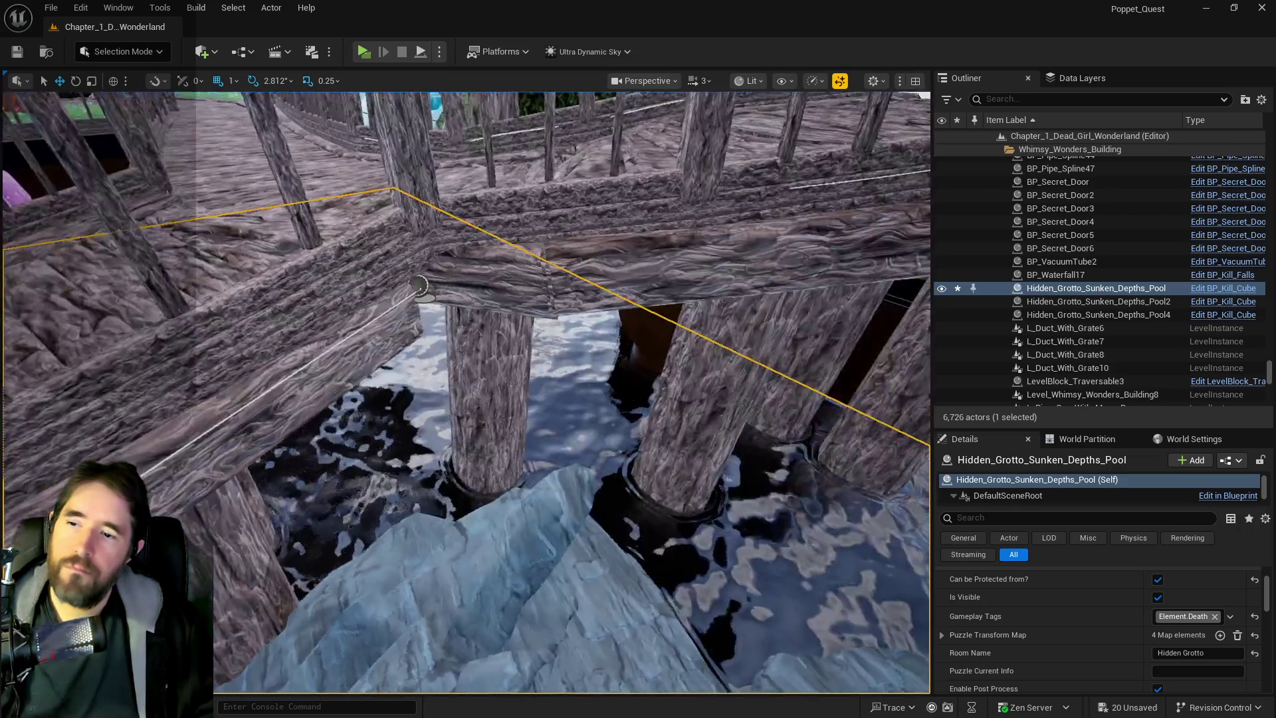
scroll(466, 392, down, 10)
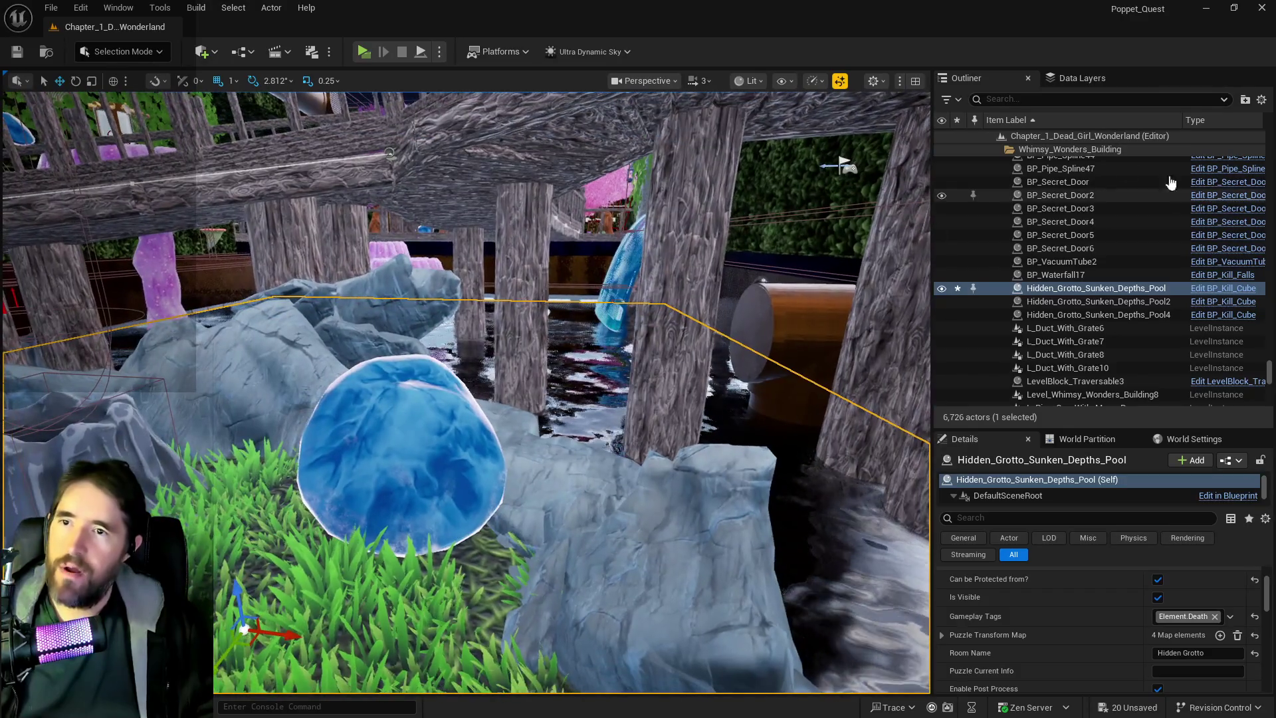
click(1011, 99)
text(ULTRA)
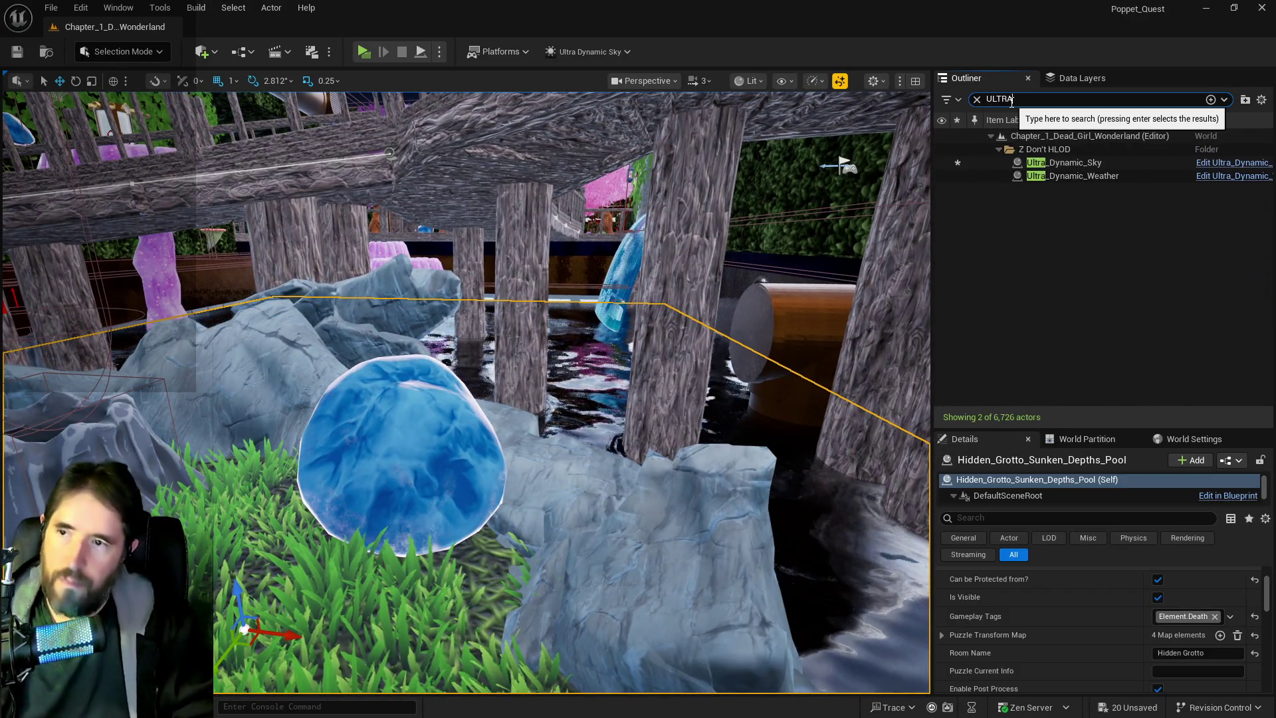
click(1069, 166)
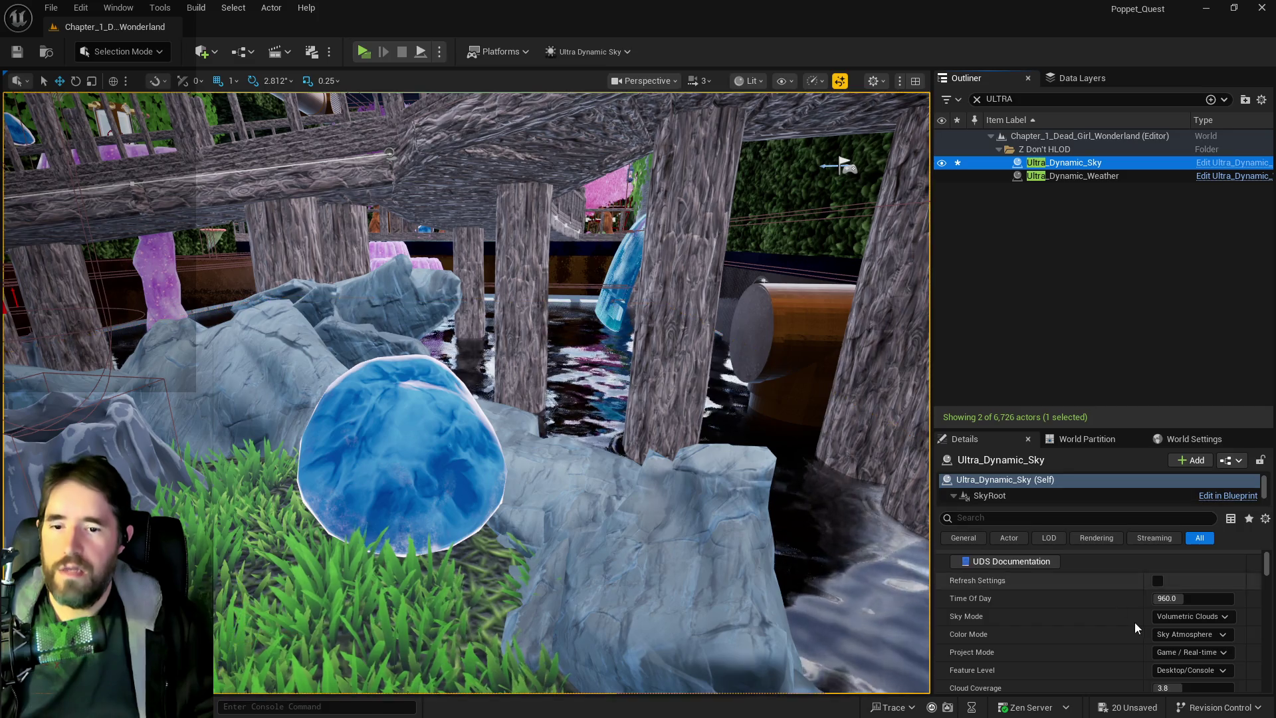
drag(1194, 598, 1236, 597)
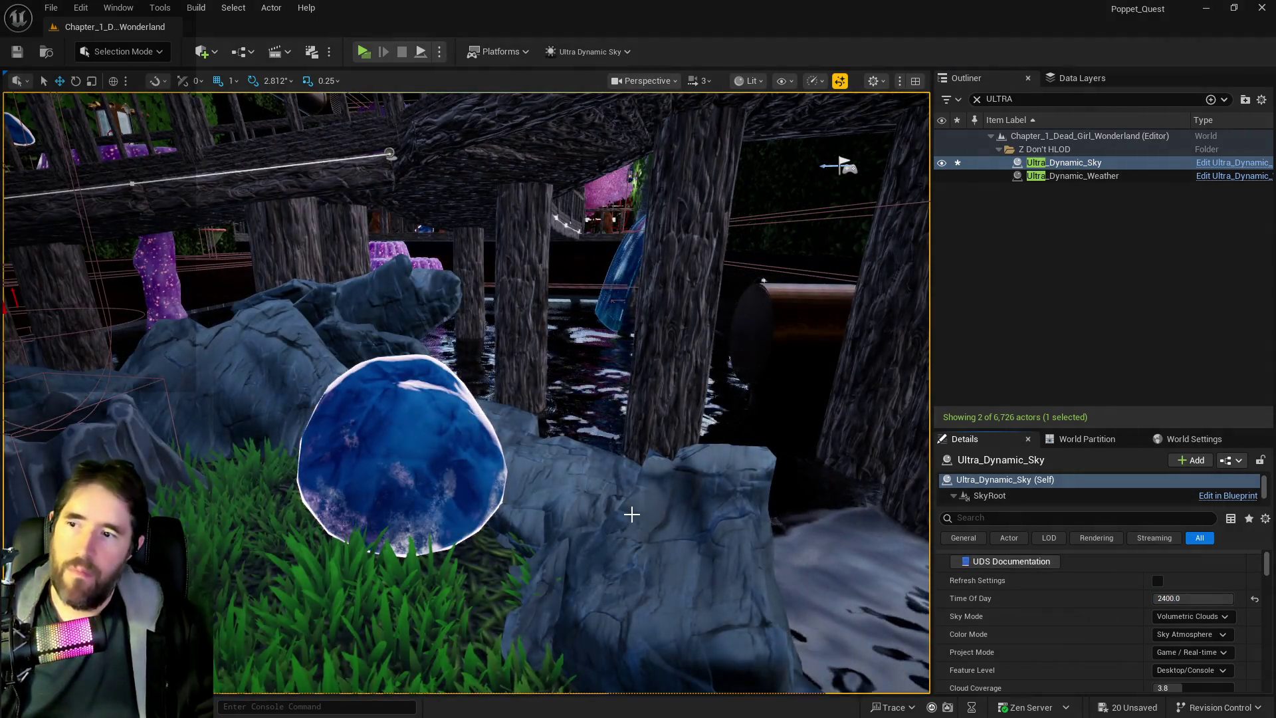
mouse_move(631, 513)
mouse_down()
mouse_move(718, 486)
mouse_move(731, 532)
mouse_move(704, 479)
mouse_up()
drag(680, 530, 680, 531)
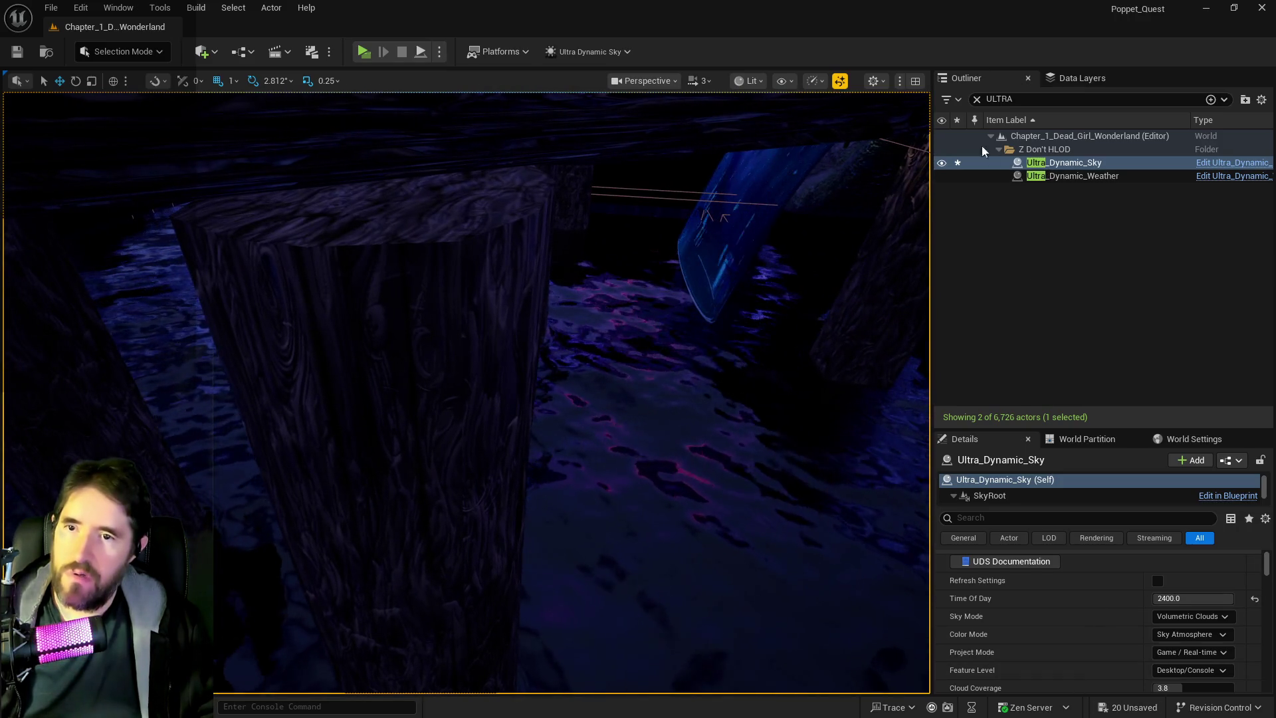
Clear the Outliner filter and swap the grotto pool's Element.Death tag for Element.Water.
click(975, 99)
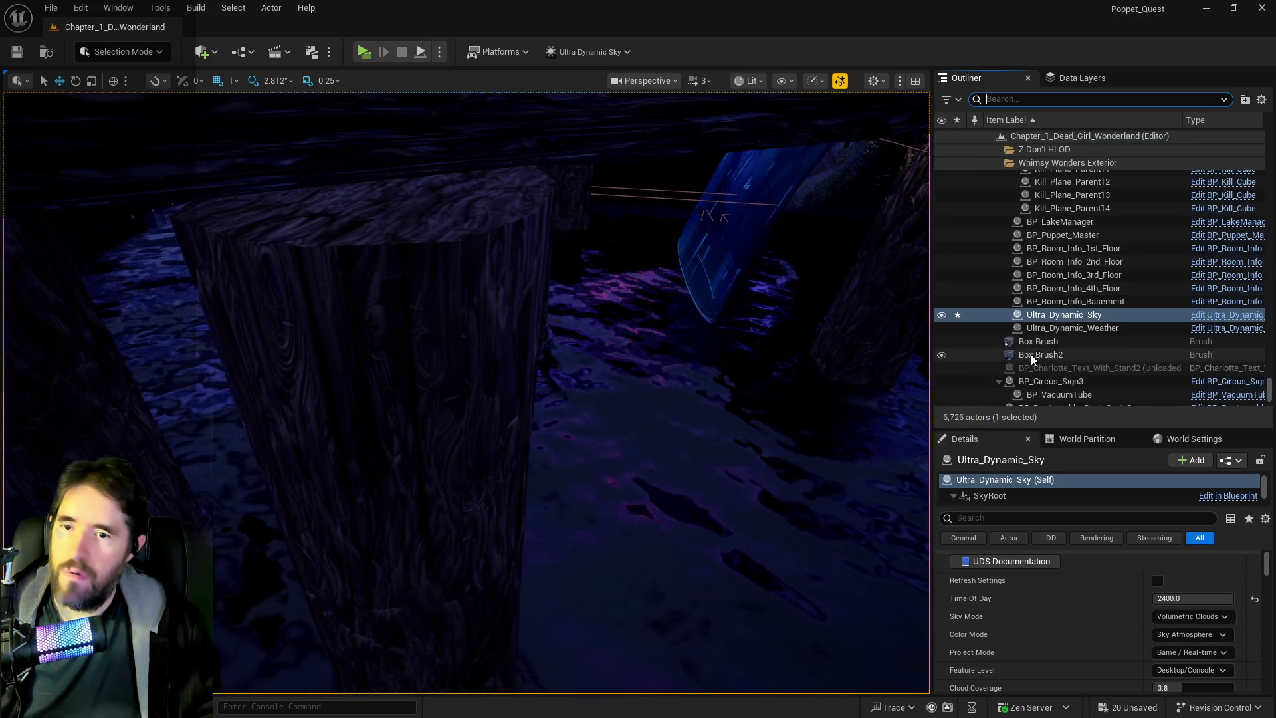
click(749, 465)
click(1230, 616)
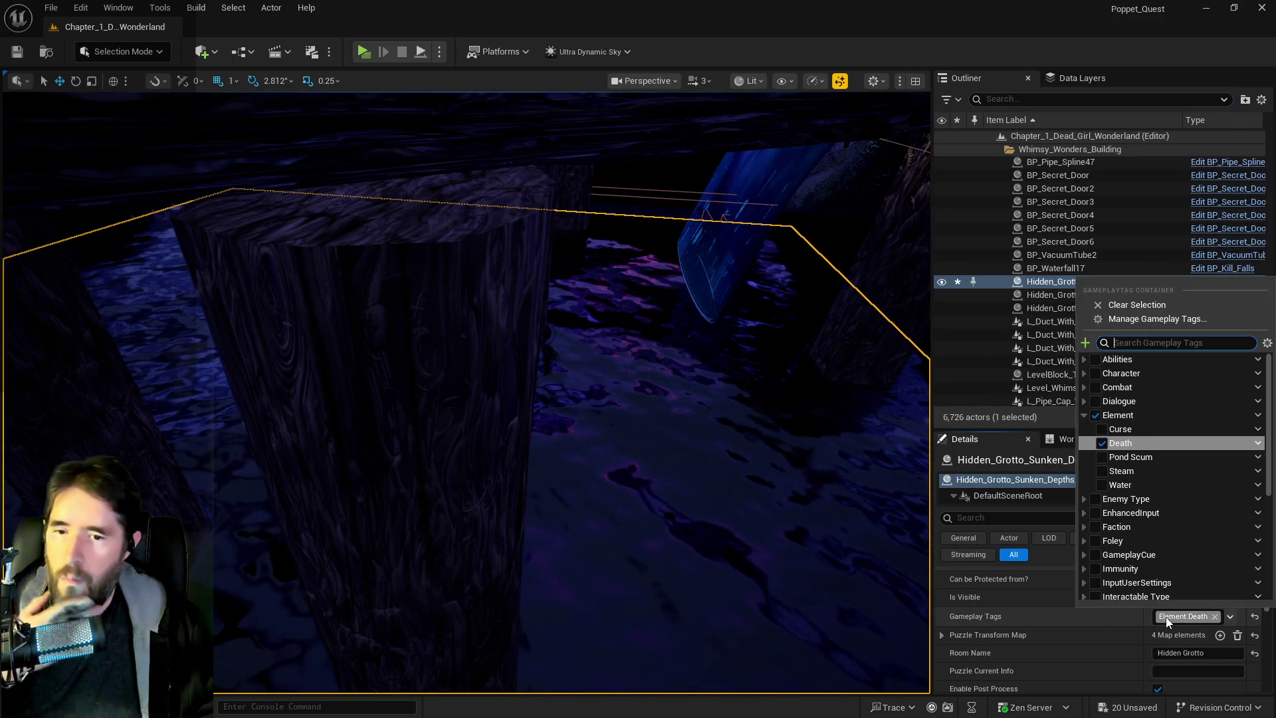
click(1102, 484)
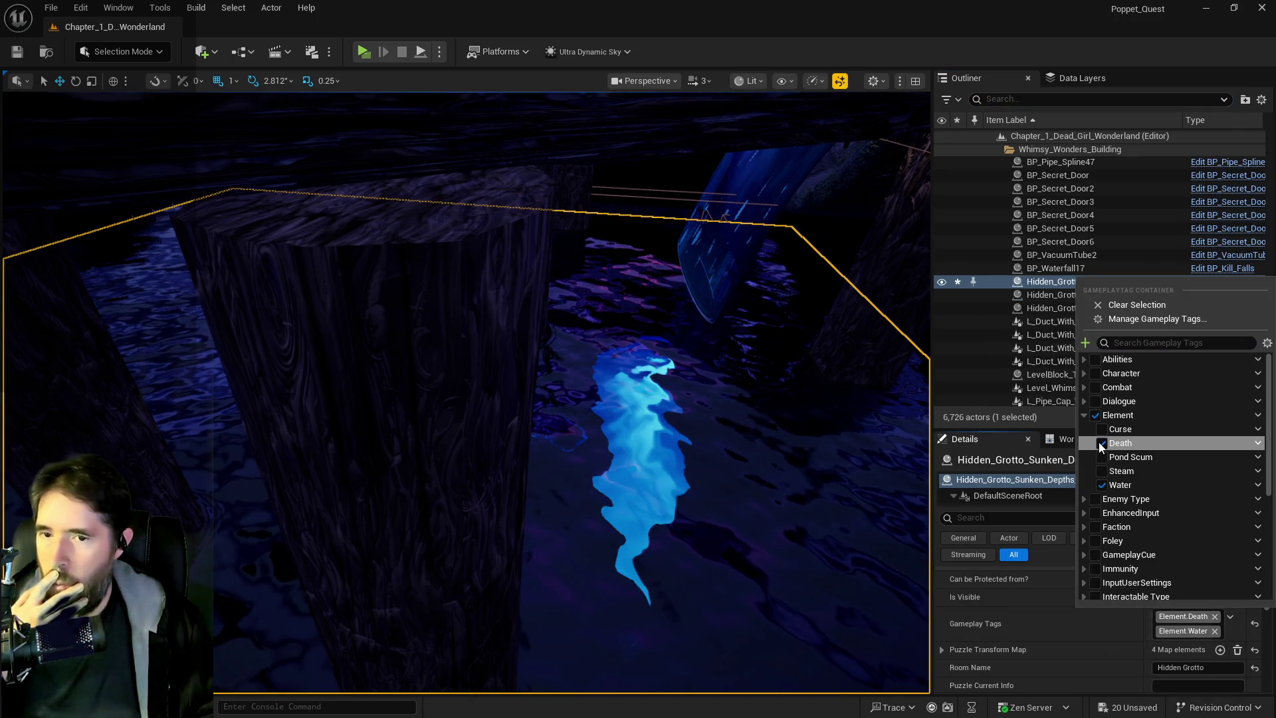
click(1100, 443)
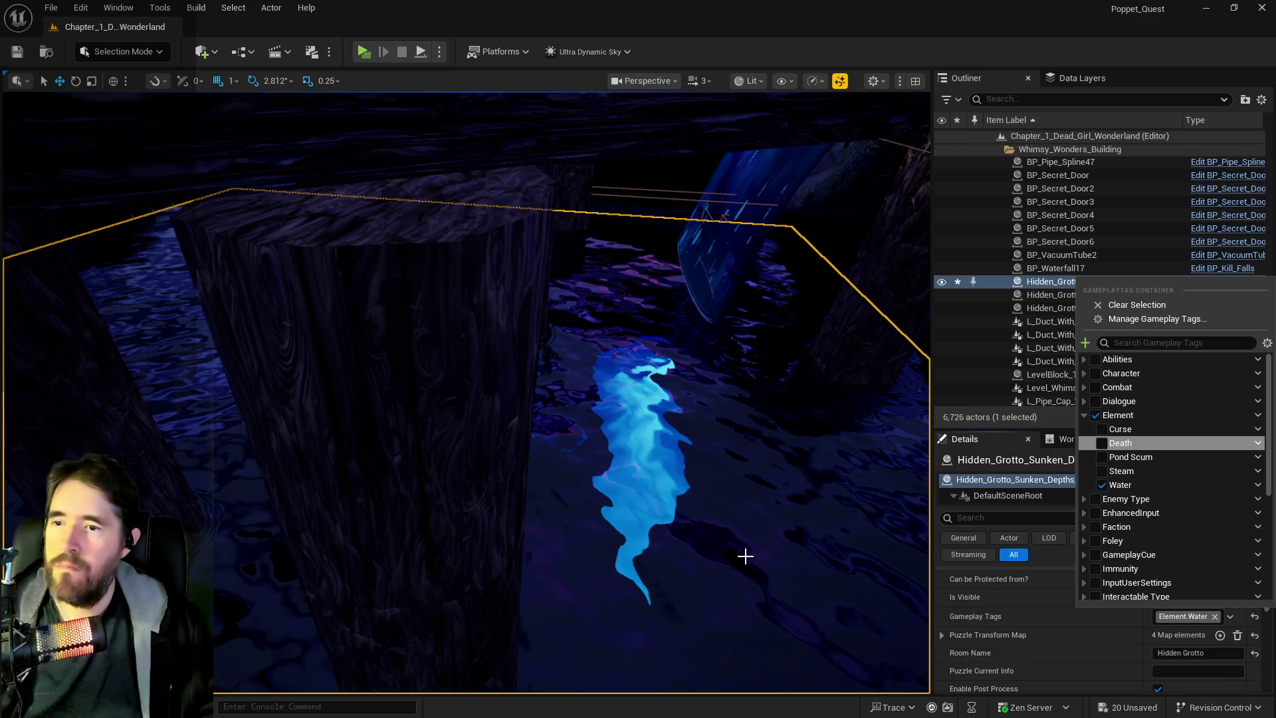
Inspect the glowing pool, then restore Element.Death as its only gameplay tag.
mouse_move(723, 560)
mouse_down()
mouse_move(831, 398)
mouse_move(882, 277)
mouse_move(801, 276)
mouse_move(811, 284)
mouse_up()
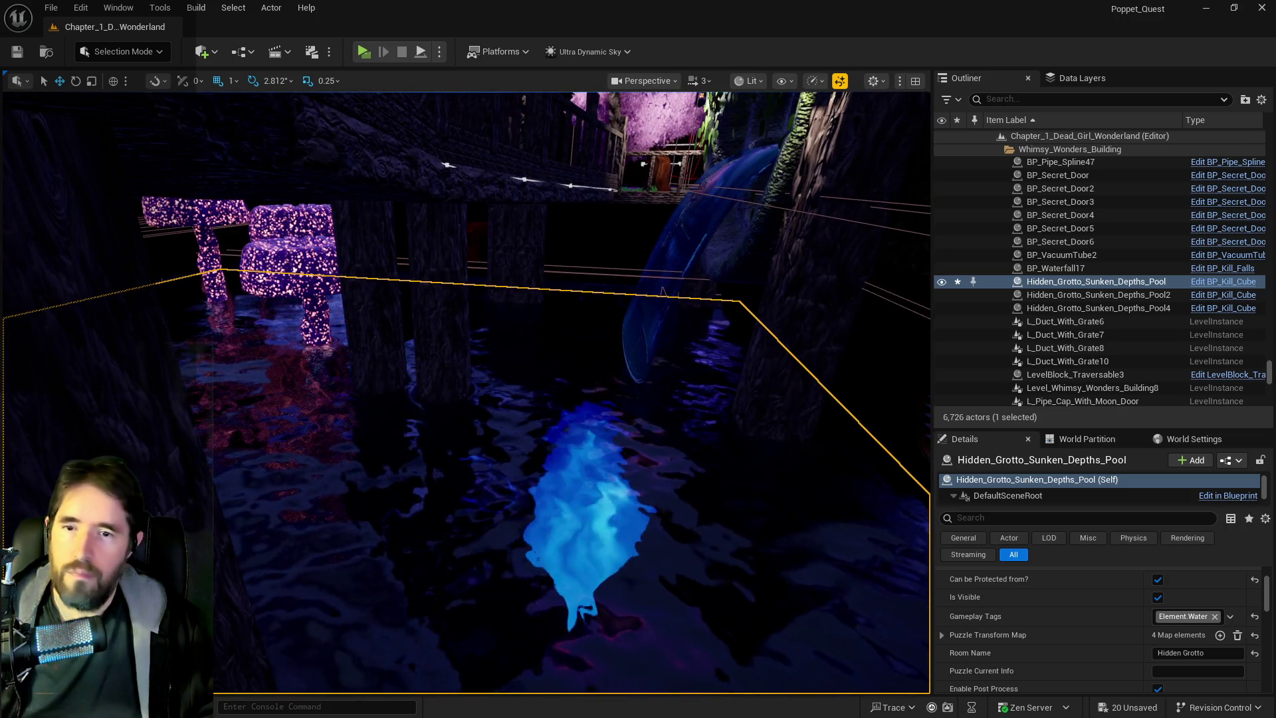
click(1169, 618)
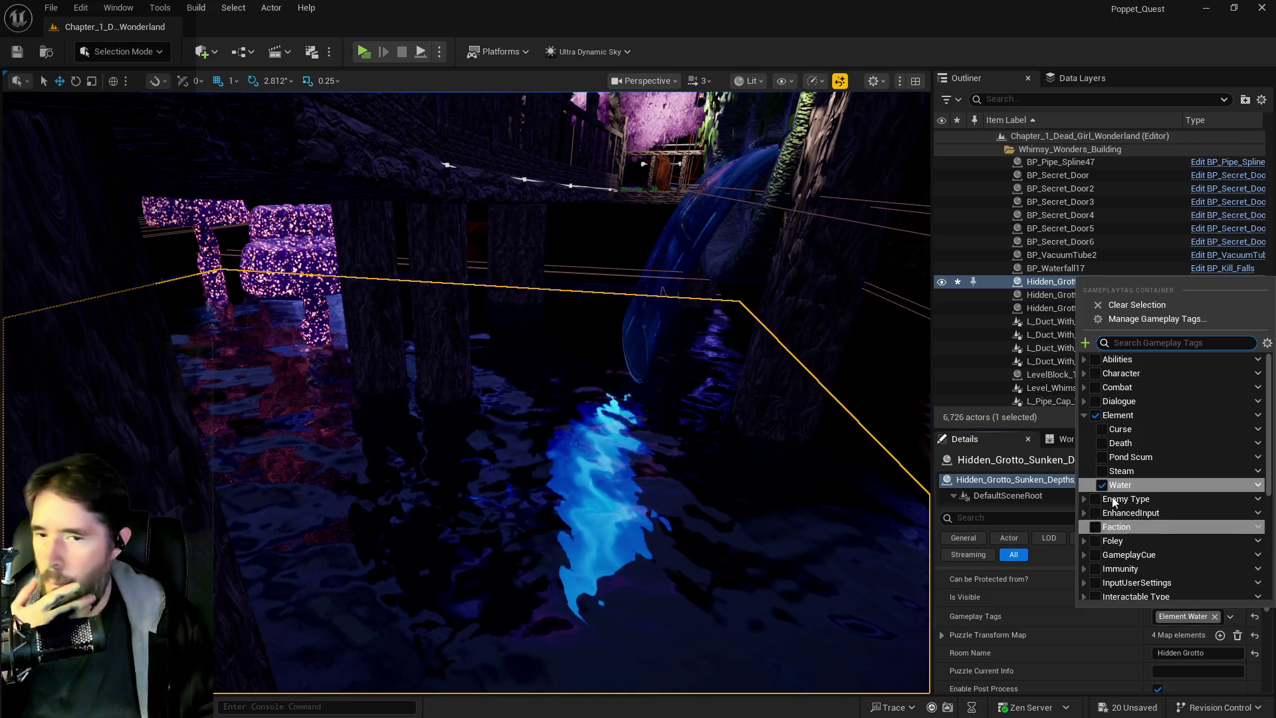
click(1102, 443)
click(1101, 485)
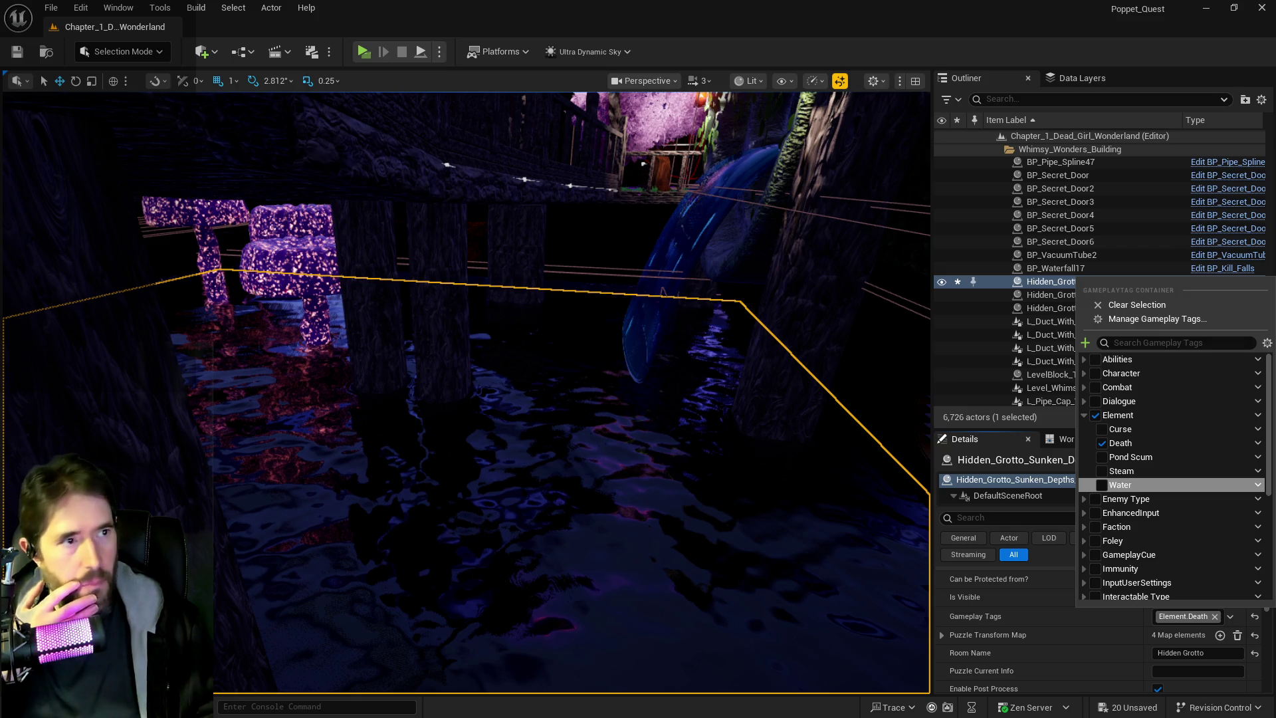
key(Escape)
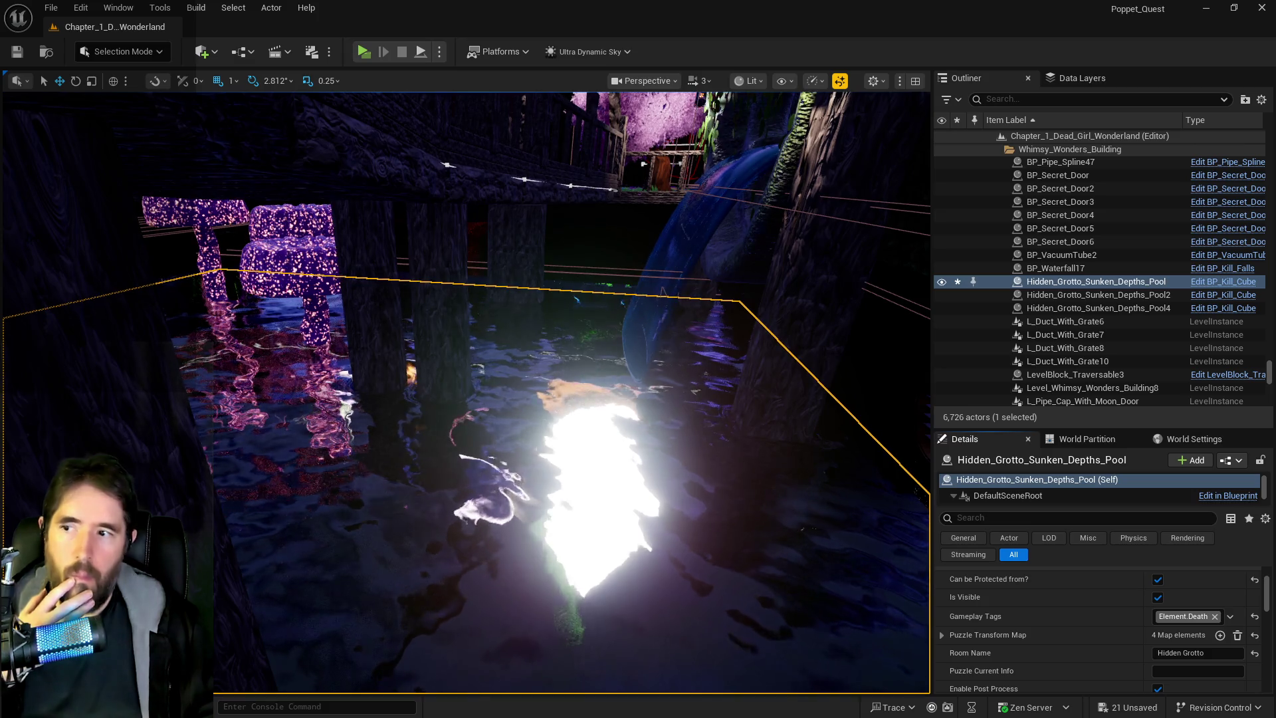
Fly the camera into the pool area and select the Hidden_Grotto_Sunken_Depths_Pool4 kill cube.
key(w)
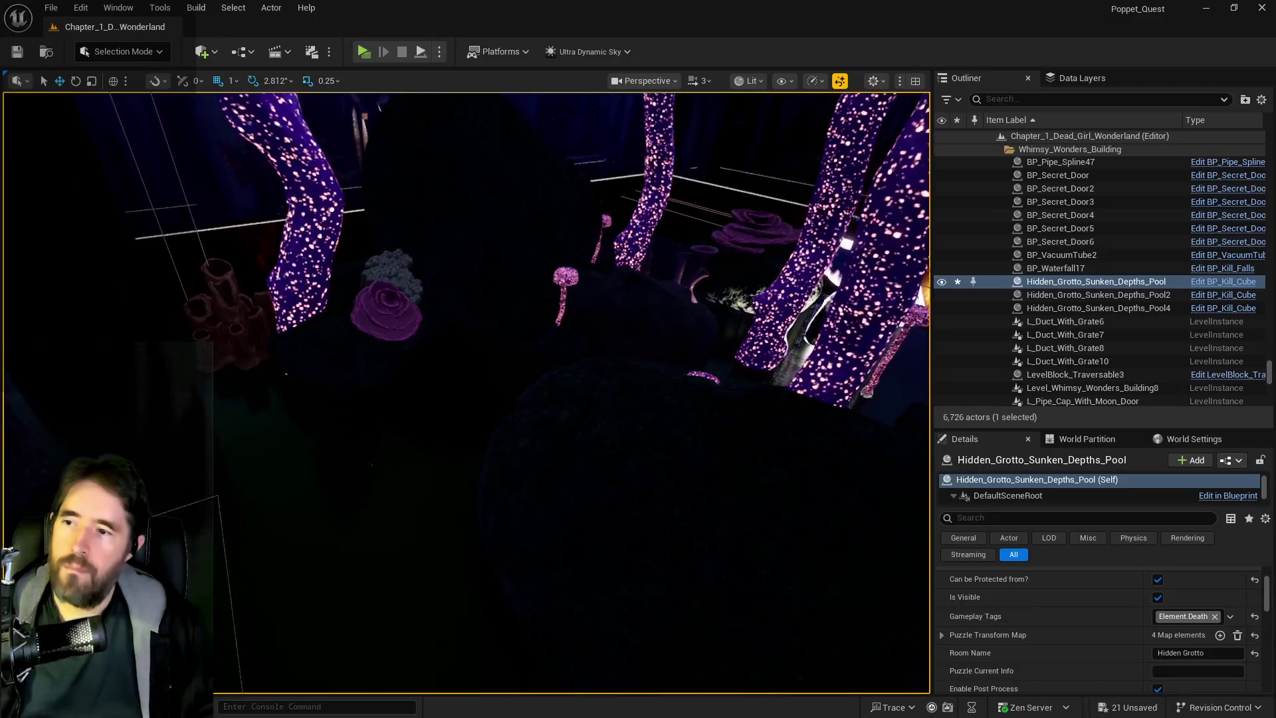
key(w)
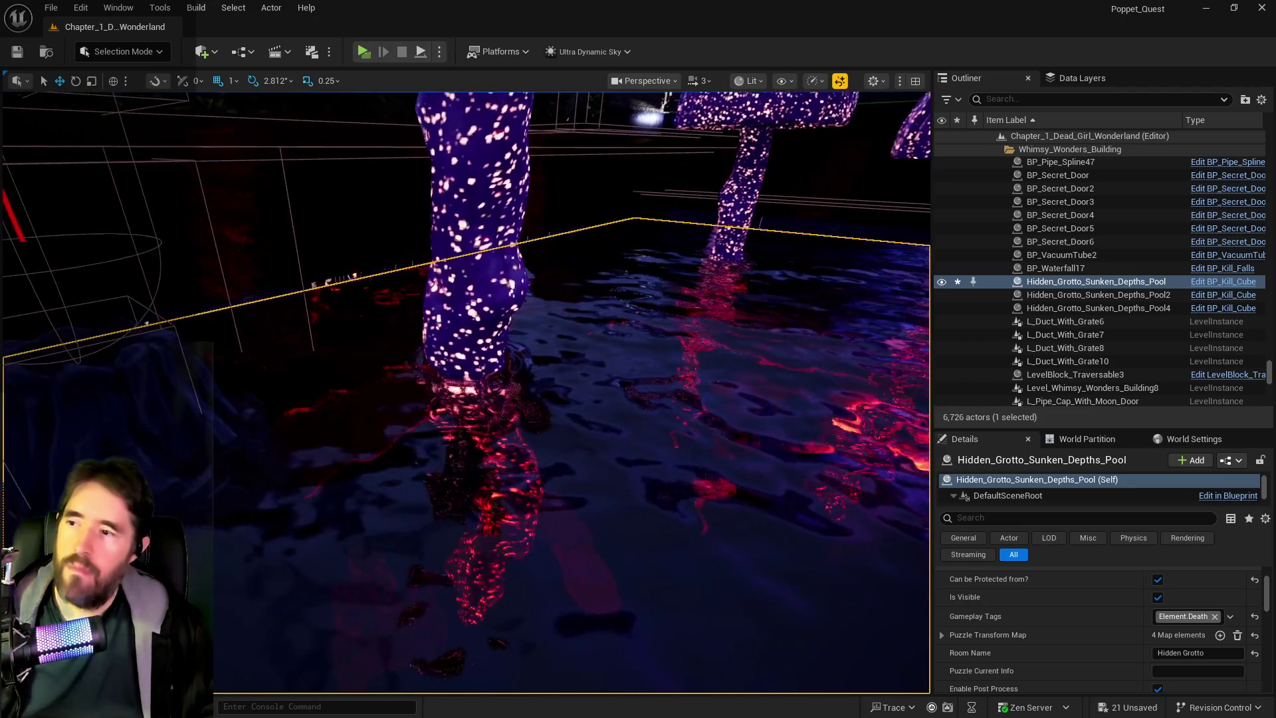
scroll(466, 393, down, 3)
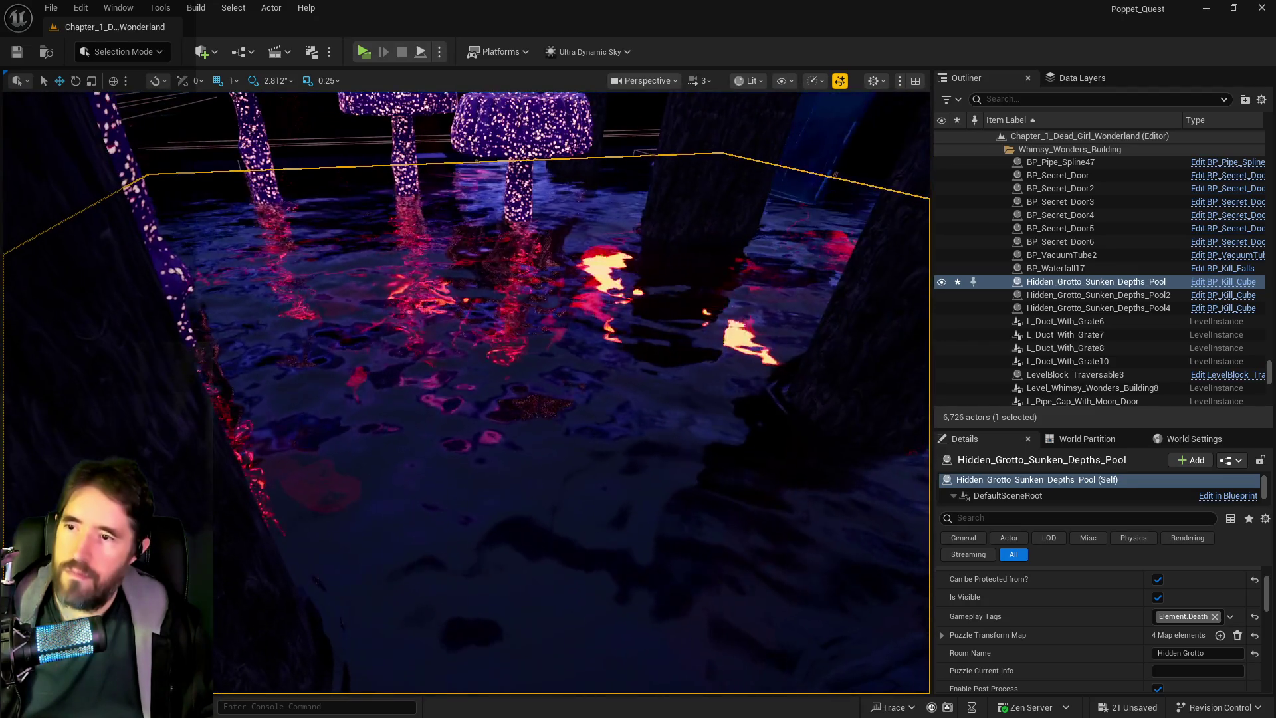
scroll(465, 392, up, 10)
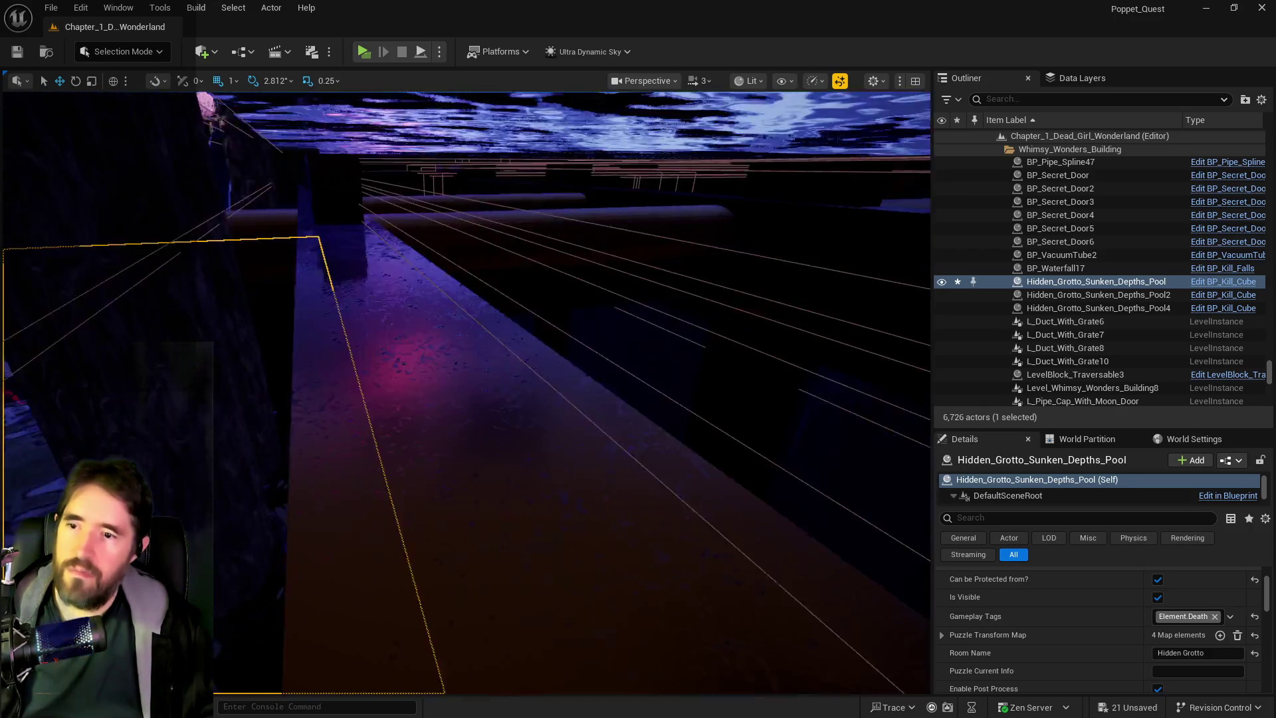
scroll(465, 392, up, 10)
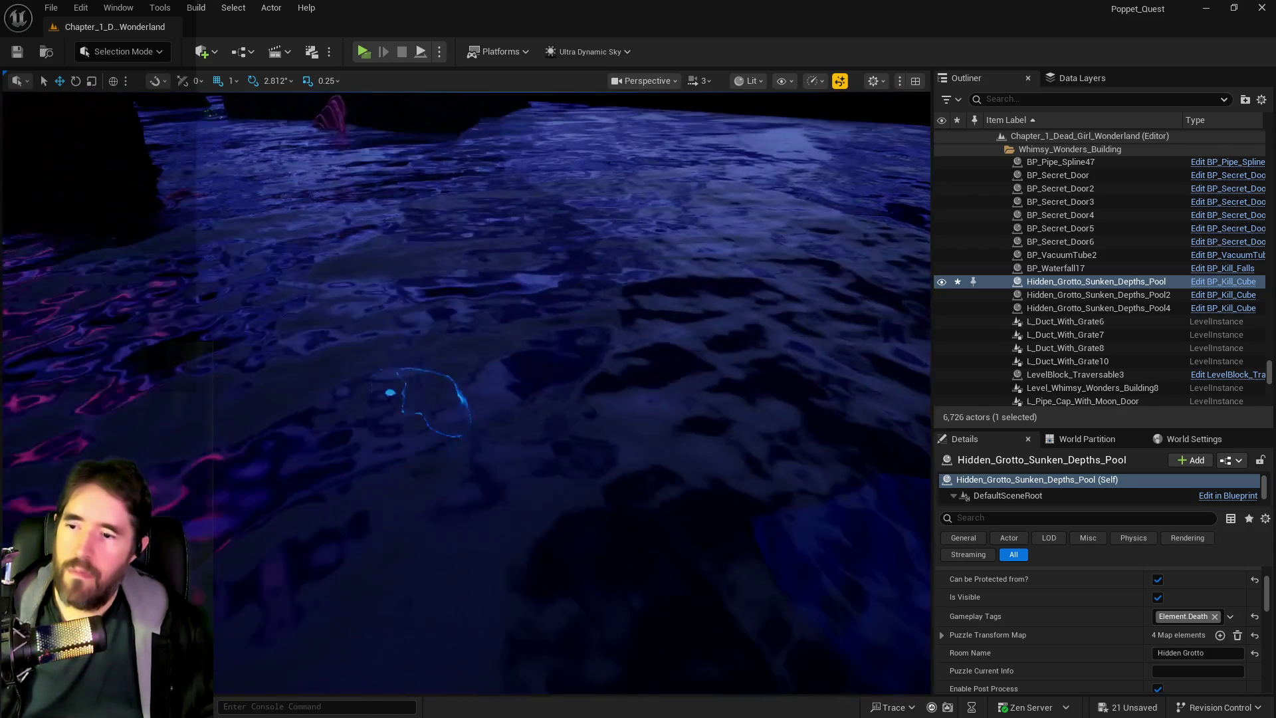
scroll(465, 392, up, 10)
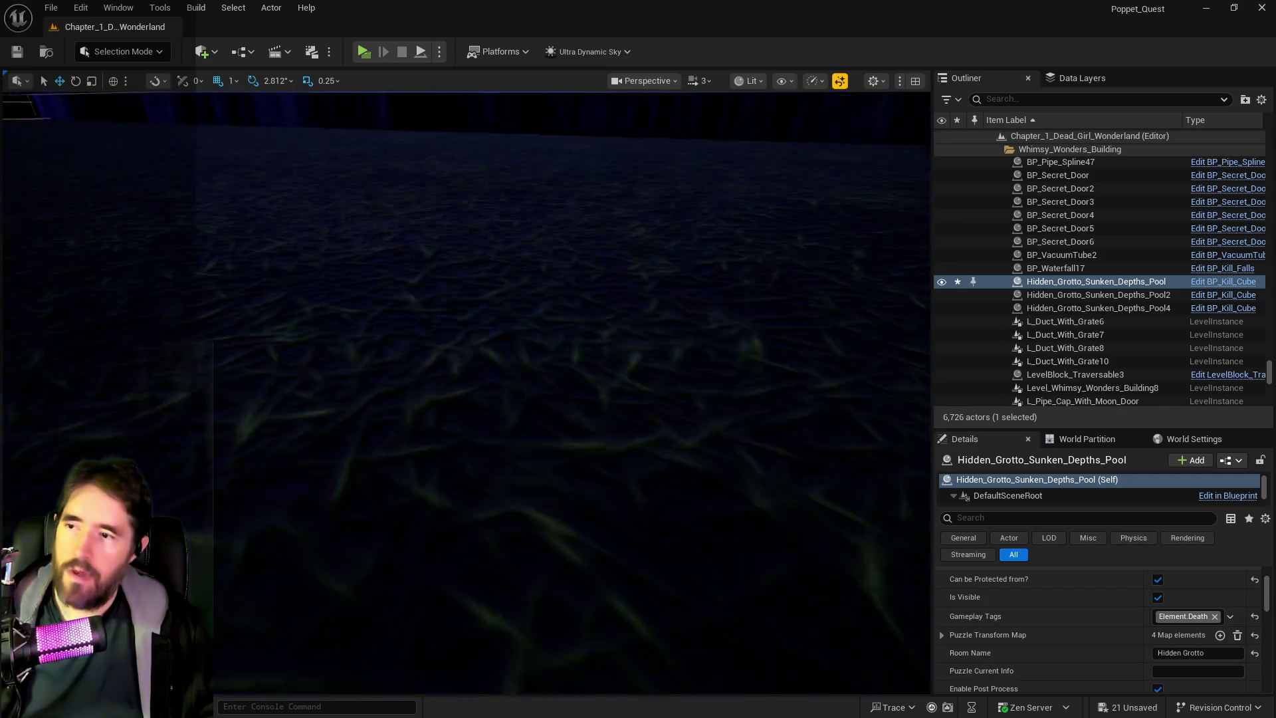
scroll(465, 392, up, 5)
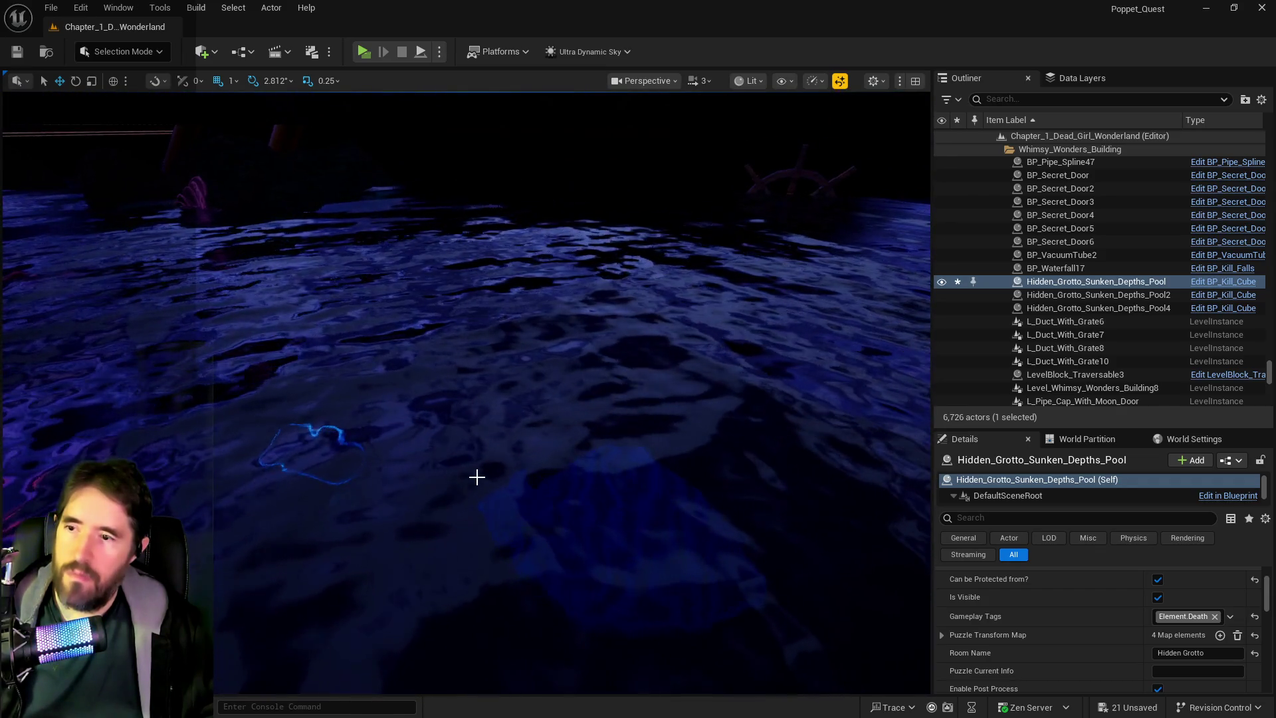
click(840, 524)
click(1174, 617)
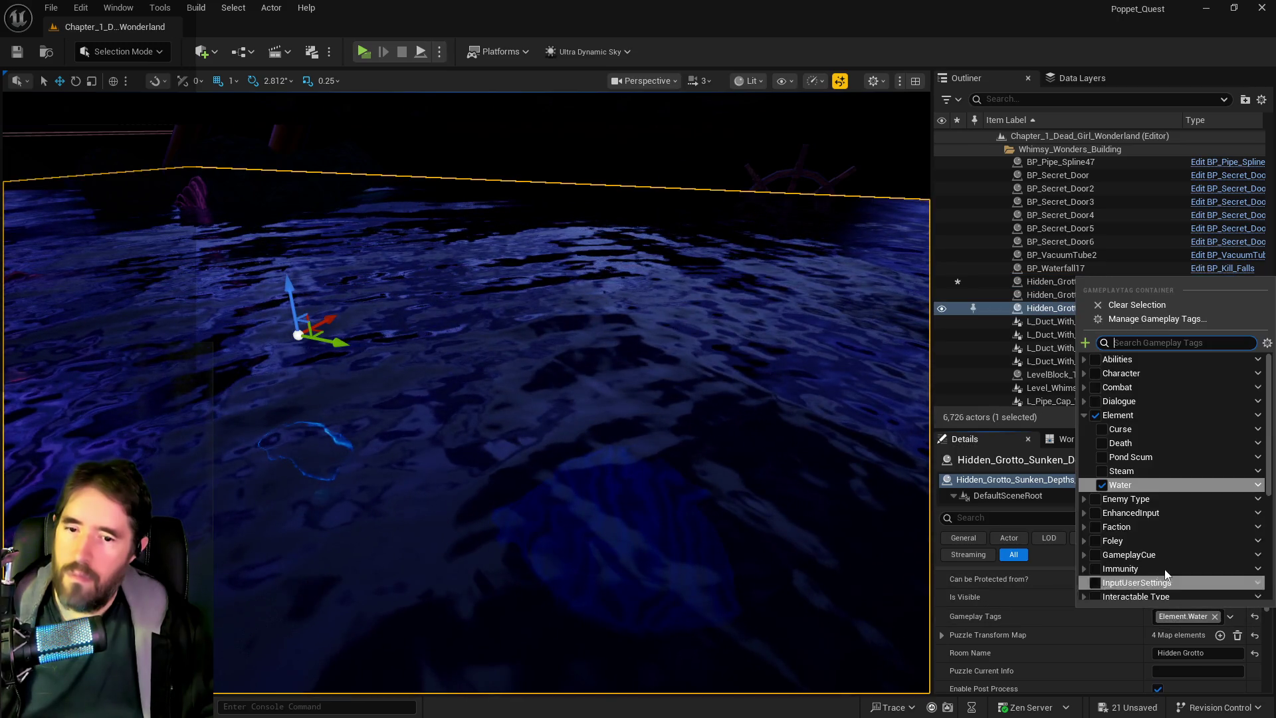
click(1102, 443)
click(1103, 485)
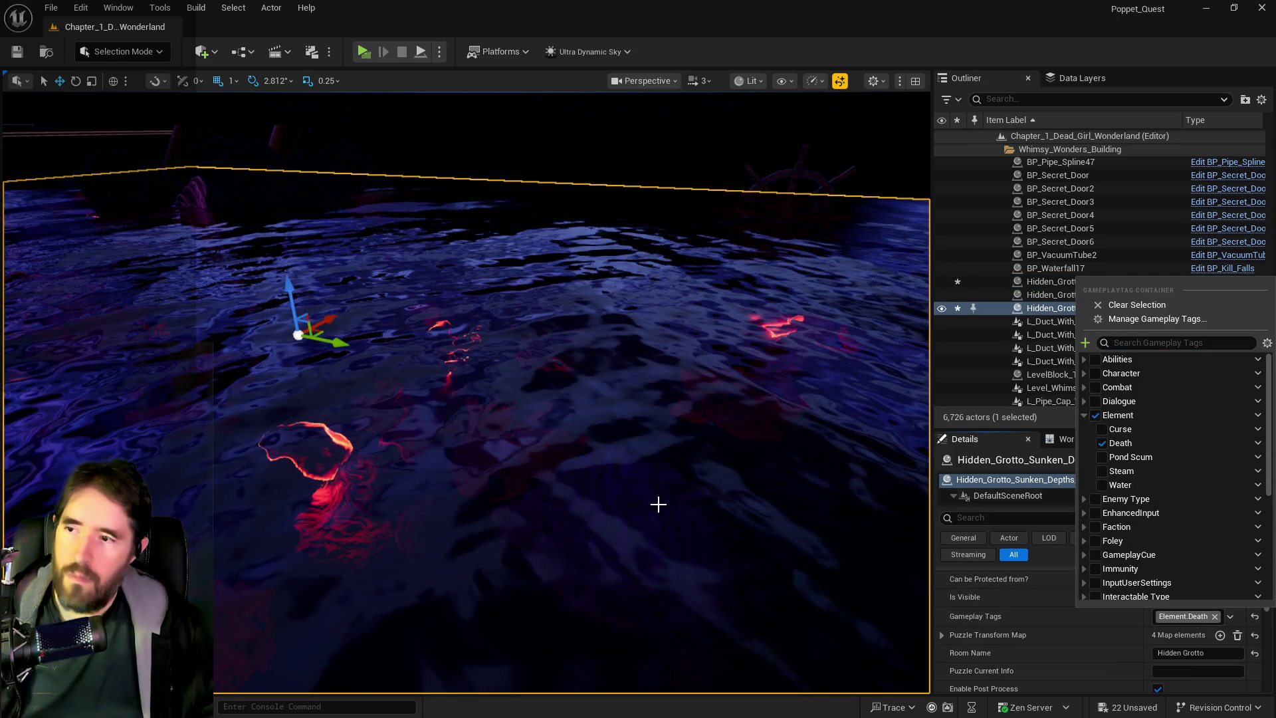
scroll(712, 507, up, 3)
scroll(465, 392, down, 5)
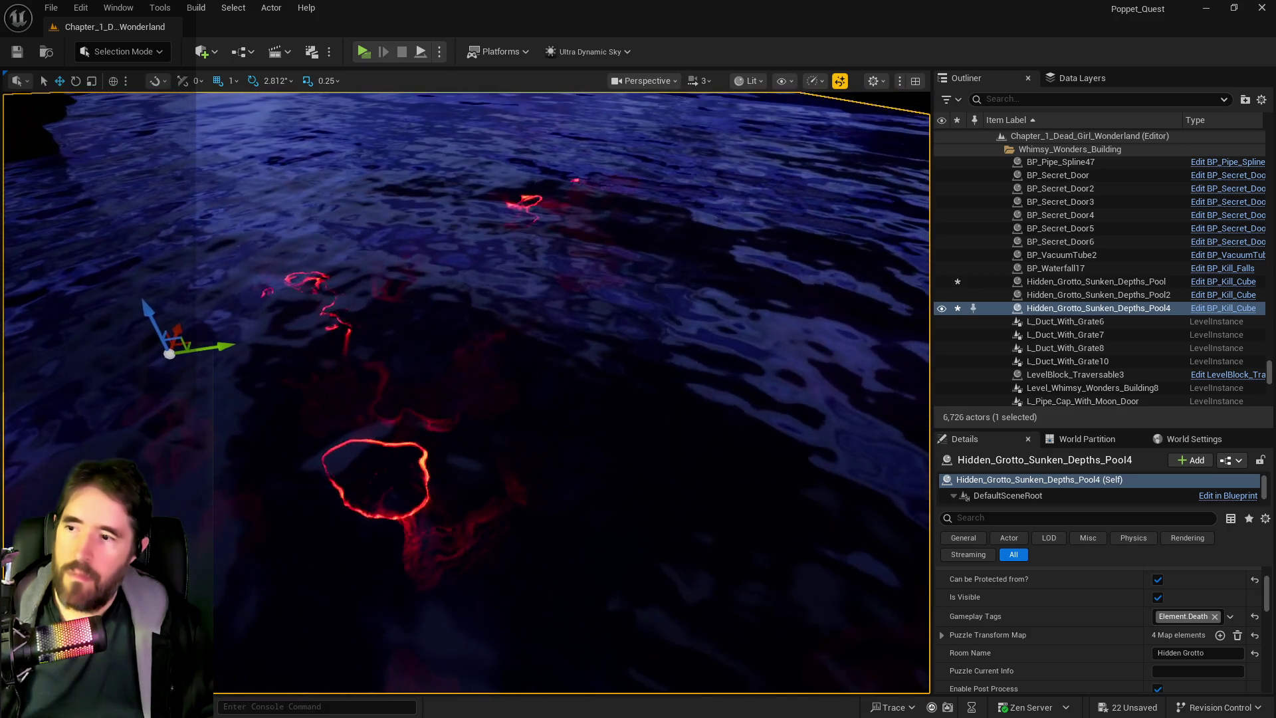
scroll(465, 392, up, 3)
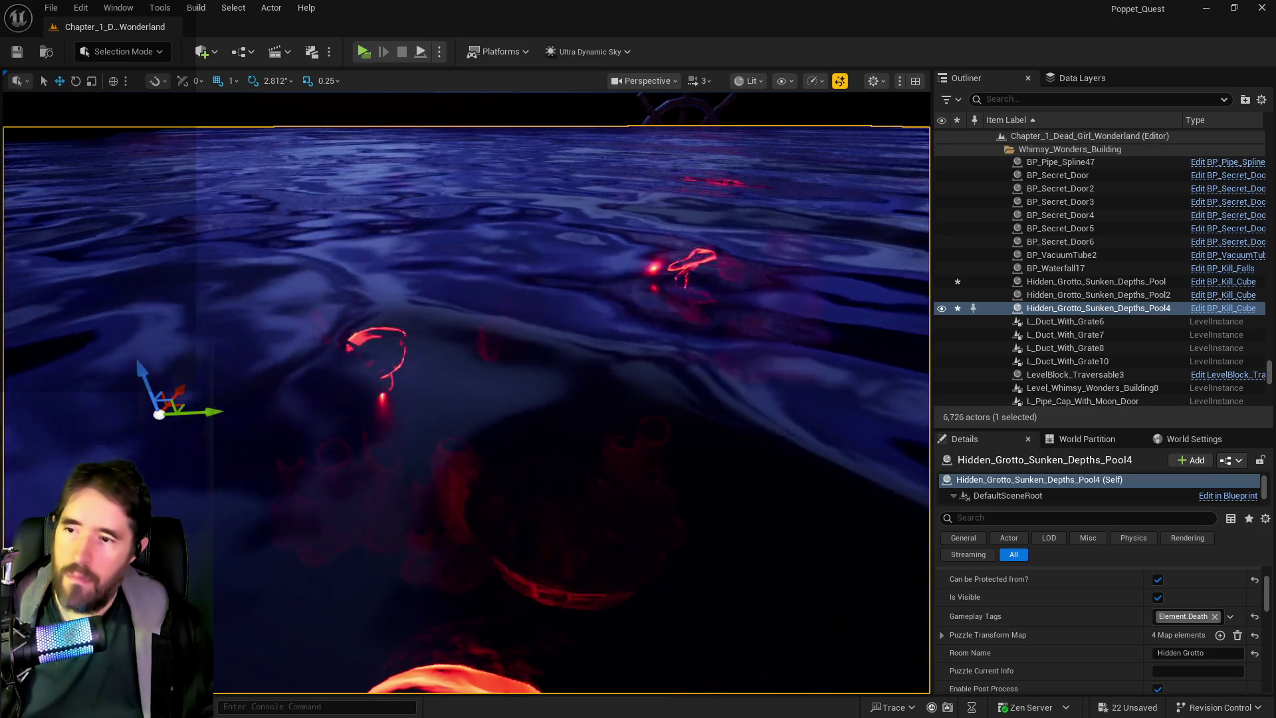
mouse_move(465, 392)
mouse_down()
mouse_move(399, 425)
mouse_move(305, 436)
mouse_move(307, 505)
mouse_move(306, 459)
mouse_move(412, 499)
mouse_move(411, 459)
mouse_move(452, 459)
mouse_move(399, 461)
mouse_move(382, 385)
mouse_move(382, 439)
mouse_move(399, 386)
mouse_move(619, 509)
mouse_up()
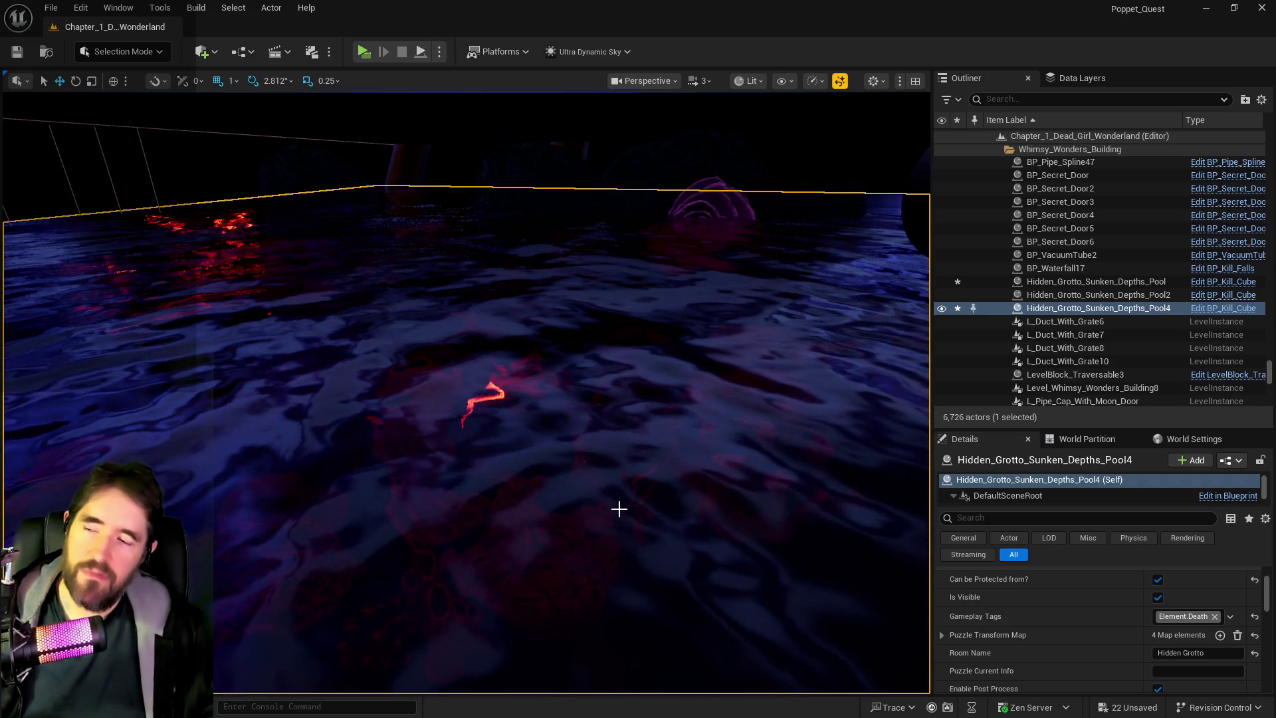
Undo twice so Pool4 carries only Element.Water, then look around the grotto.
key(ctrl+z)
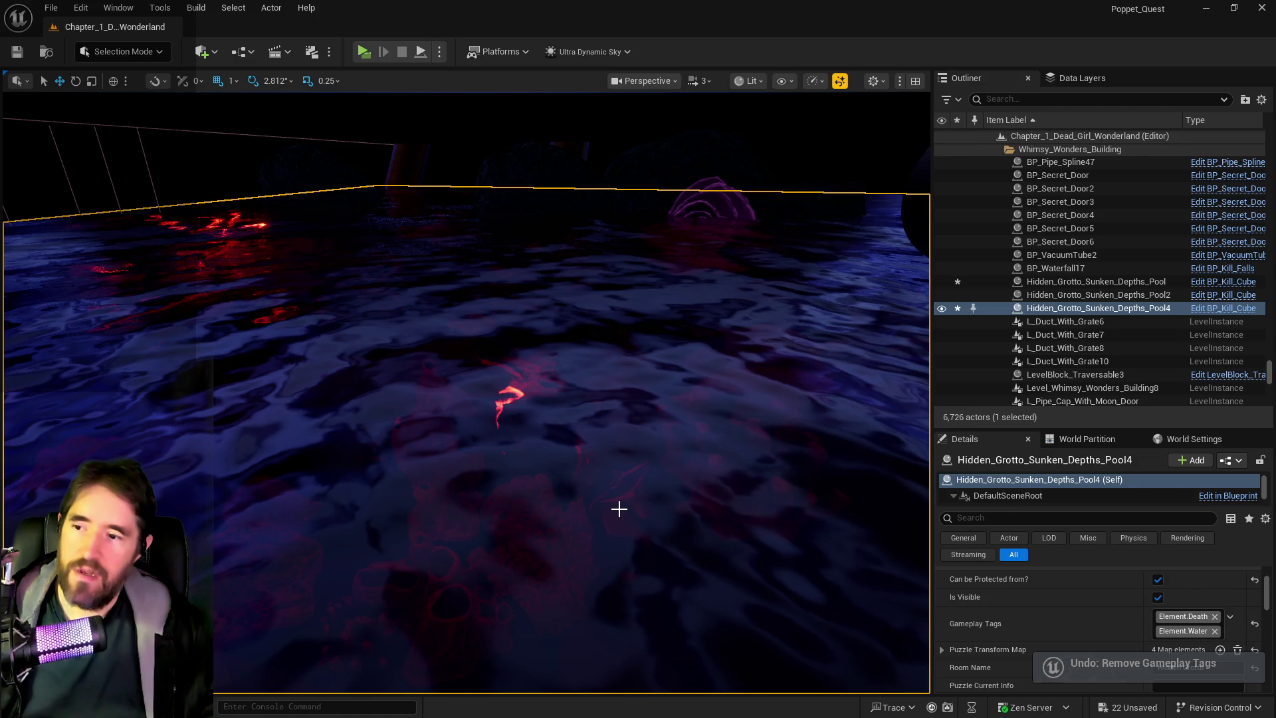
key(ctrl+z)
mouse_move(681, 547)
mouse_down()
mouse_move(651, 399)
mouse_move(592, 368)
mouse_up()
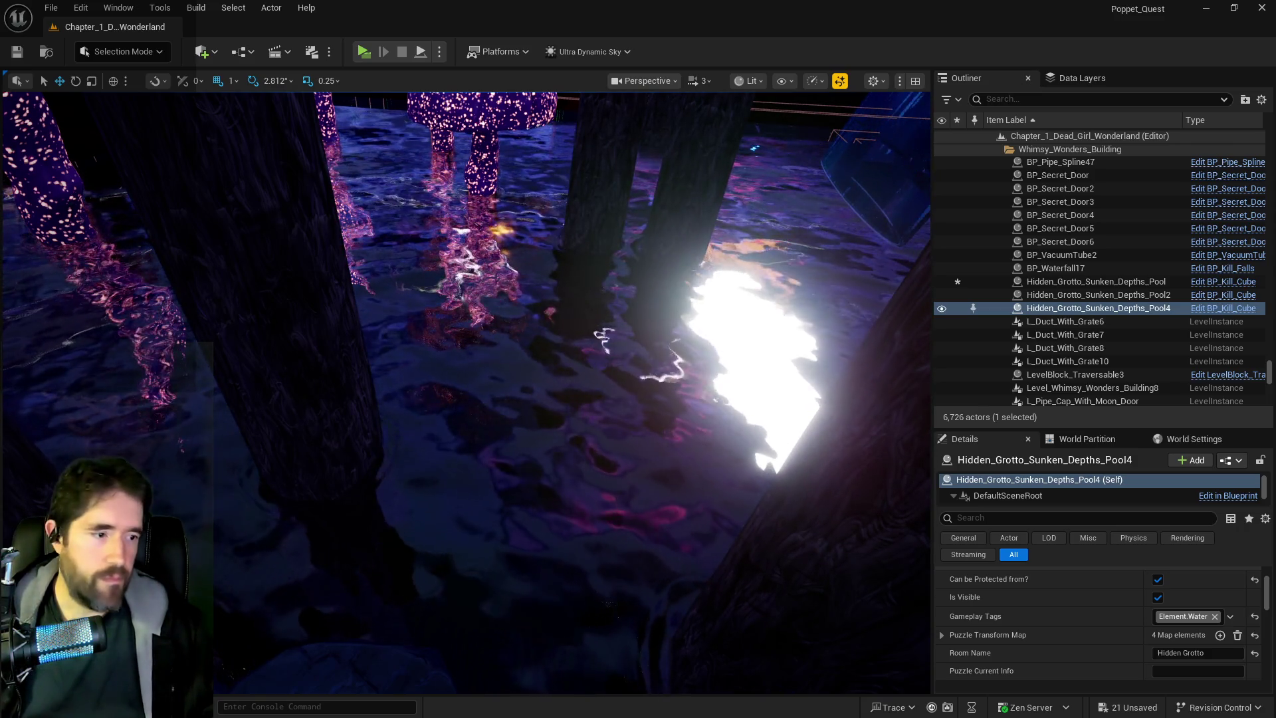
drag(465, 372, 465, 372)
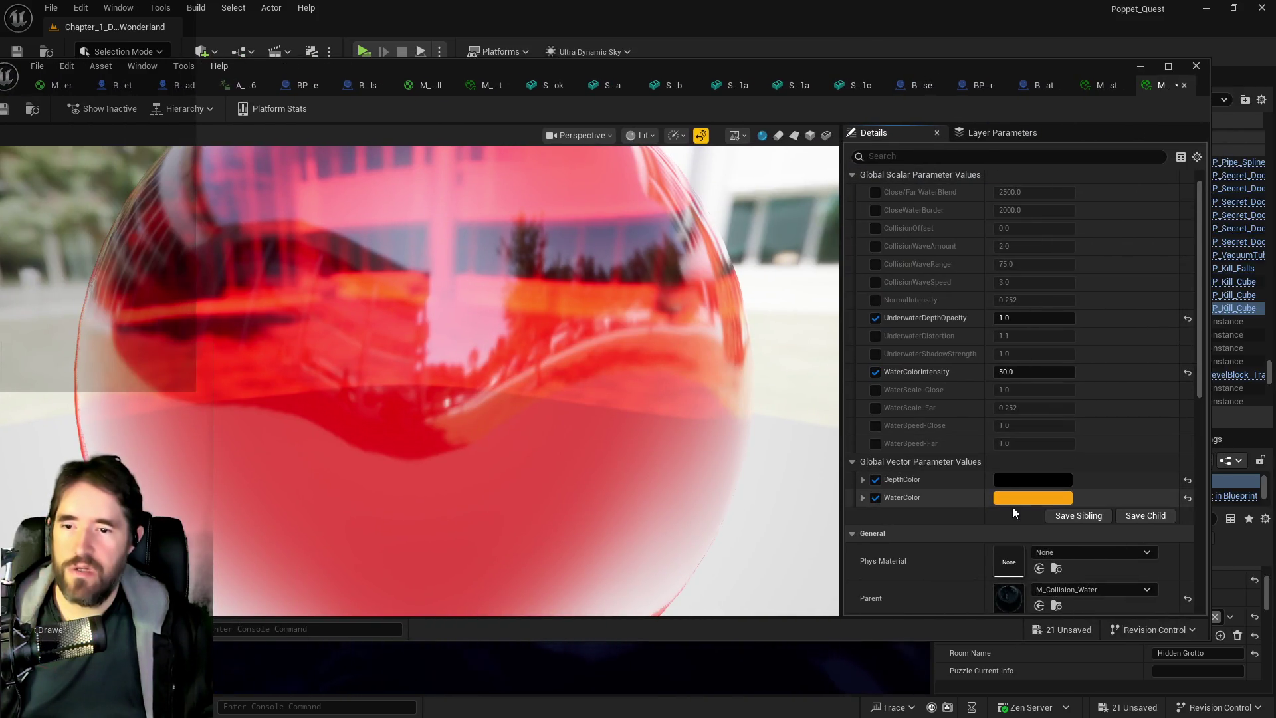
Move the material editor window aside to reveal the level behind it.
drag(923, 85, 1275, 117)
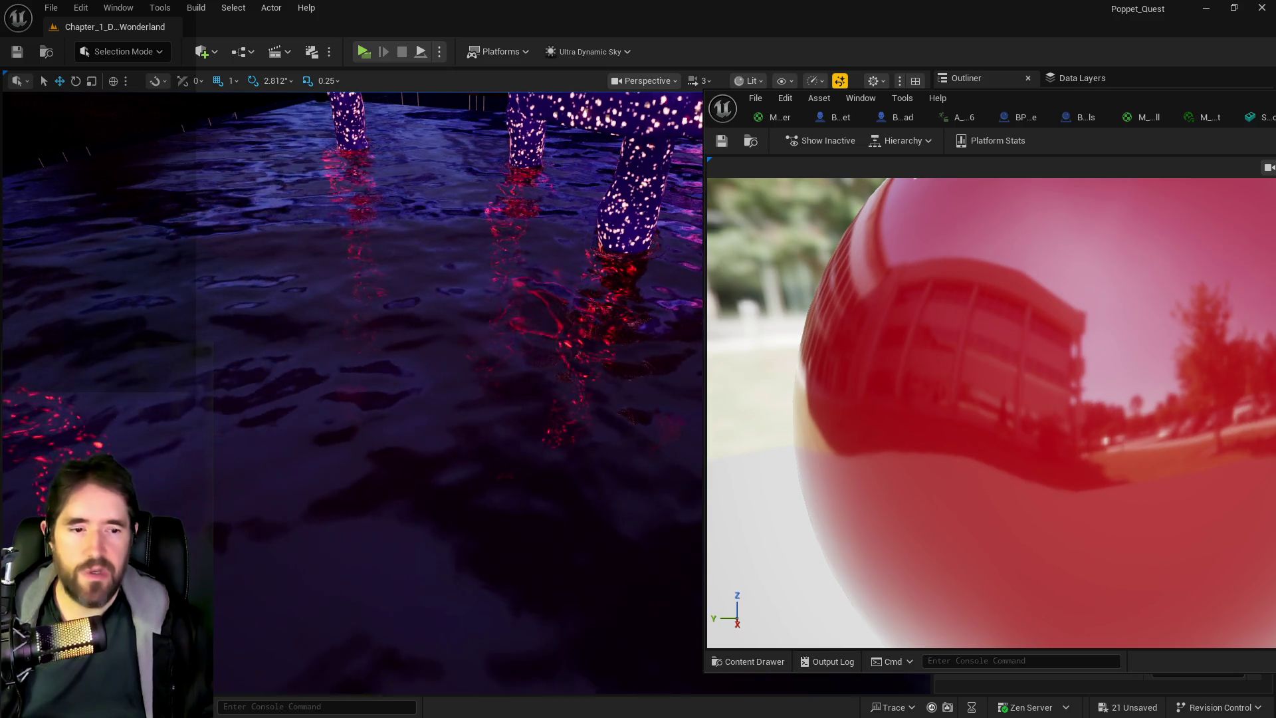
Leave the material editor and inspect the red-glowing pool water and mushrooms in the viewport.
key(alt+Tab)
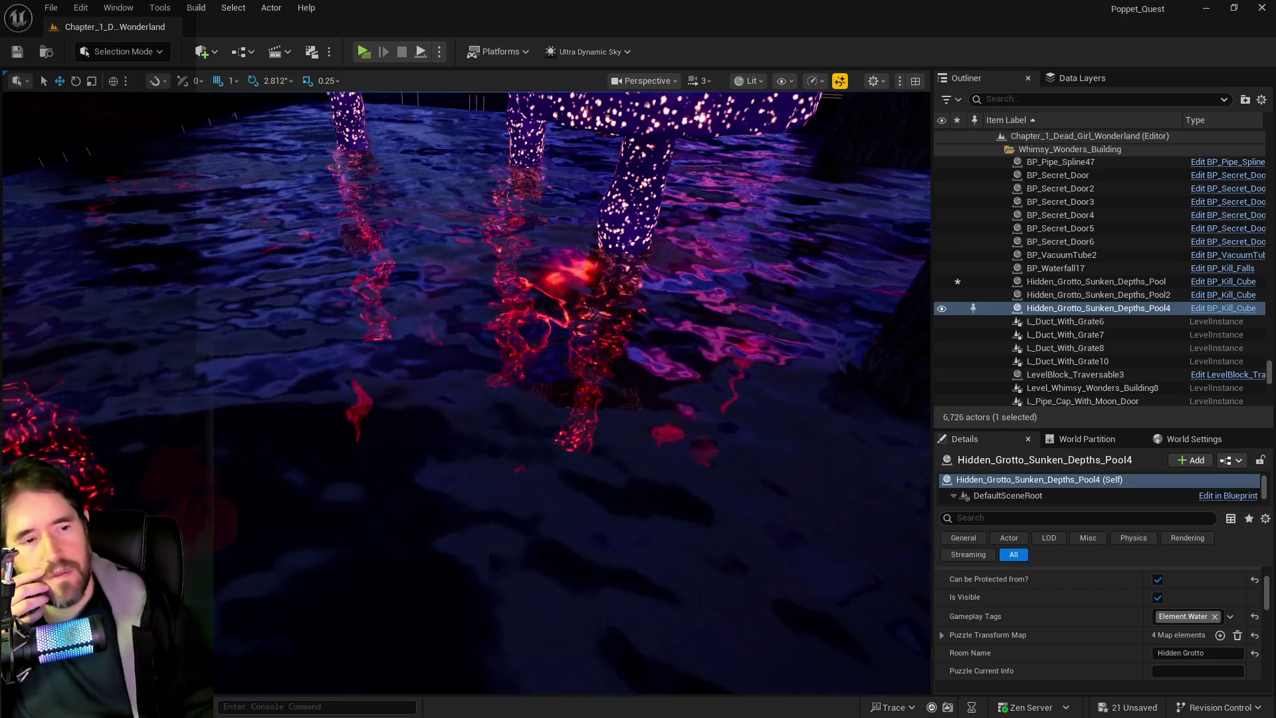
mouse_move(620, 348)
mouse_down()
mouse_move(621, 199)
mouse_move(621, 392)
mouse_move(621, 233)
mouse_move(620, 339)
mouse_up()
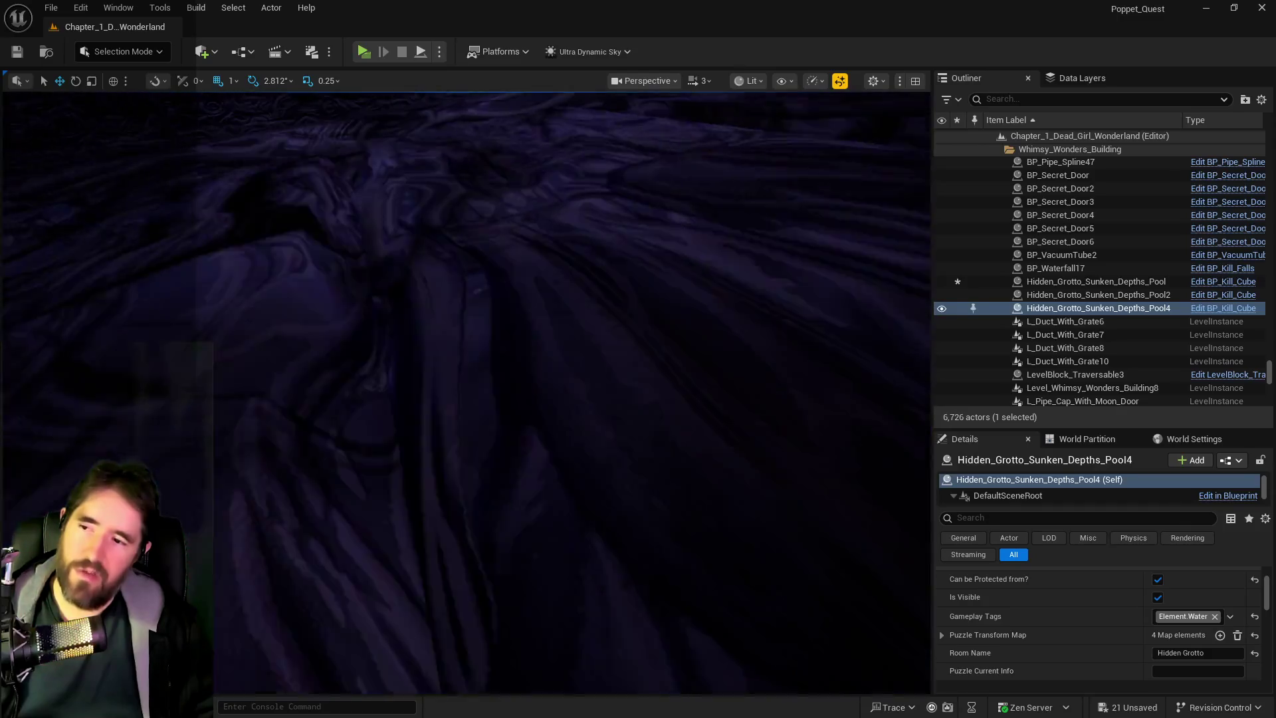
drag(621, 339, 620, 286)
mouse_move(618, 348)
mouse_down()
mouse_move(585, 346)
mouse_move(668, 342)
mouse_move(611, 346)
mouse_move(592, 372)
mouse_move(571, 326)
mouse_move(618, 349)
mouse_up()
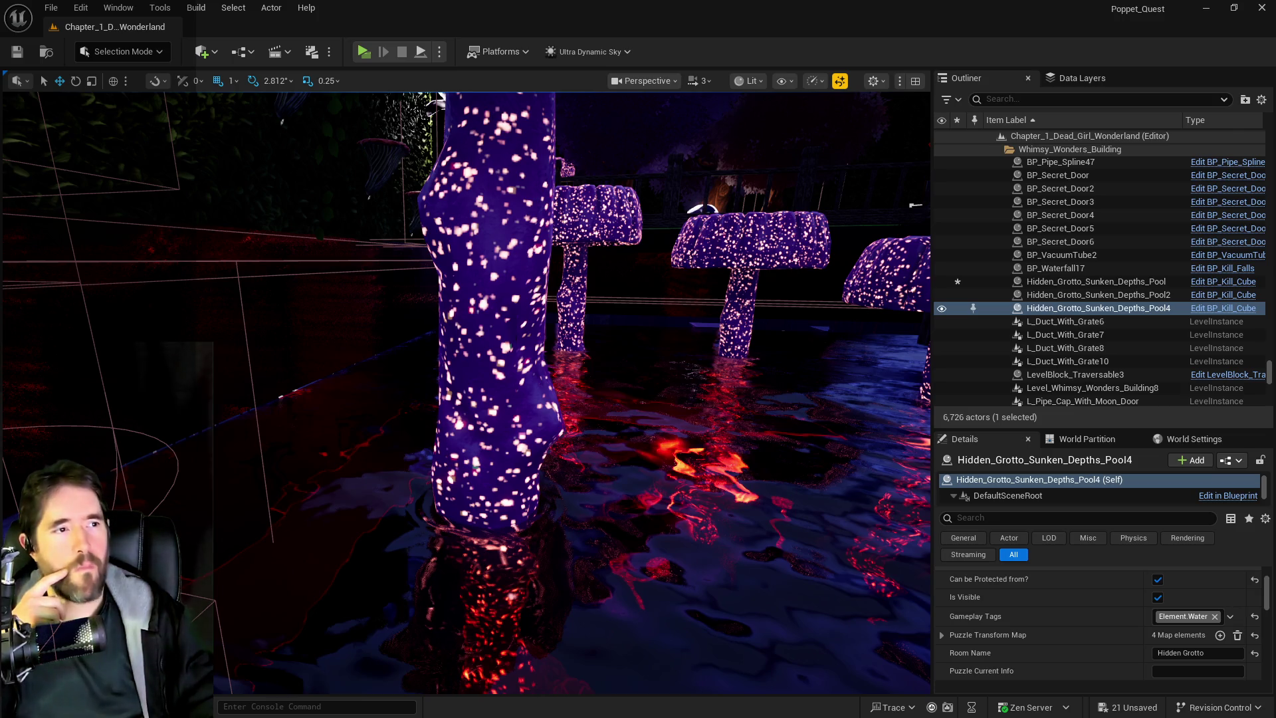
Bring up the PQ Tarot Abilities doc and scroll to the Empress and Emperor sections.
key(super+shift+Left)
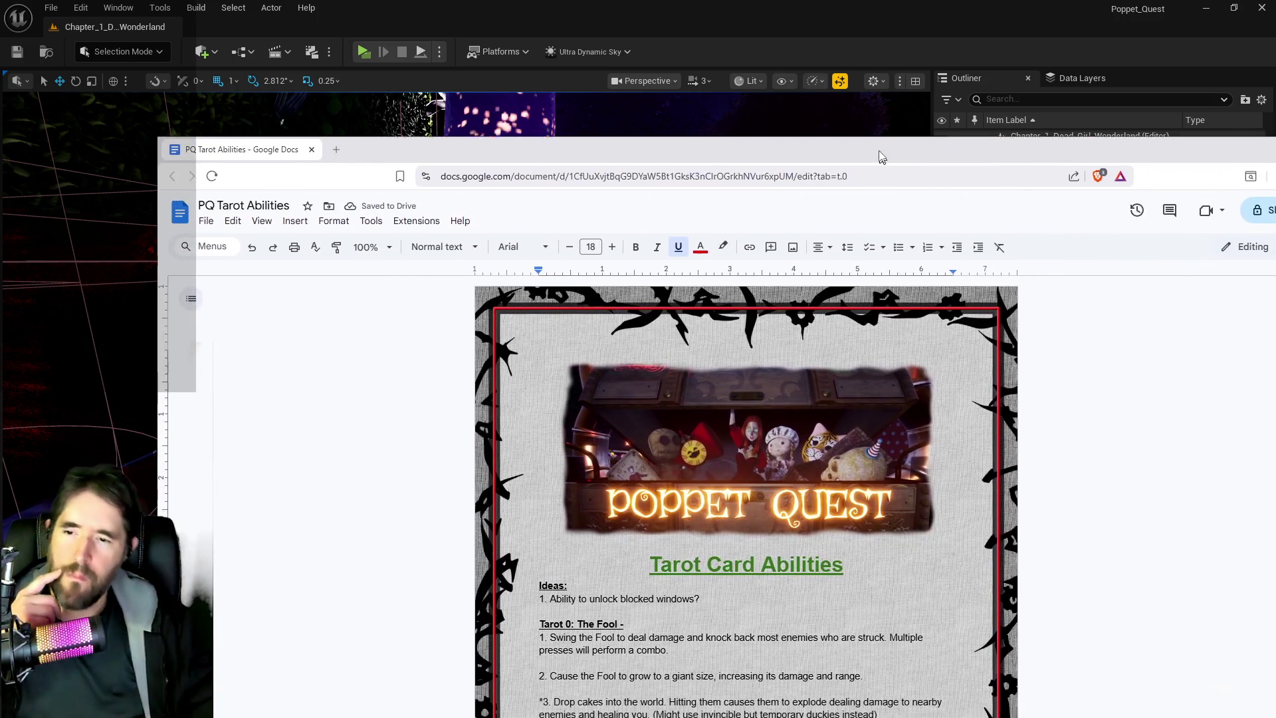
scroll(788, 331, down, 1)
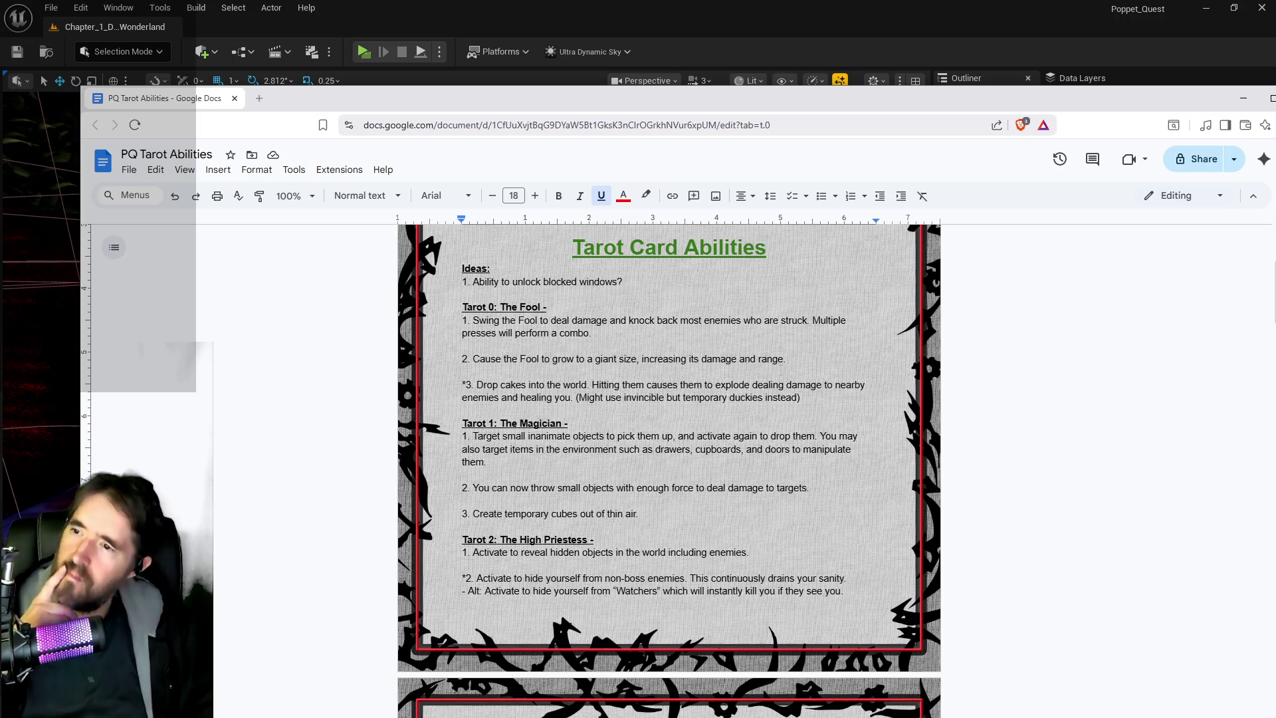
scroll(765, 389, down, 4)
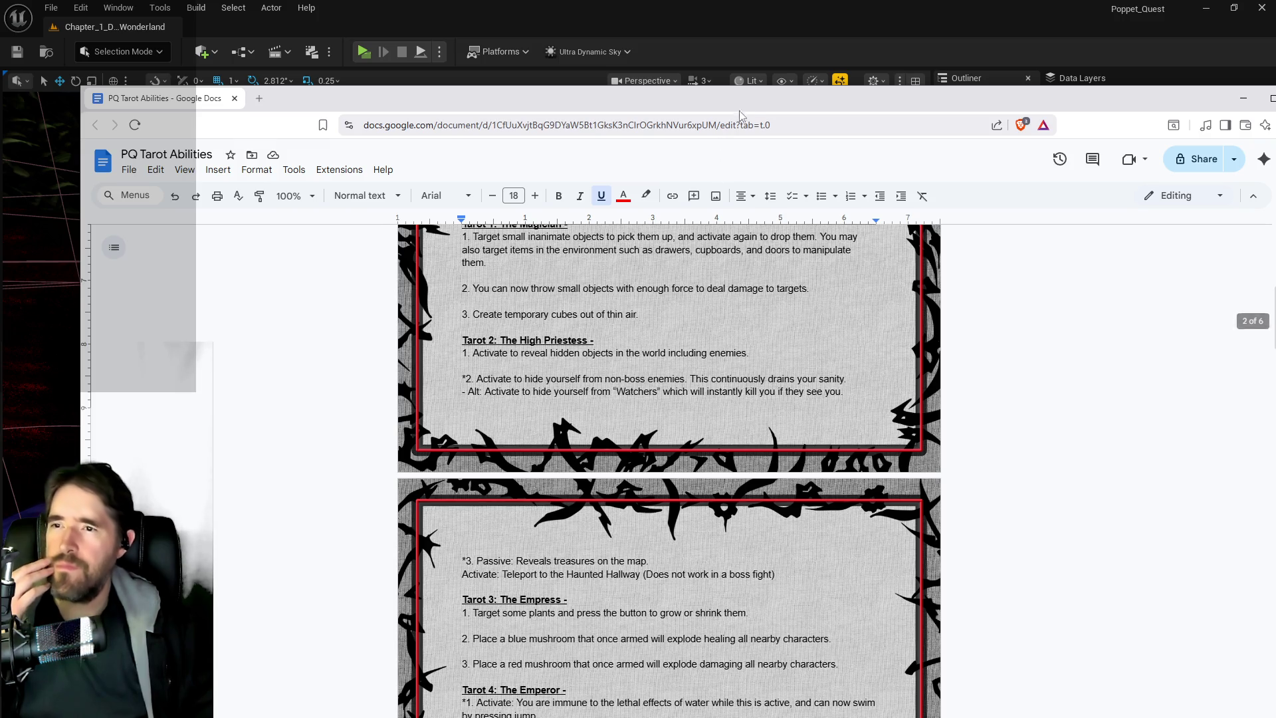
drag(747, 104, 721, 76)
scroll(637, 424, down, 3)
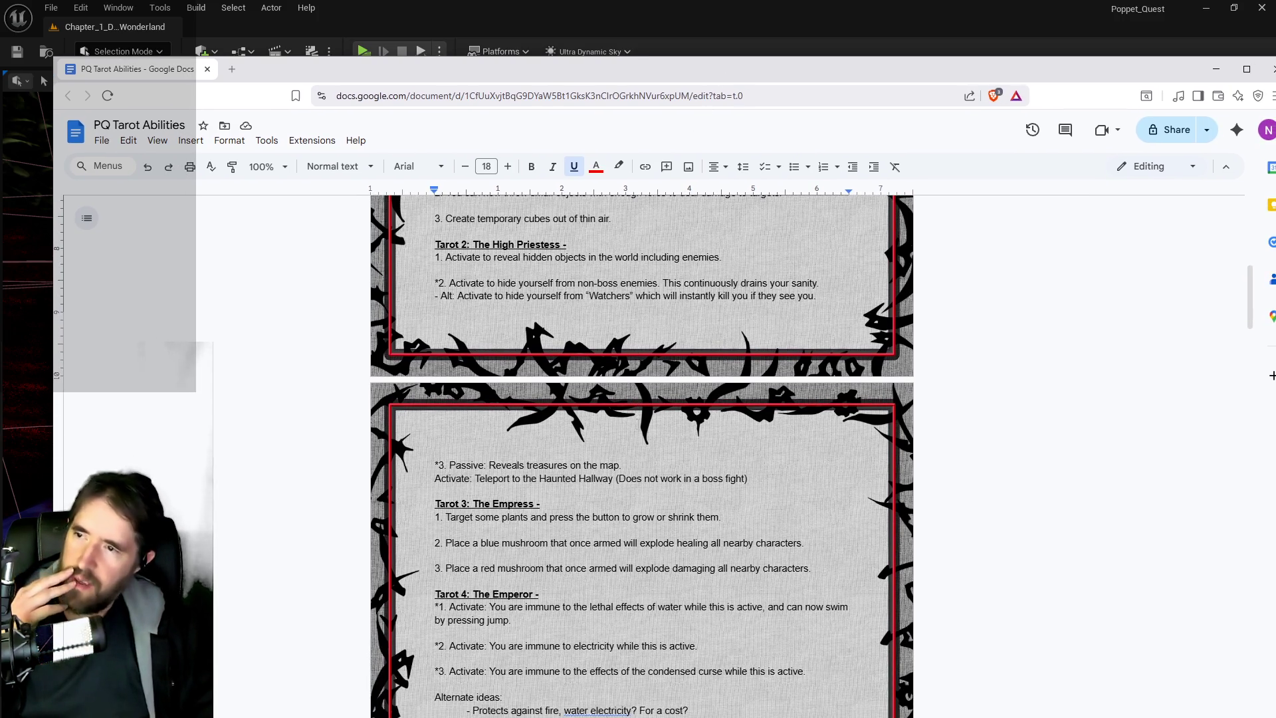
scroll(637, 424, down, 3)
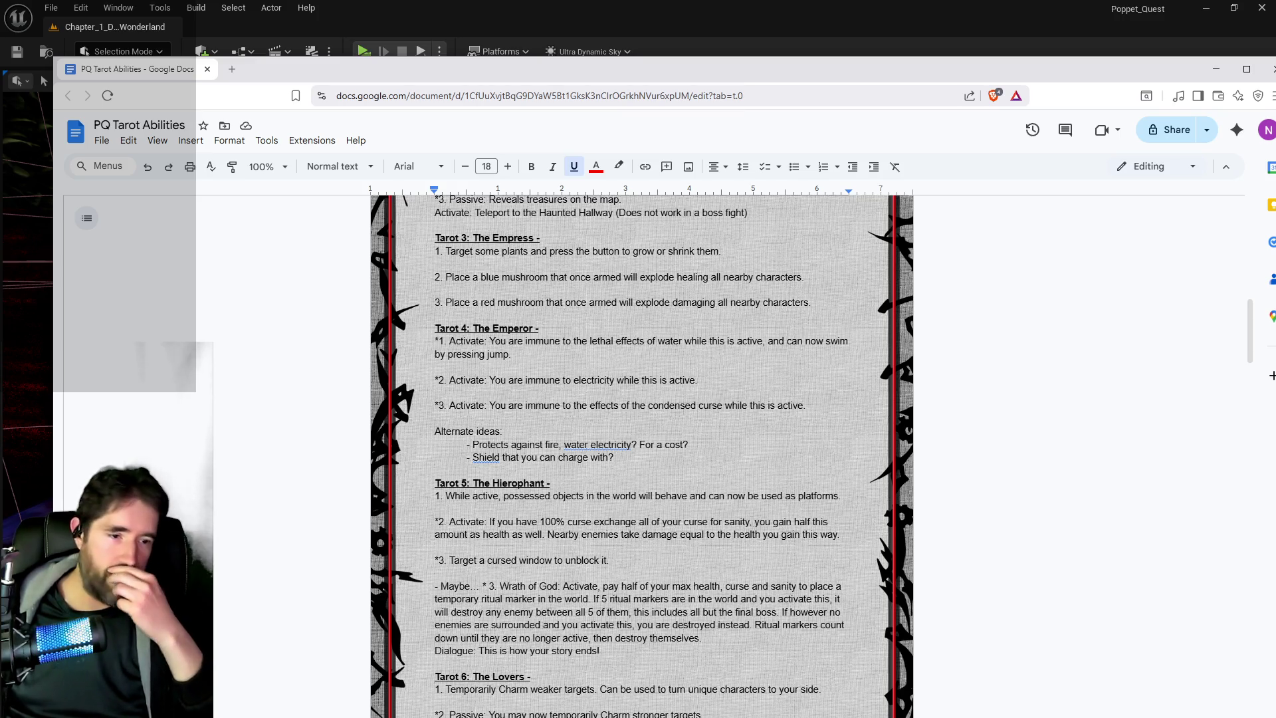
double_click(465, 418)
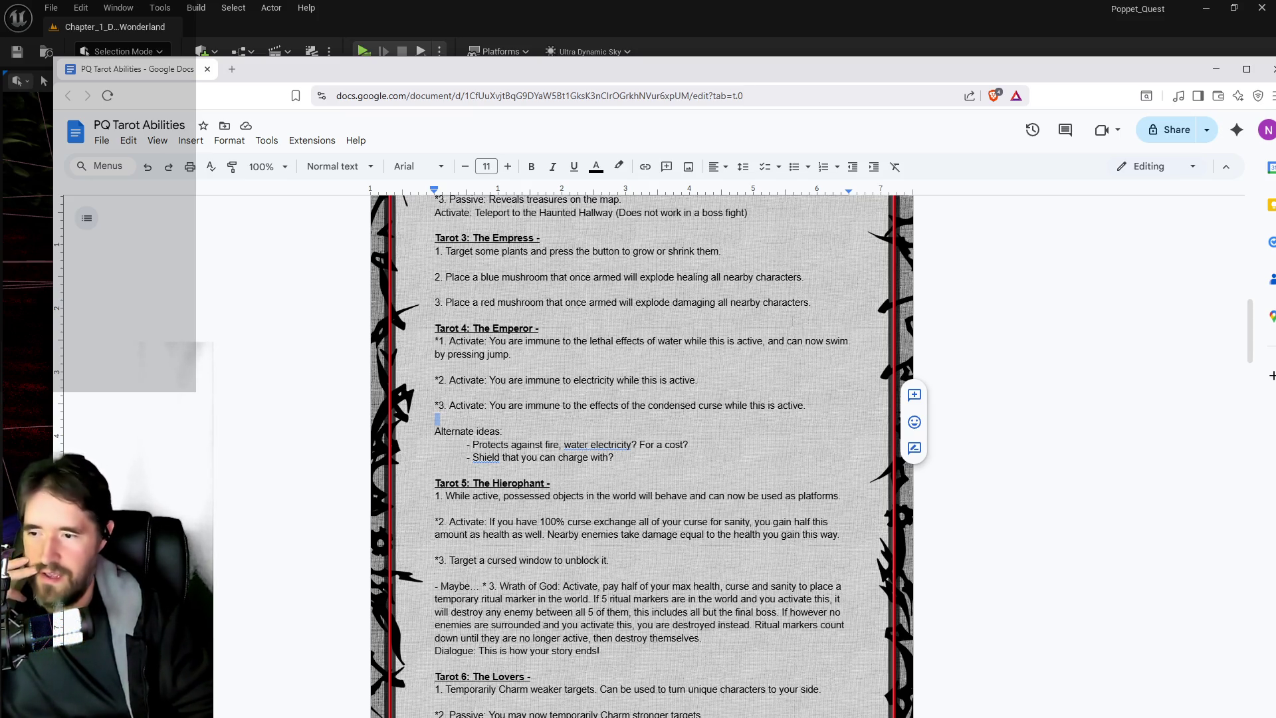
scroll(786, 279, up, 2)
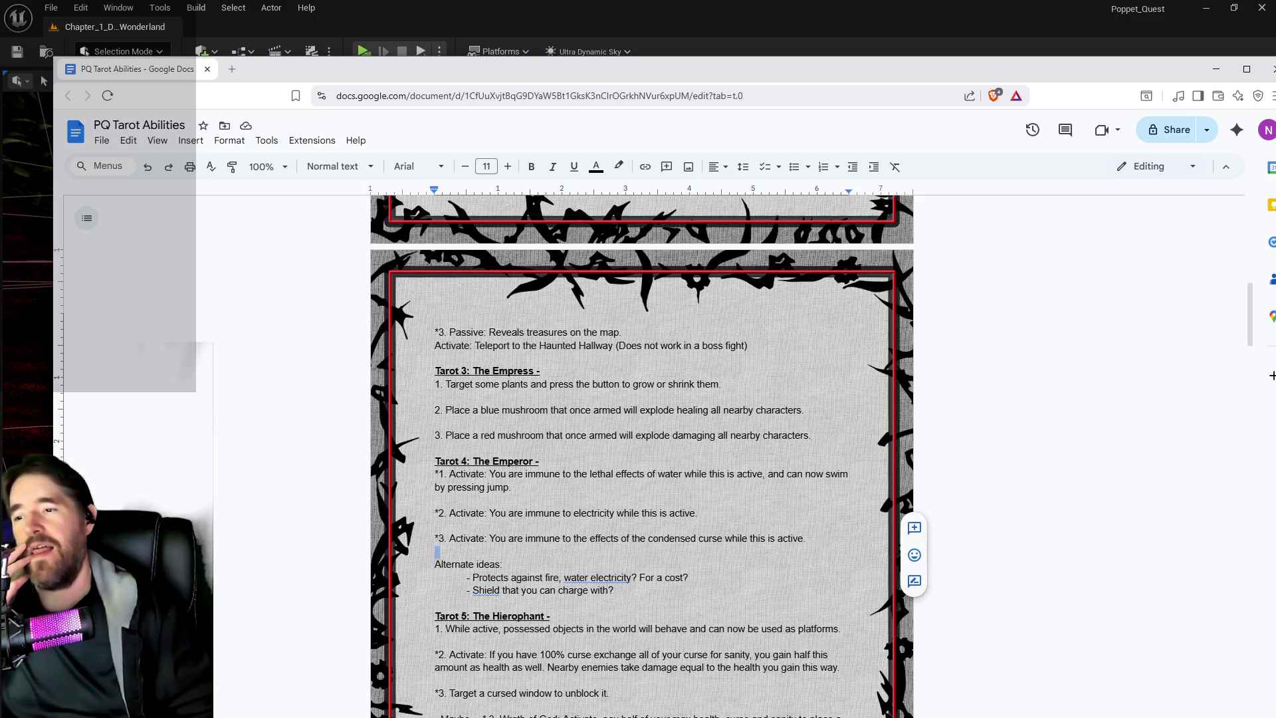
drag(820, 435, 429, 438)
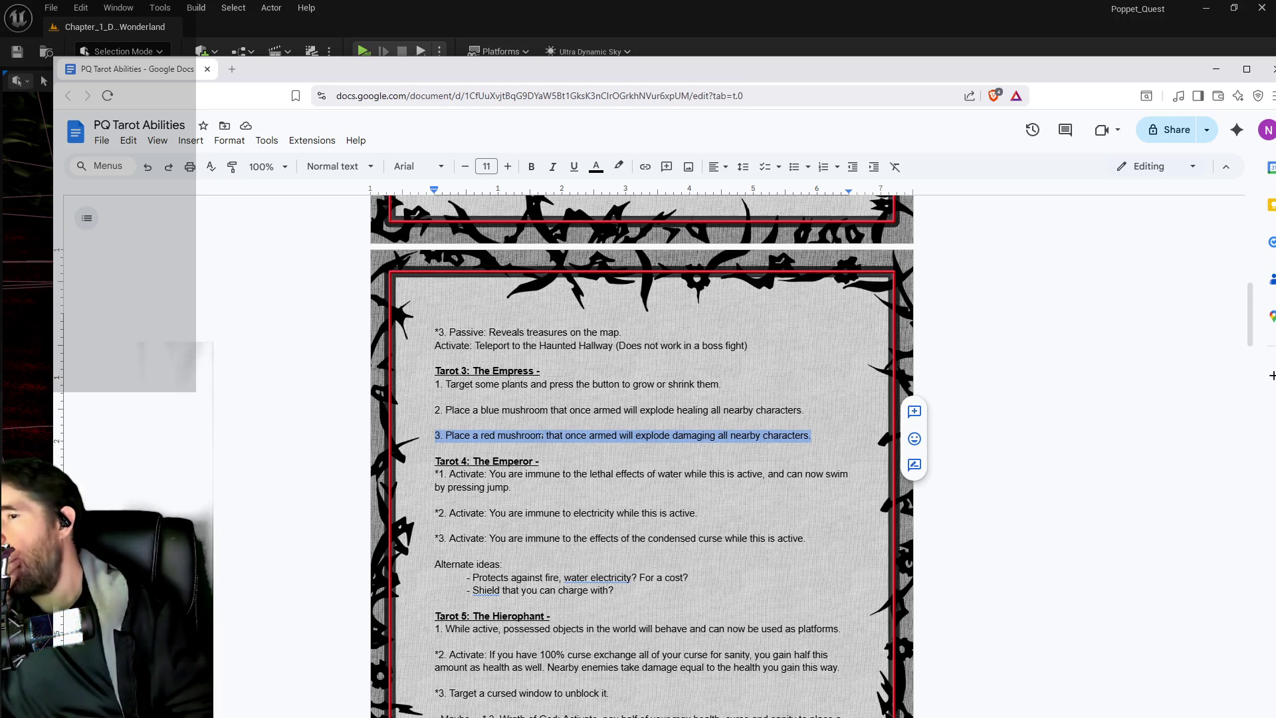
scroll(542, 432, up, 2)
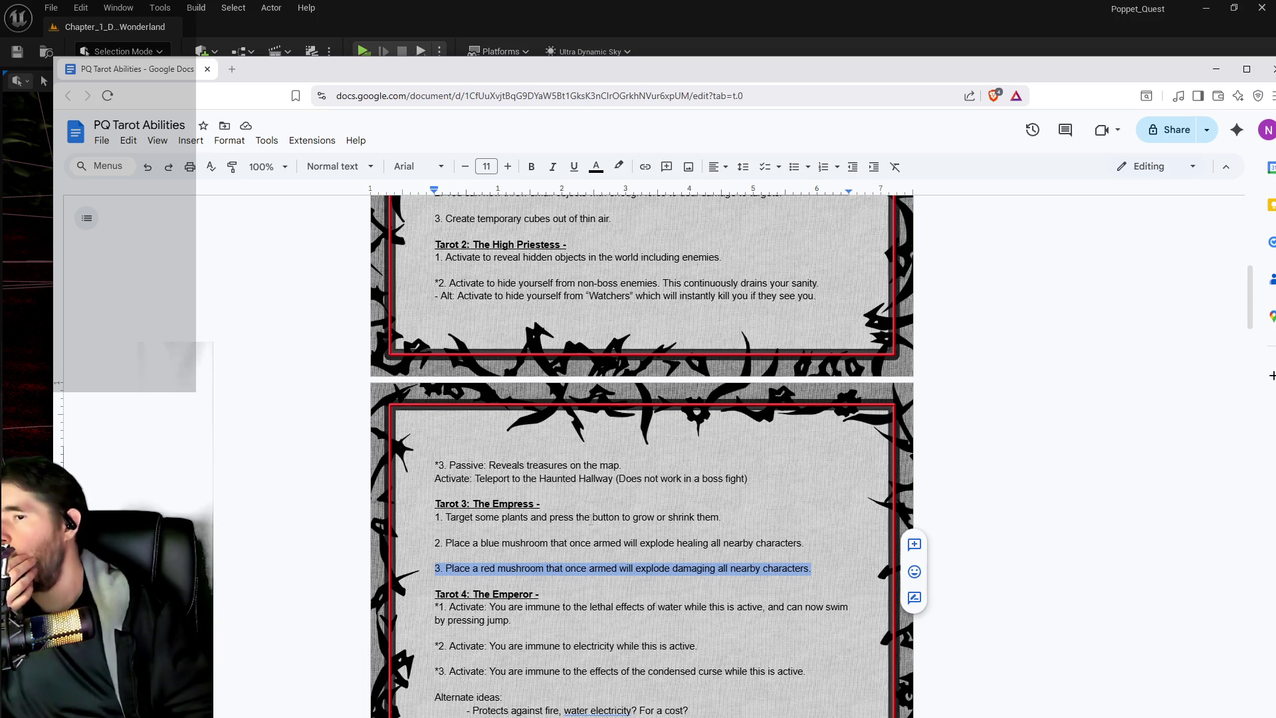
scroll(591, 520, down, 3)
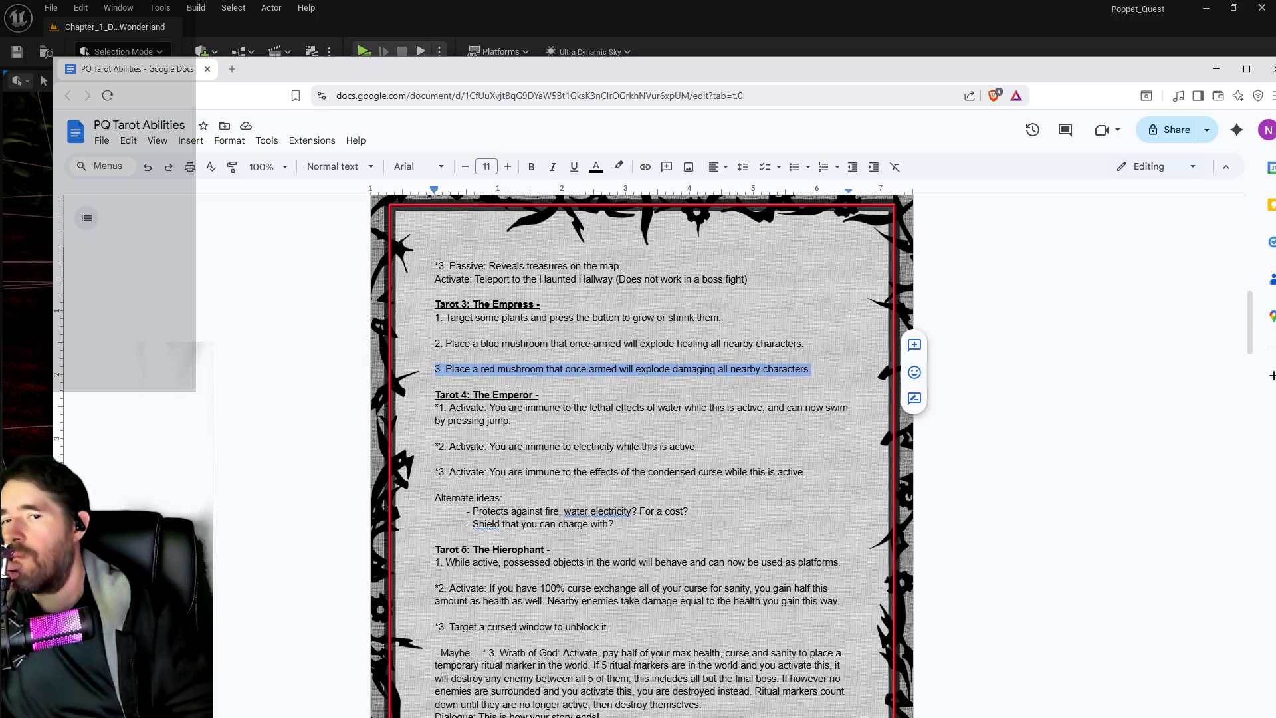
scroll(591, 520, up, 3)
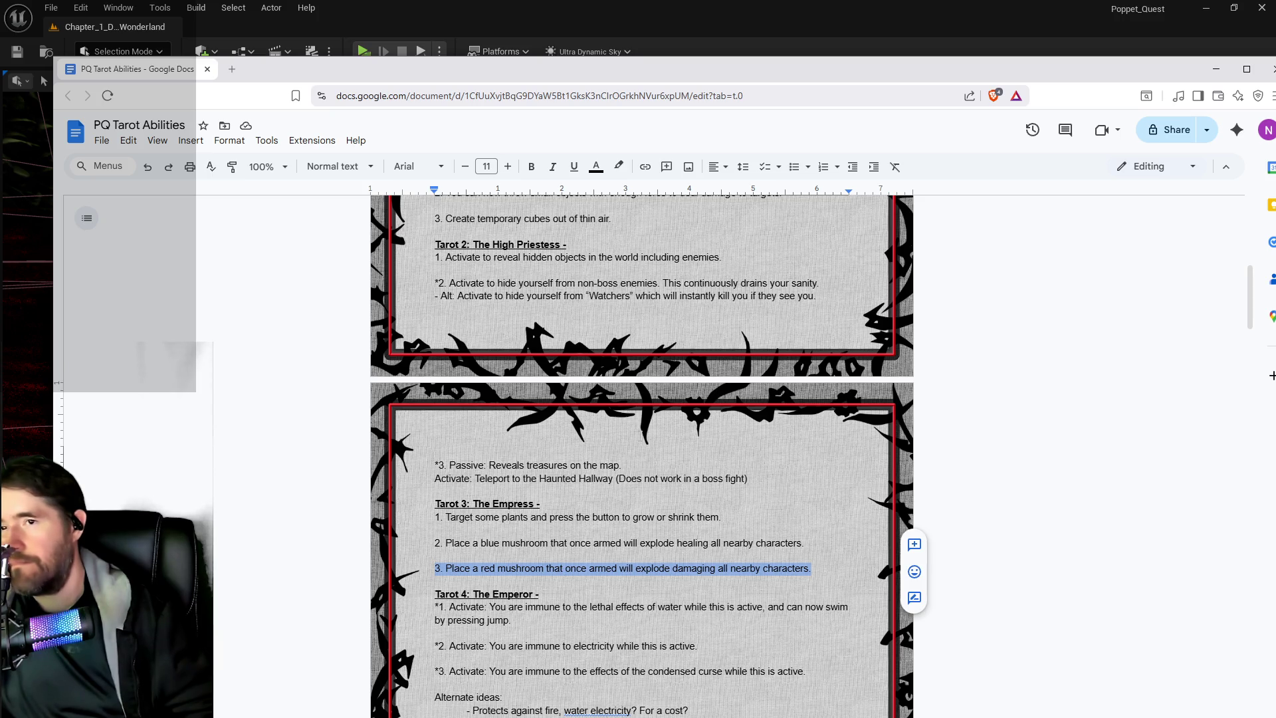
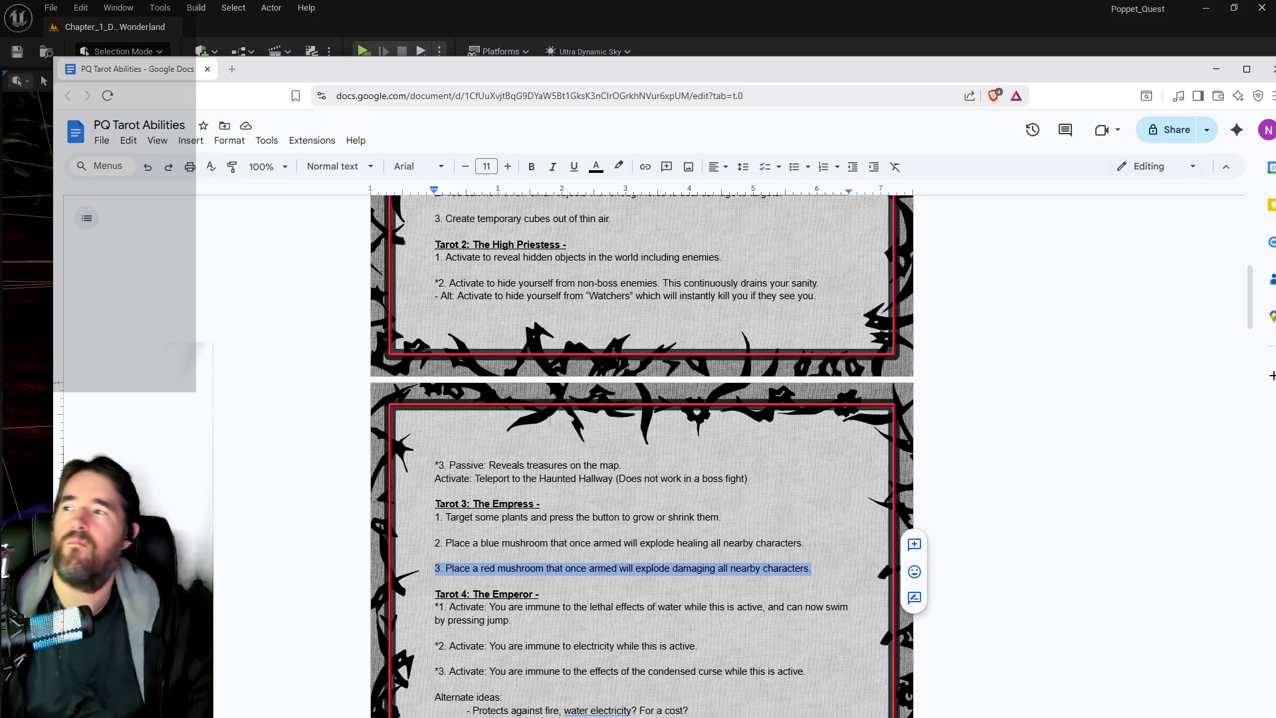
Switch from the Google Docs ability notes back to the Unreal Editor's content library.
key(alt+Tab)
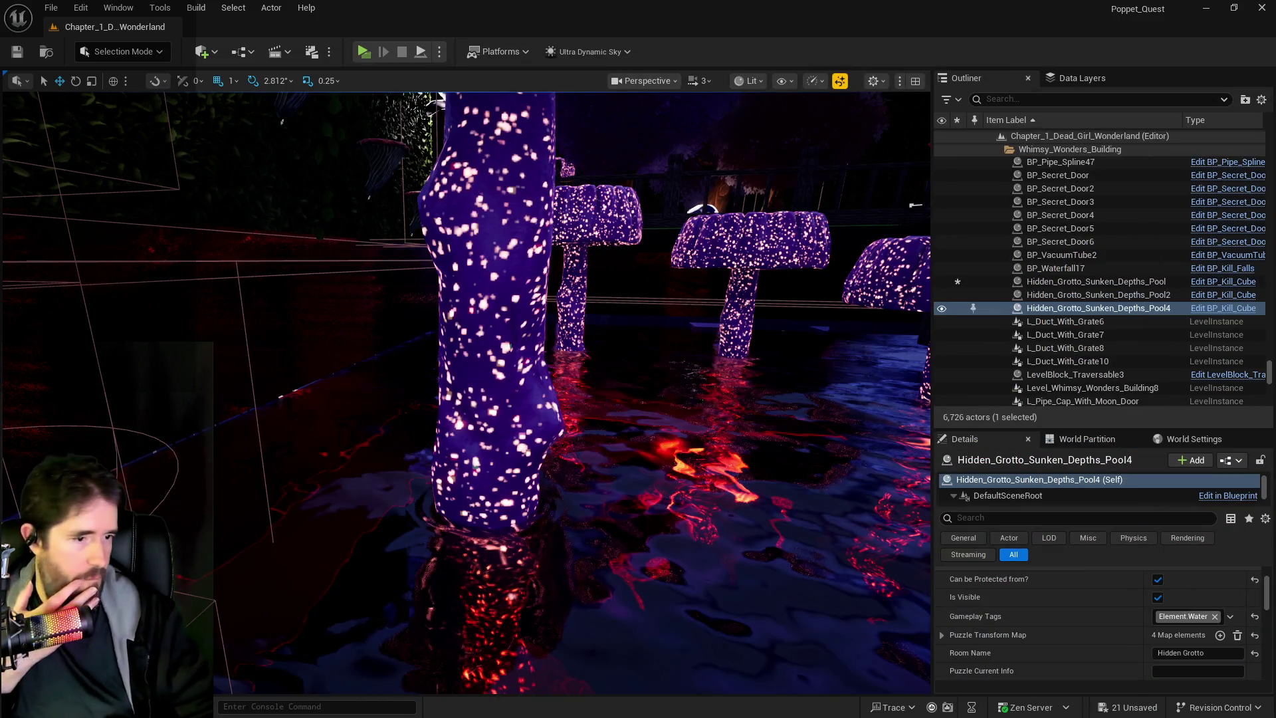
key(ctrl+b)
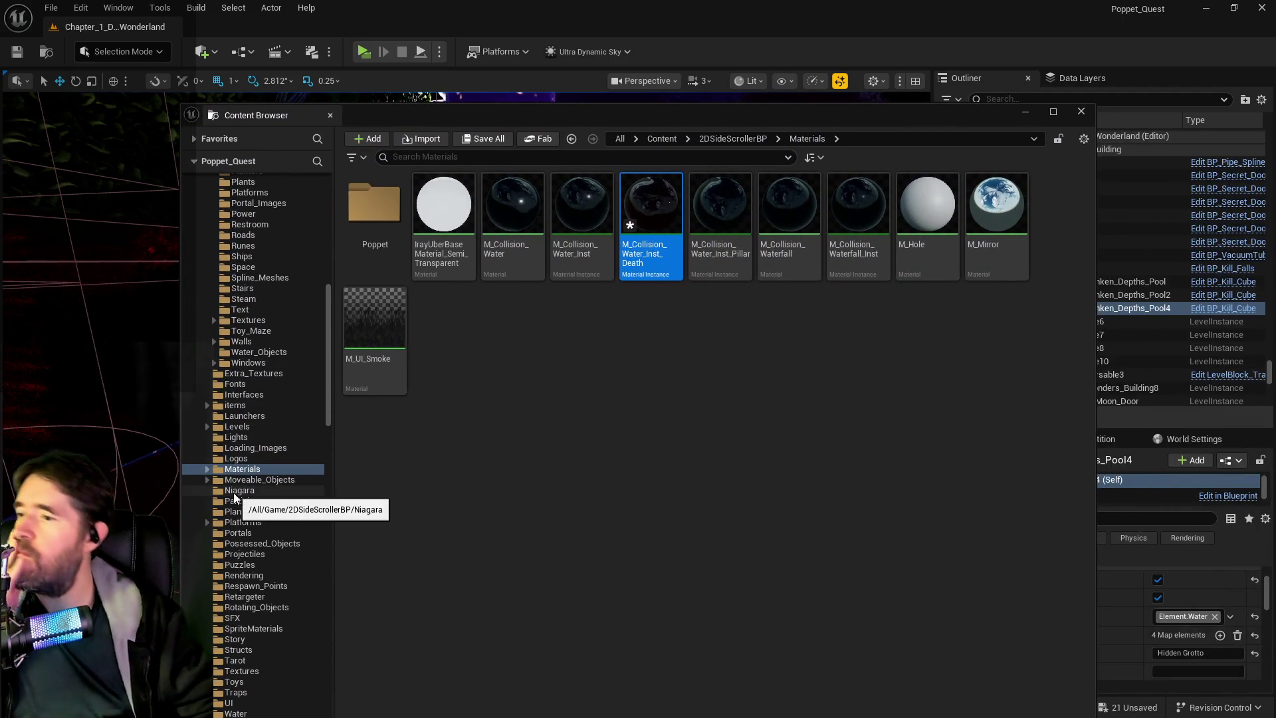
Save all unsaved assets and open BP_VacuumTubes from SteampunkWorkshop/Blueprints.
scroll(233, 492, down, 5)
click(508, 138)
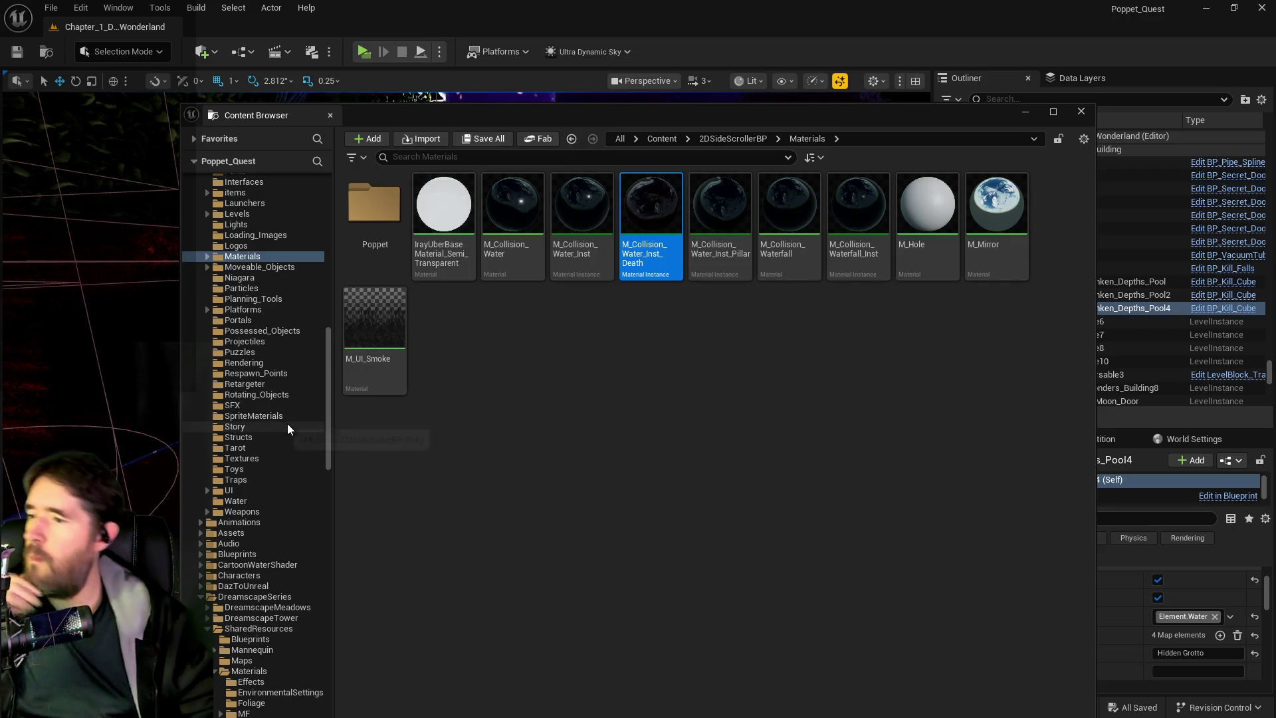
scroll(292, 451, down, 15)
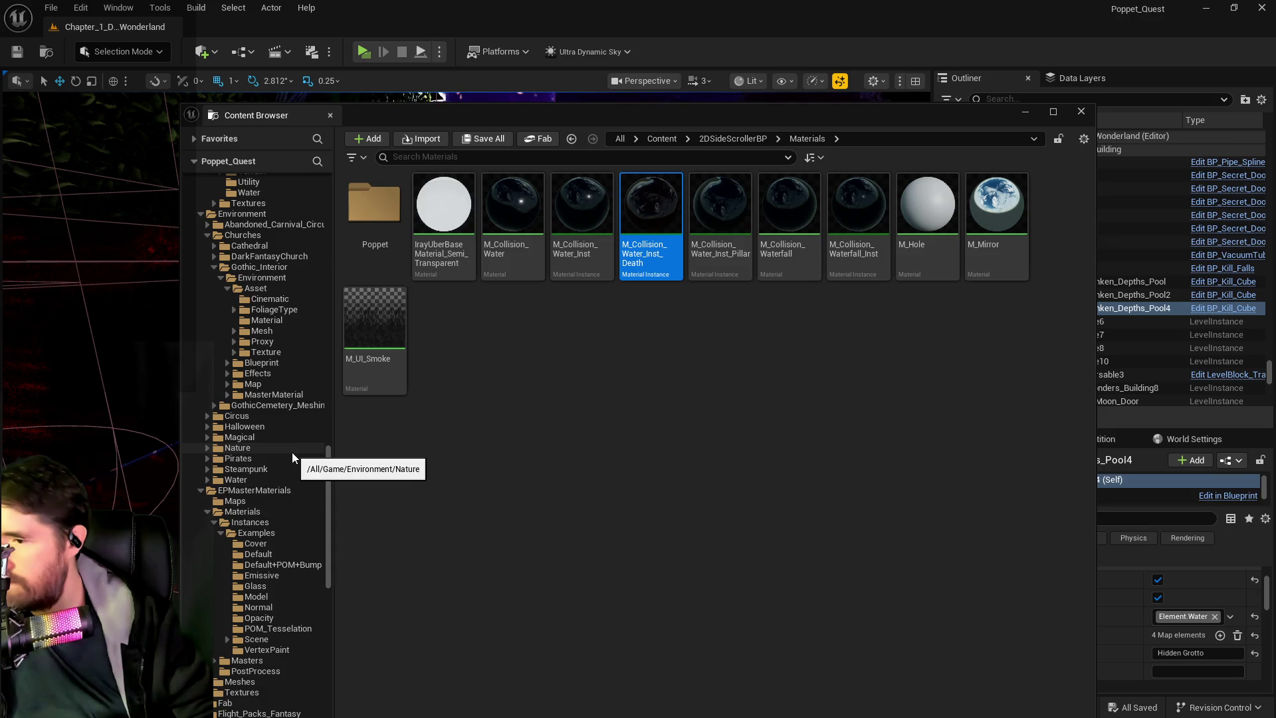
scroll(263, 525, down, 8)
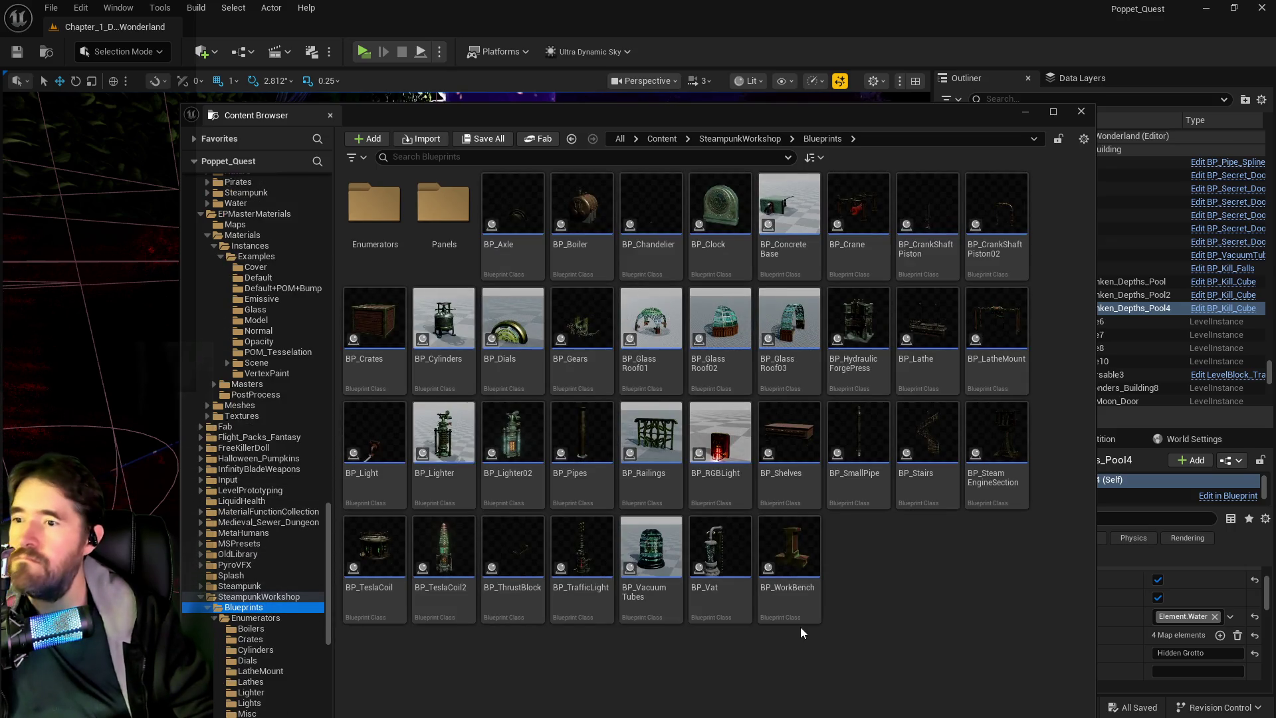
double_click(656, 557)
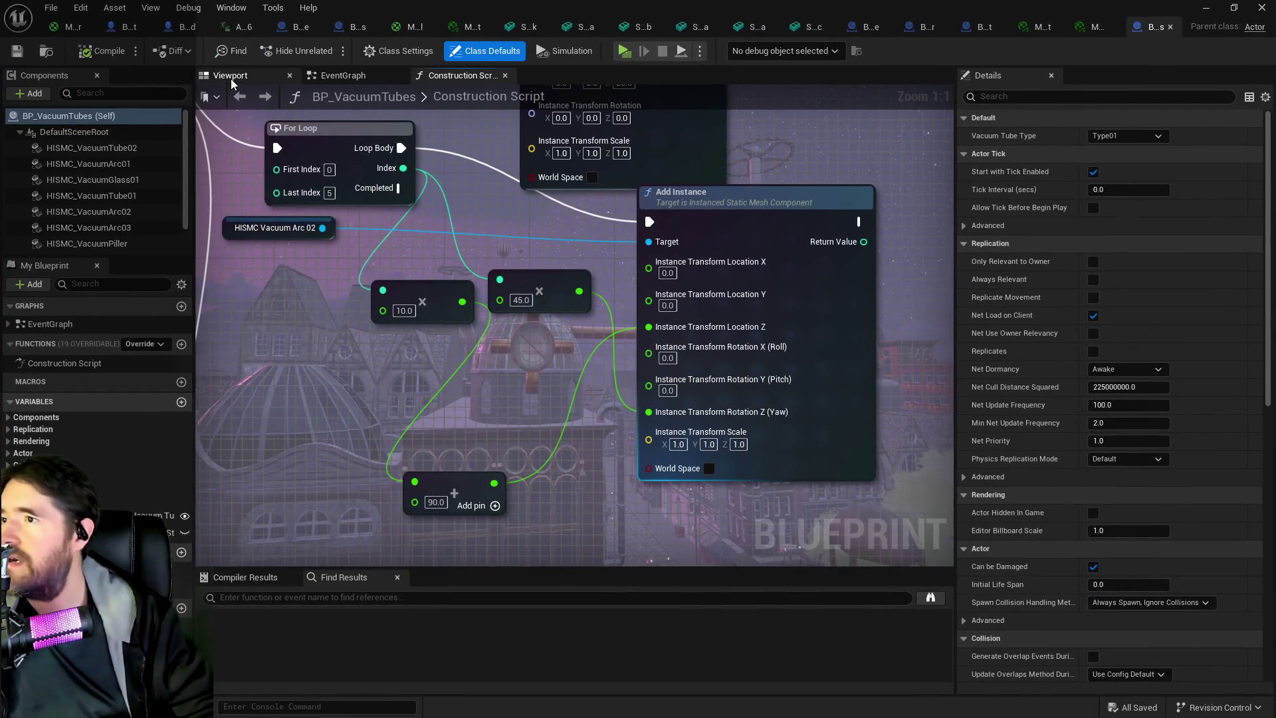
Inspect the glass, HISMC_VacuumTube01 and HISMC_VacuumArc02 components, then browse to SM_VacuumArc02.
click(230, 78)
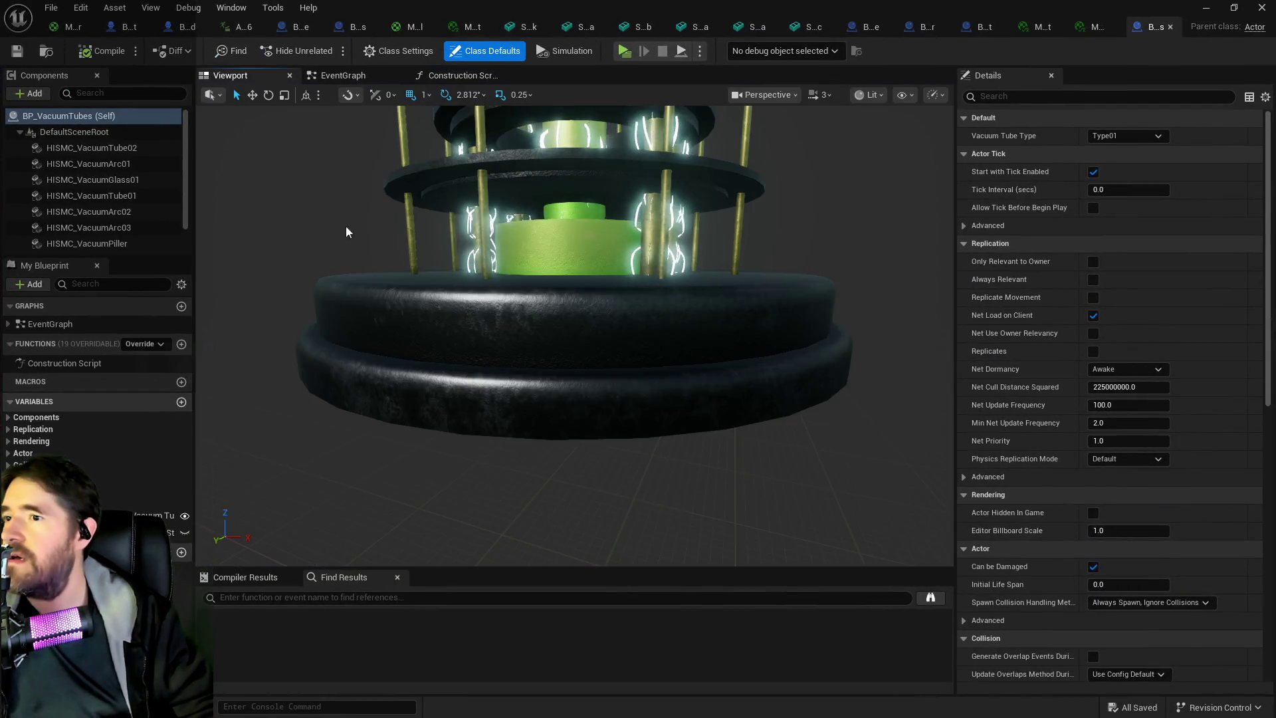
scroll(528, 273, up, 10)
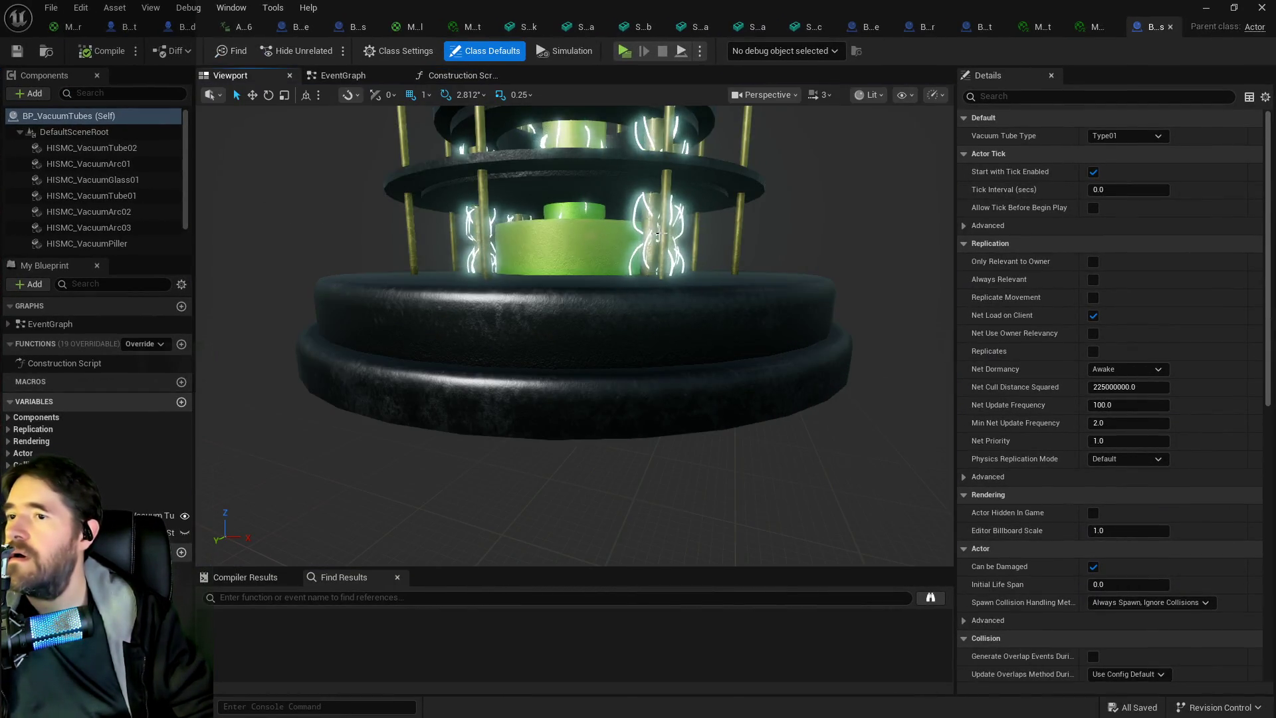
click(649, 211)
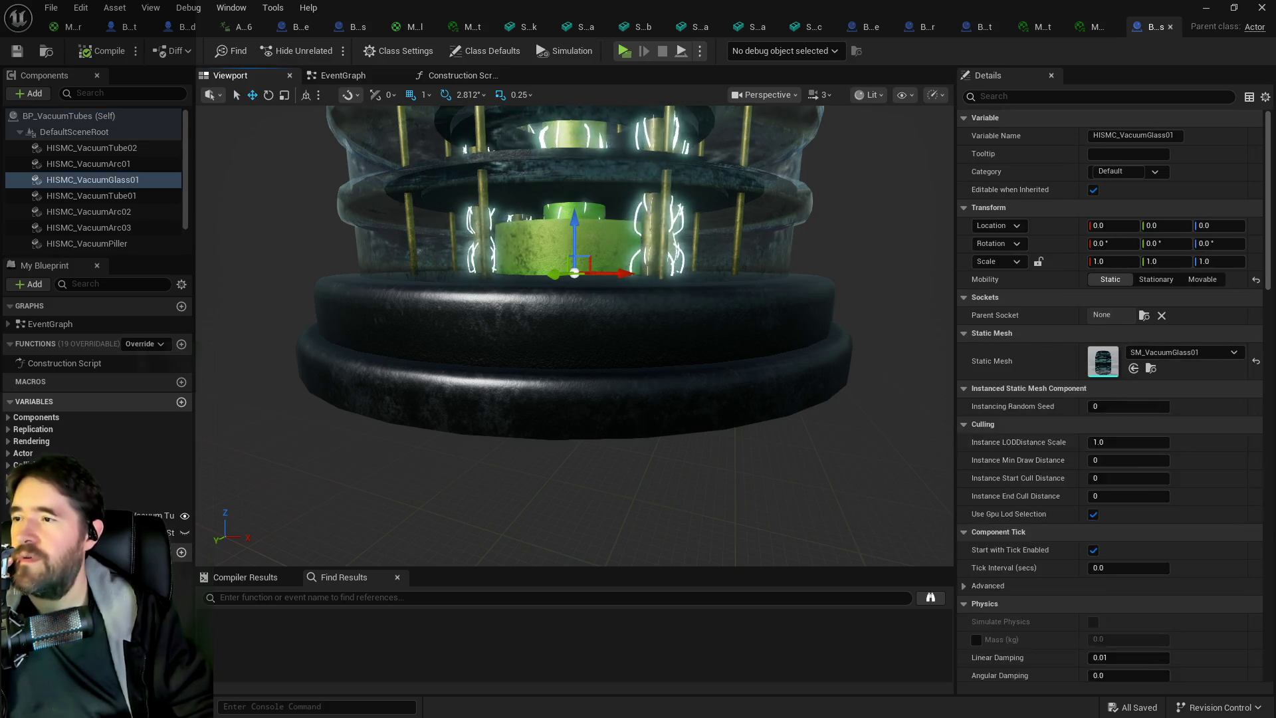
scroll(99, 226, down, 2)
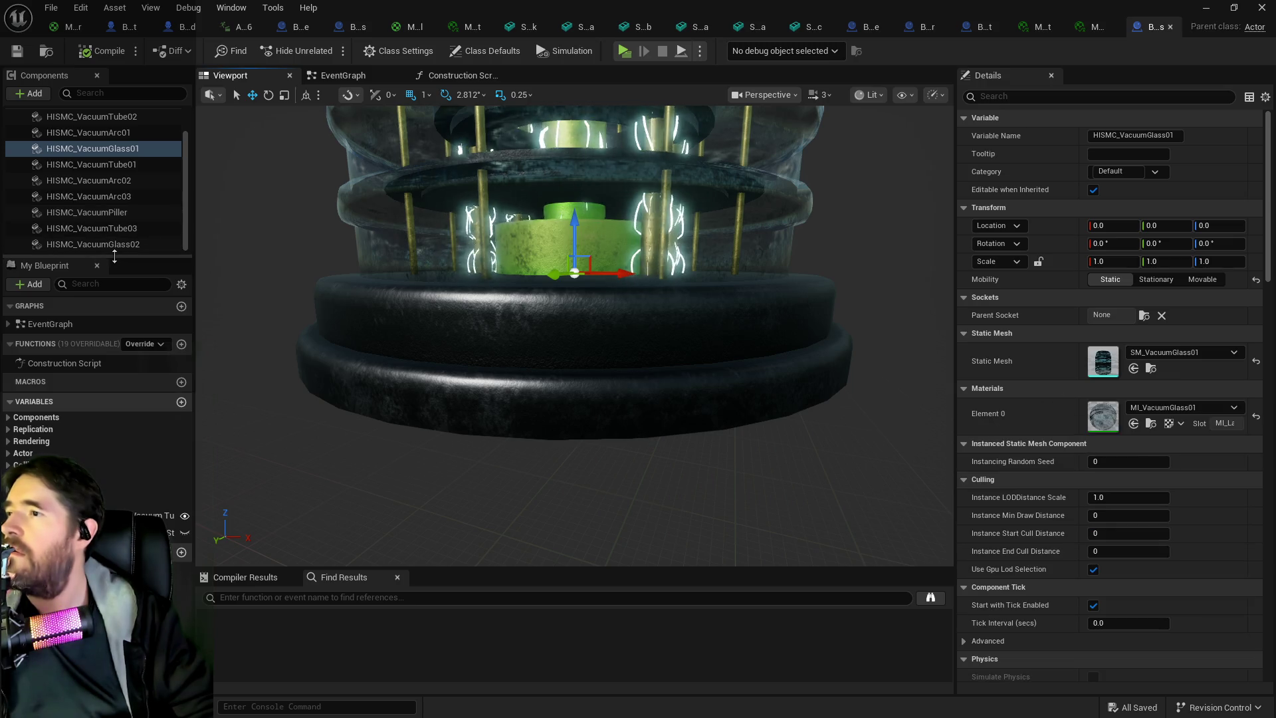
scroll(77, 166, up, 2)
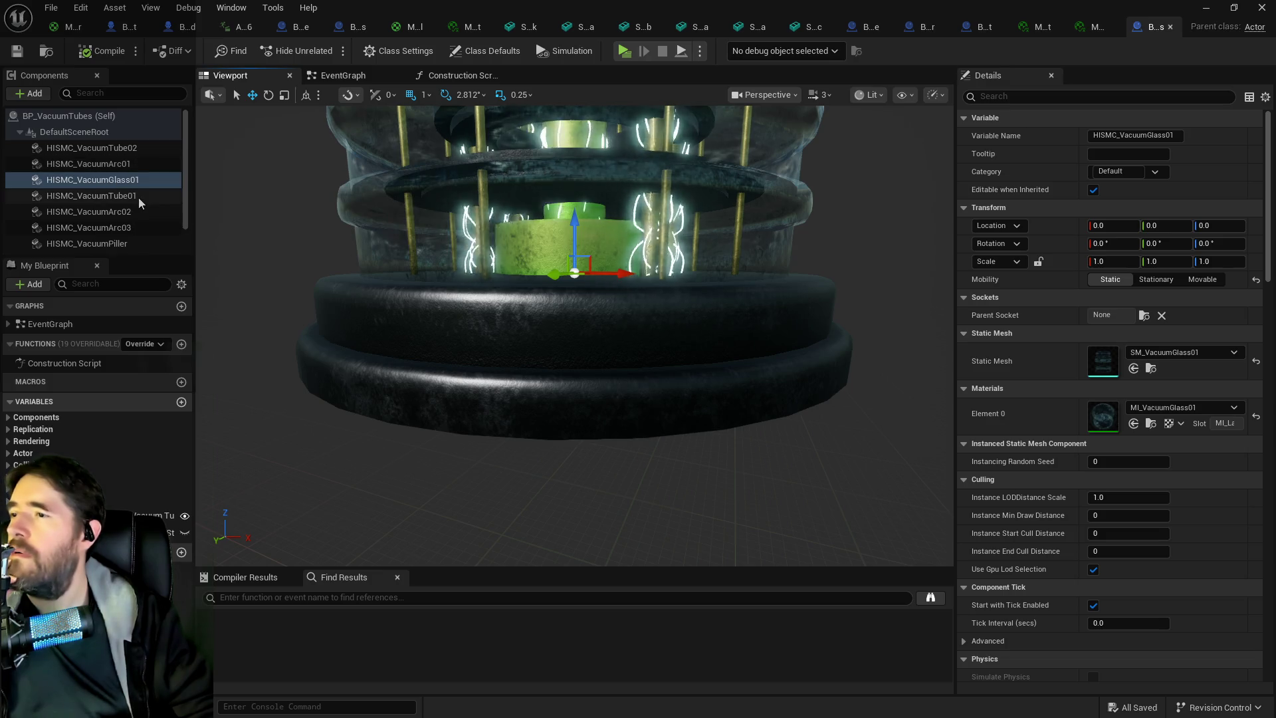
click(116, 195)
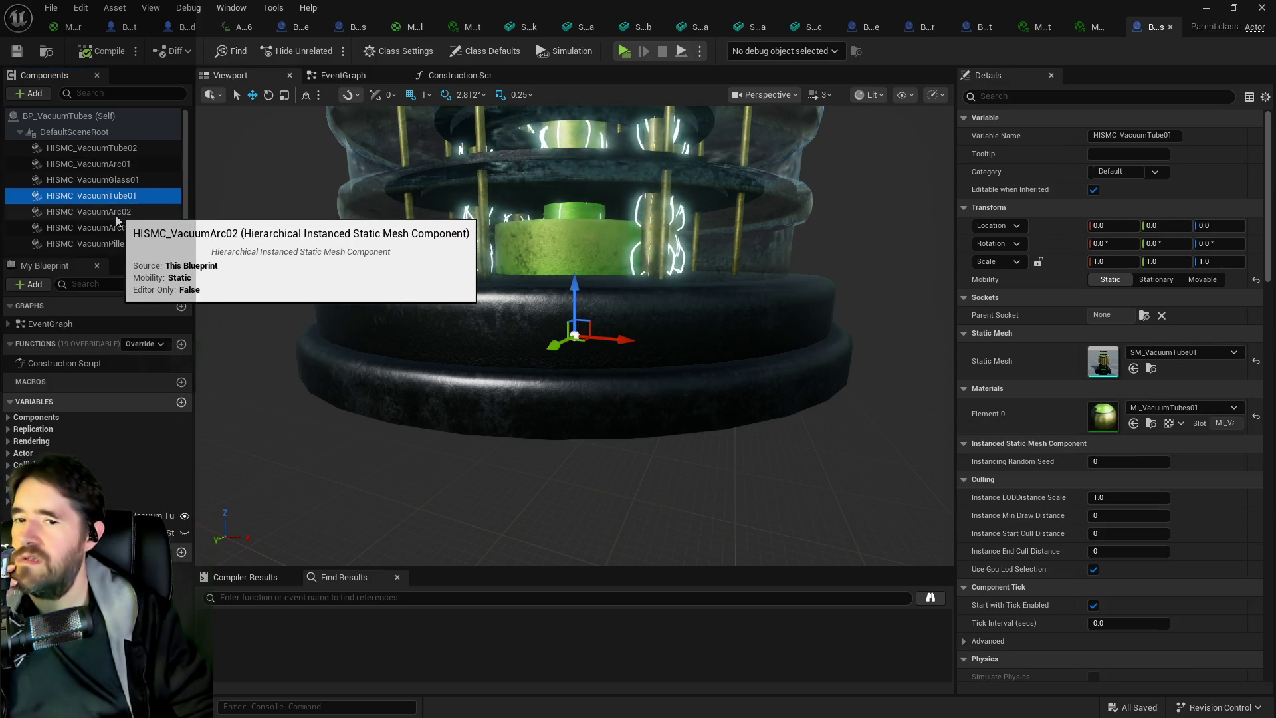
click(113, 214)
scroll(109, 243, down, 1)
scroll(108, 241, down, 1)
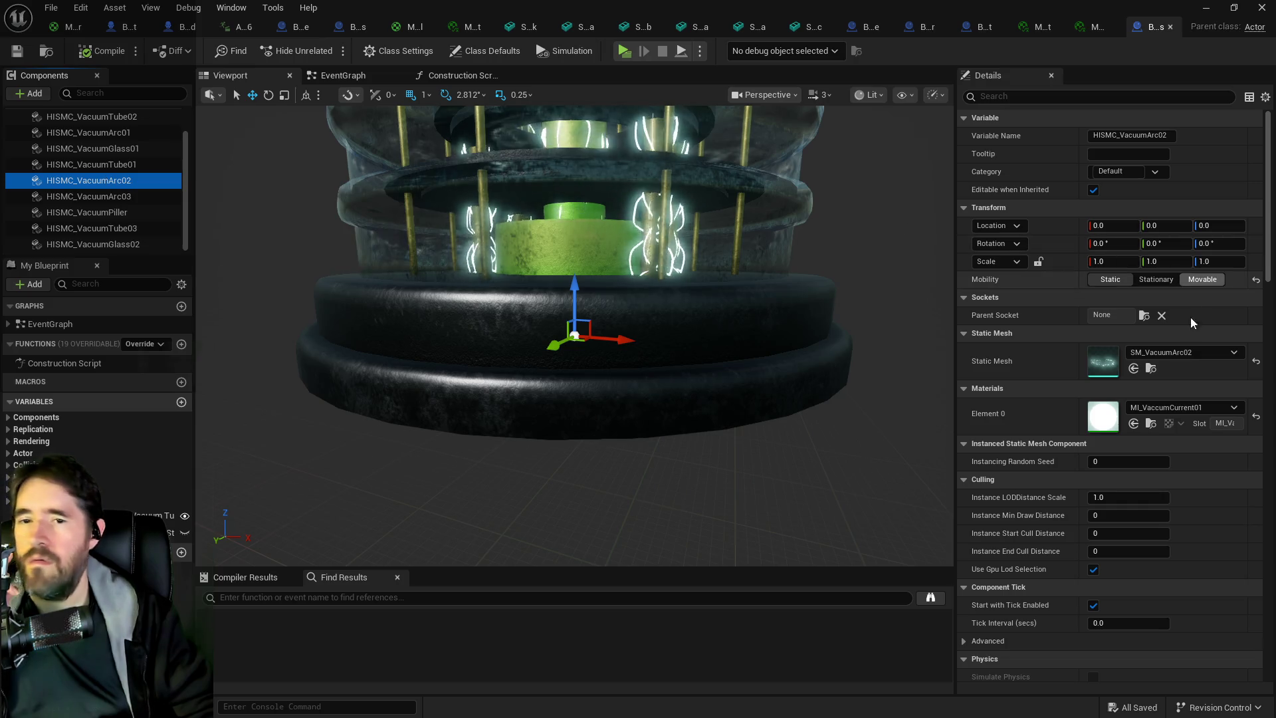
click(1153, 368)
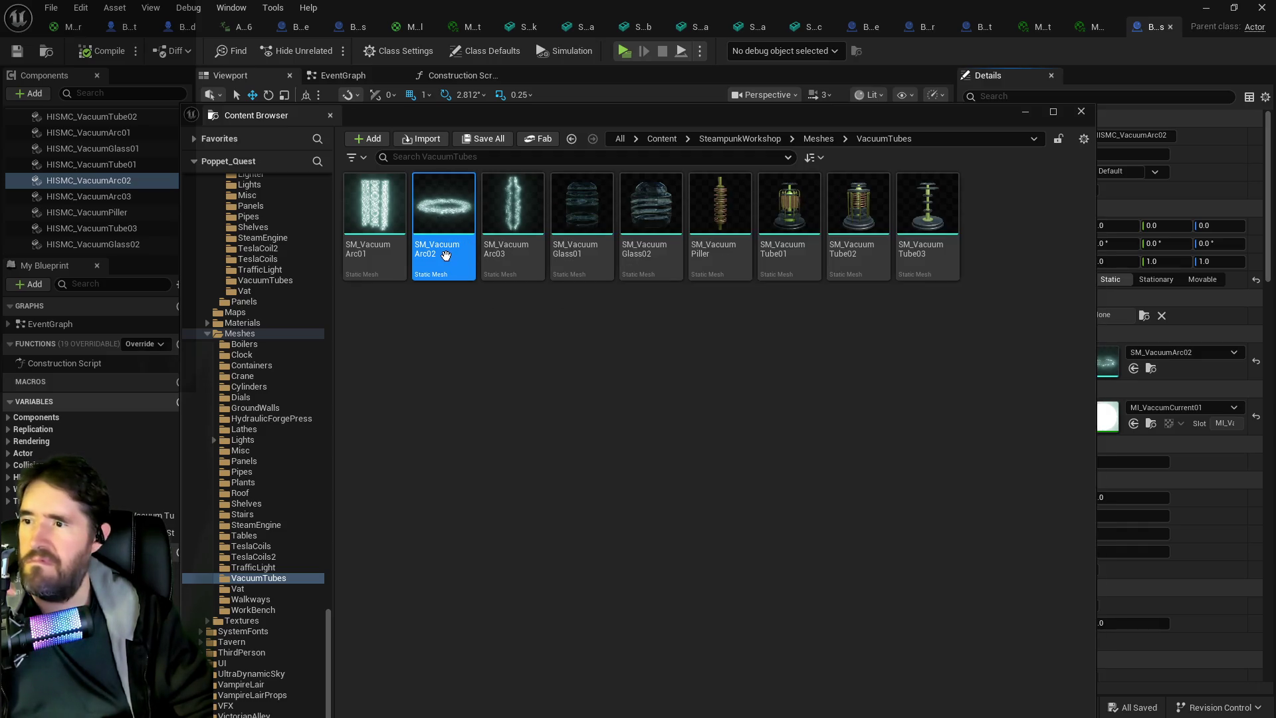
Open SM_VacuumArc02 in its mesh editor, locate MI_VaccumCurrent01, then return to BP_VacuumTubes.
mouse_move(446, 256)
drag(361, 227, 608, 273)
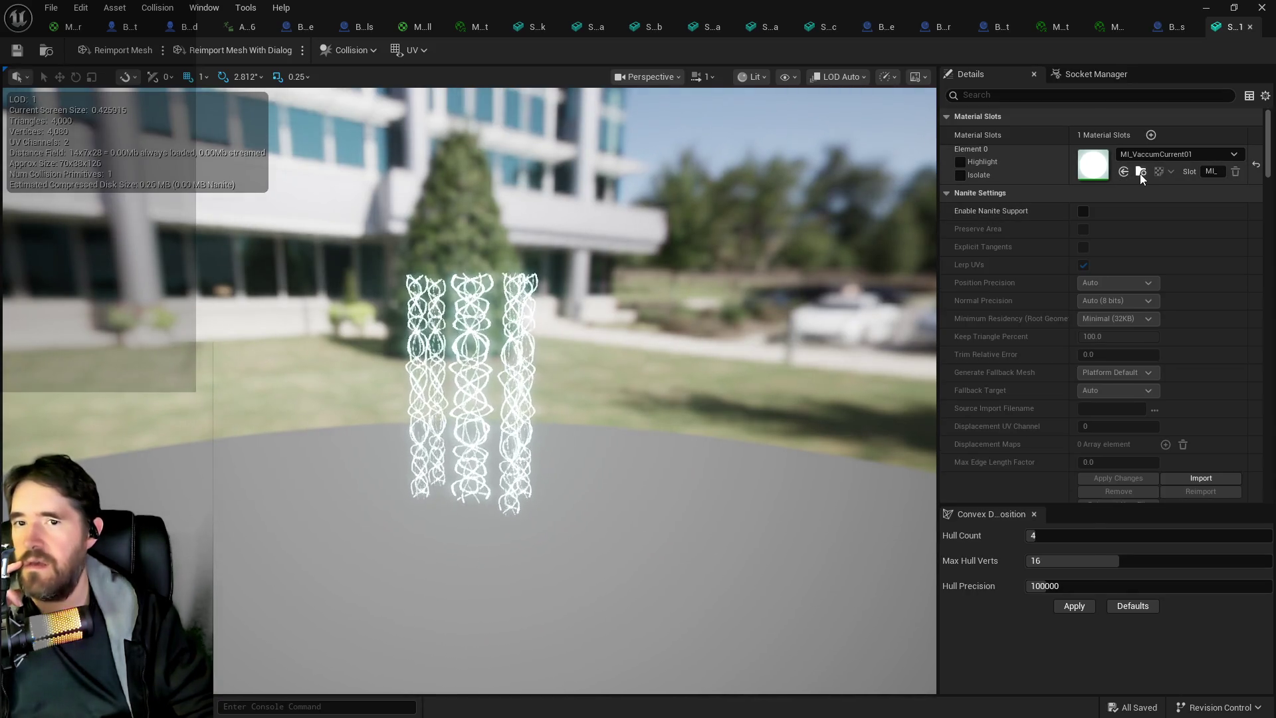
click(1141, 172)
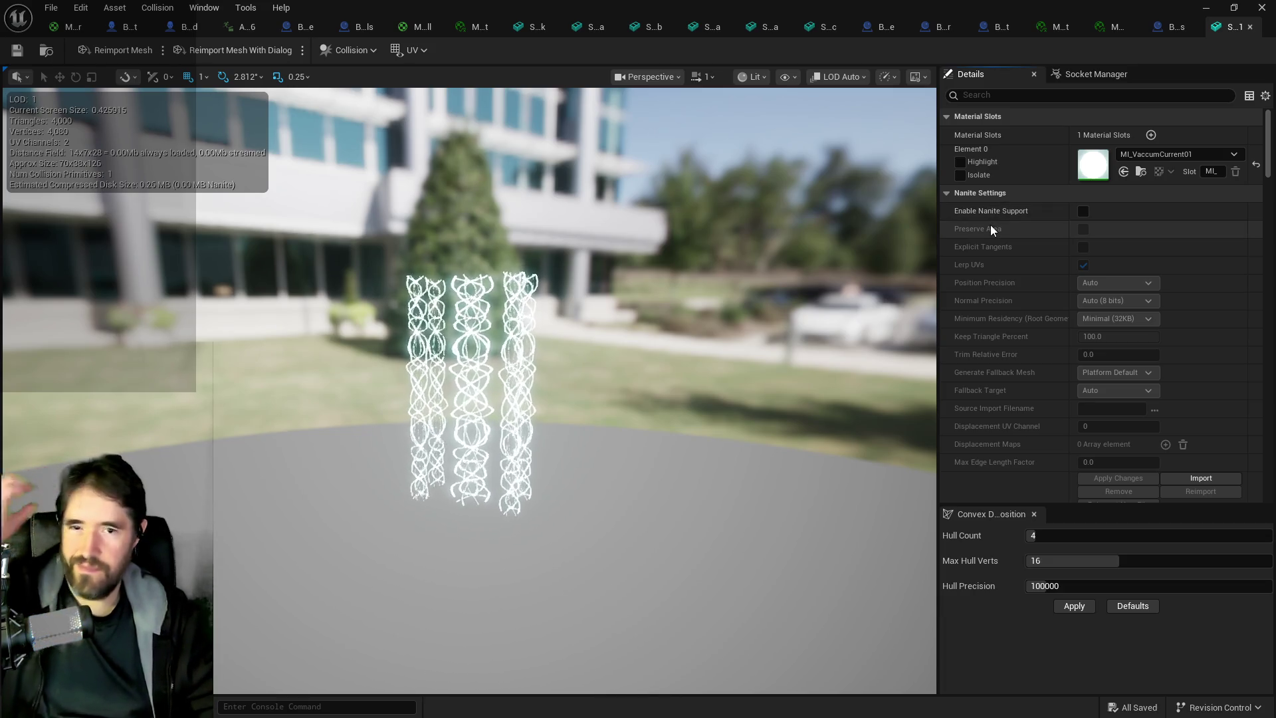
click(1154, 27)
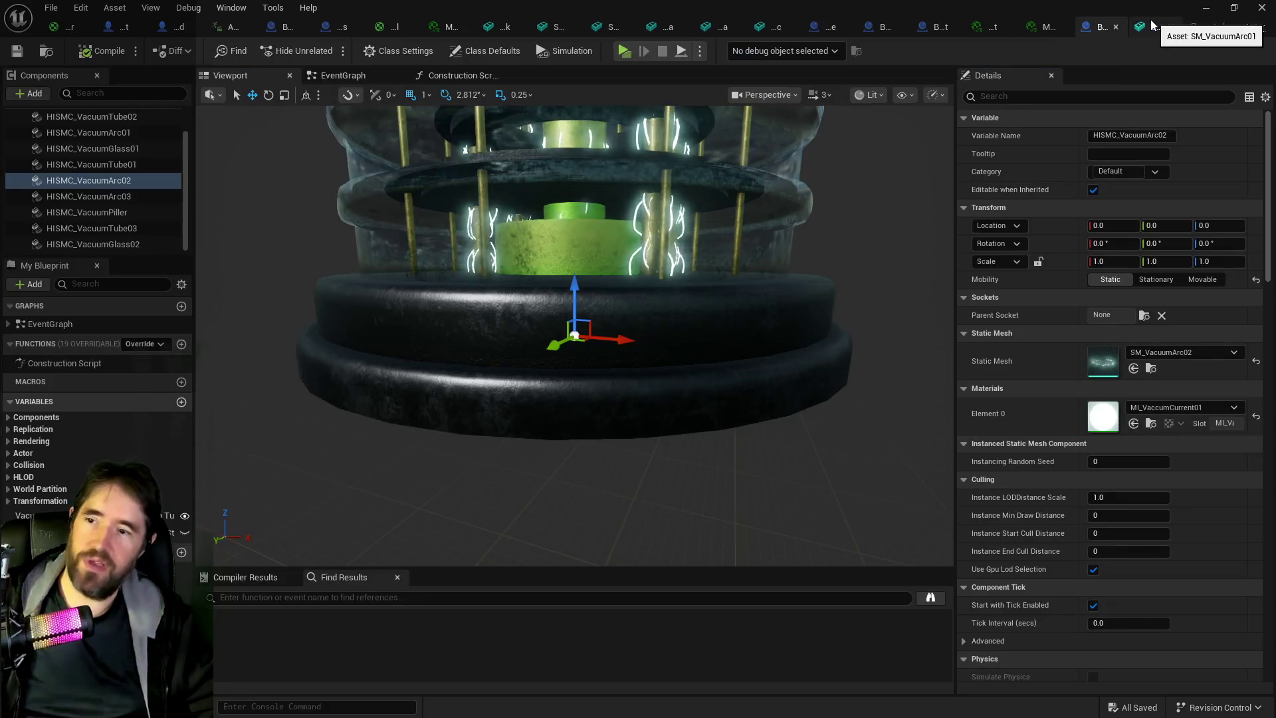
Switch through the open editor tabs to the BP_Kill_Cube Construction Script.
click(1059, 27)
click(984, 30)
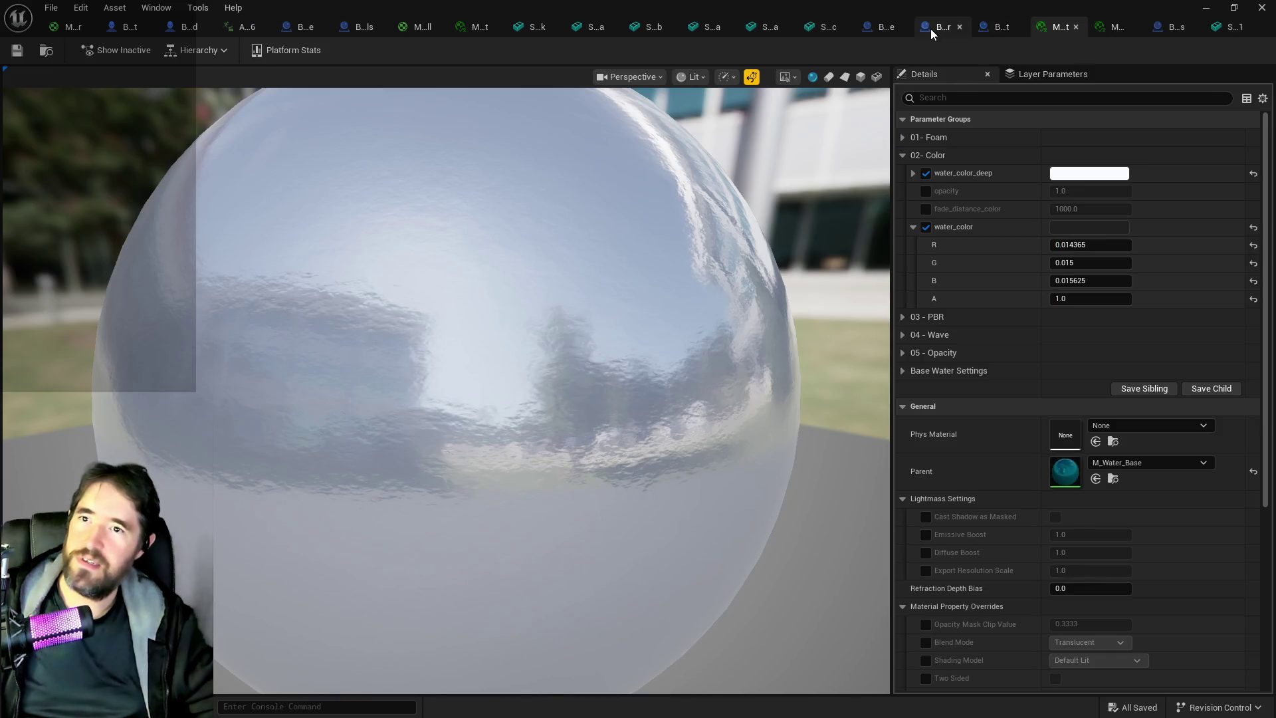
click(815, 31)
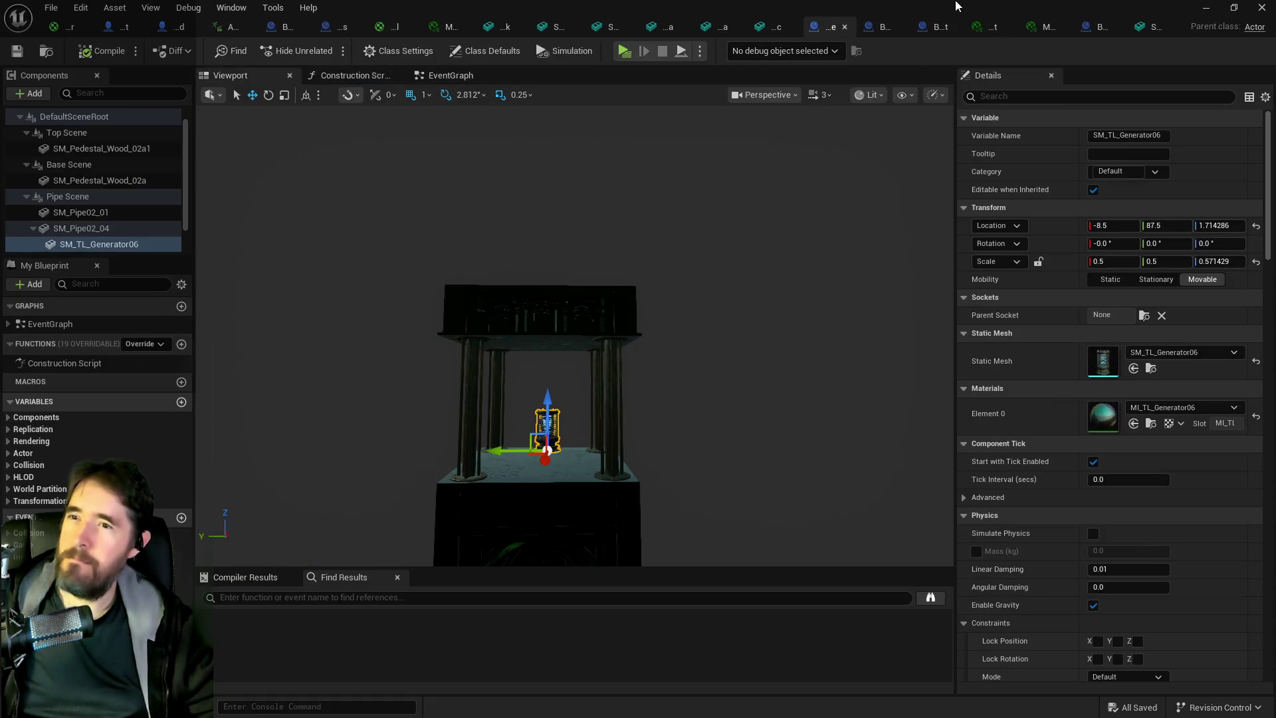
click(279, 28)
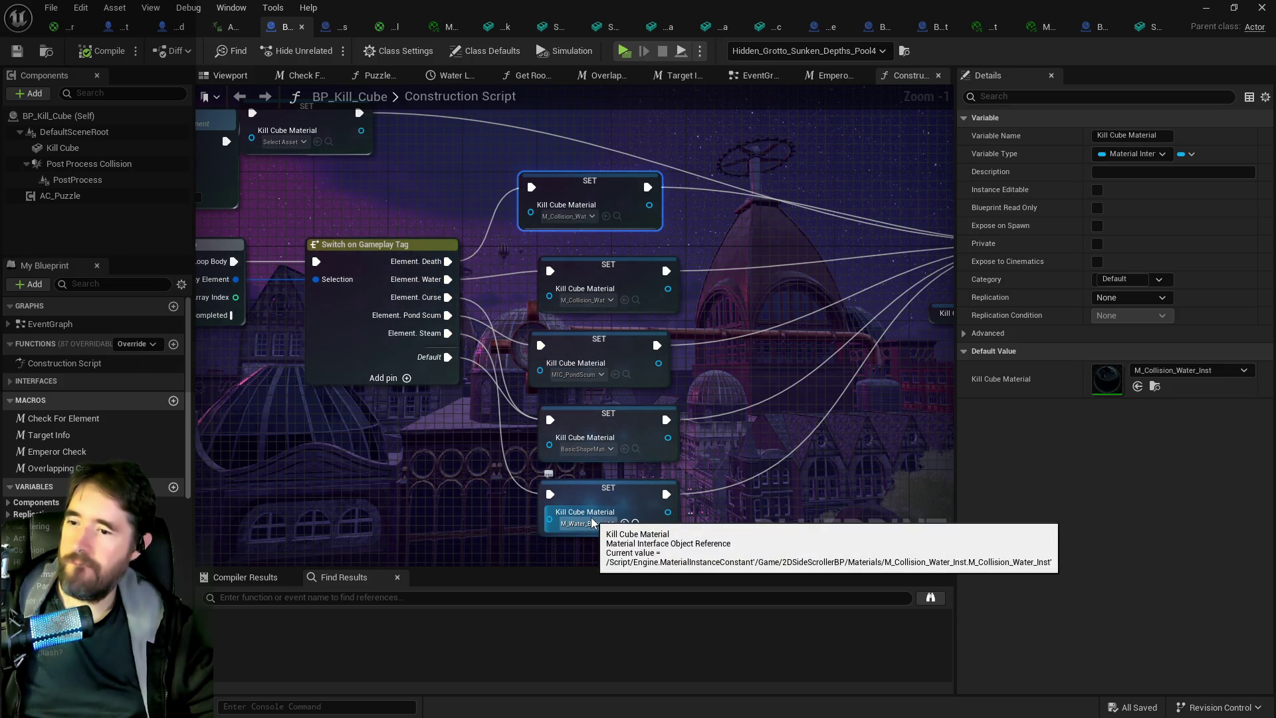
Assign the vacuum-current material to the bottom Kill Cube Material setter, then compile and save.
click(624, 523)
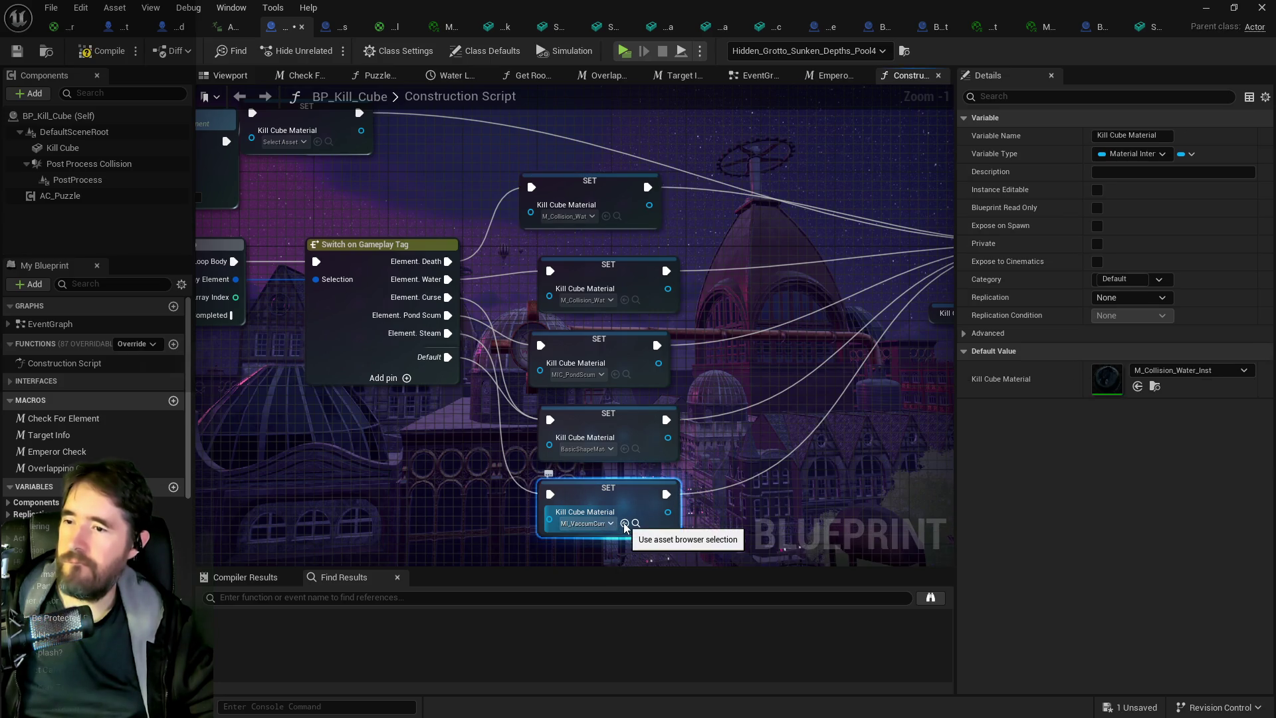
mouse_move(615, 492)
mouse_down()
mouse_move(611, 553)
mouse_move(603, 482)
mouse_move(622, 487)
mouse_up()
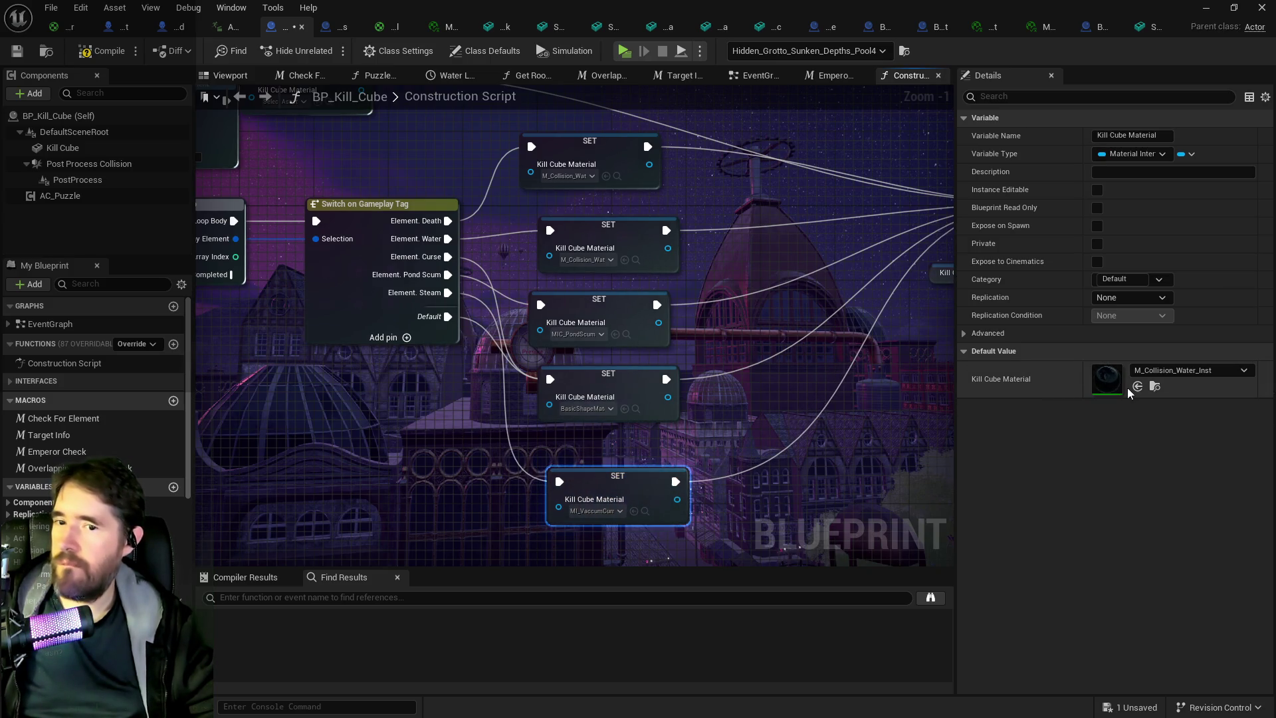
click(101, 56)
click(17, 51)
key(alt+Tab)
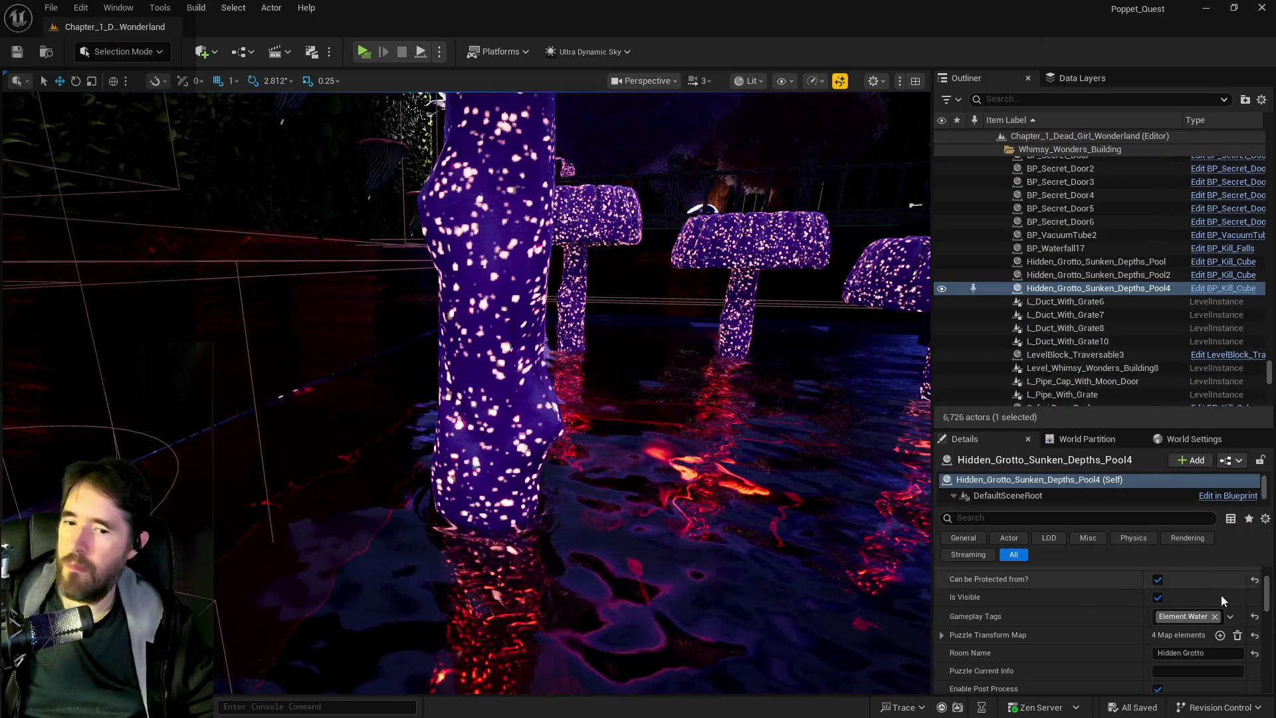
Tag Hidden_Grotto_Sunken_Depths_Pool4 with Element.Steam and fly the view low over the pool.
click(1230, 616)
click(1101, 470)
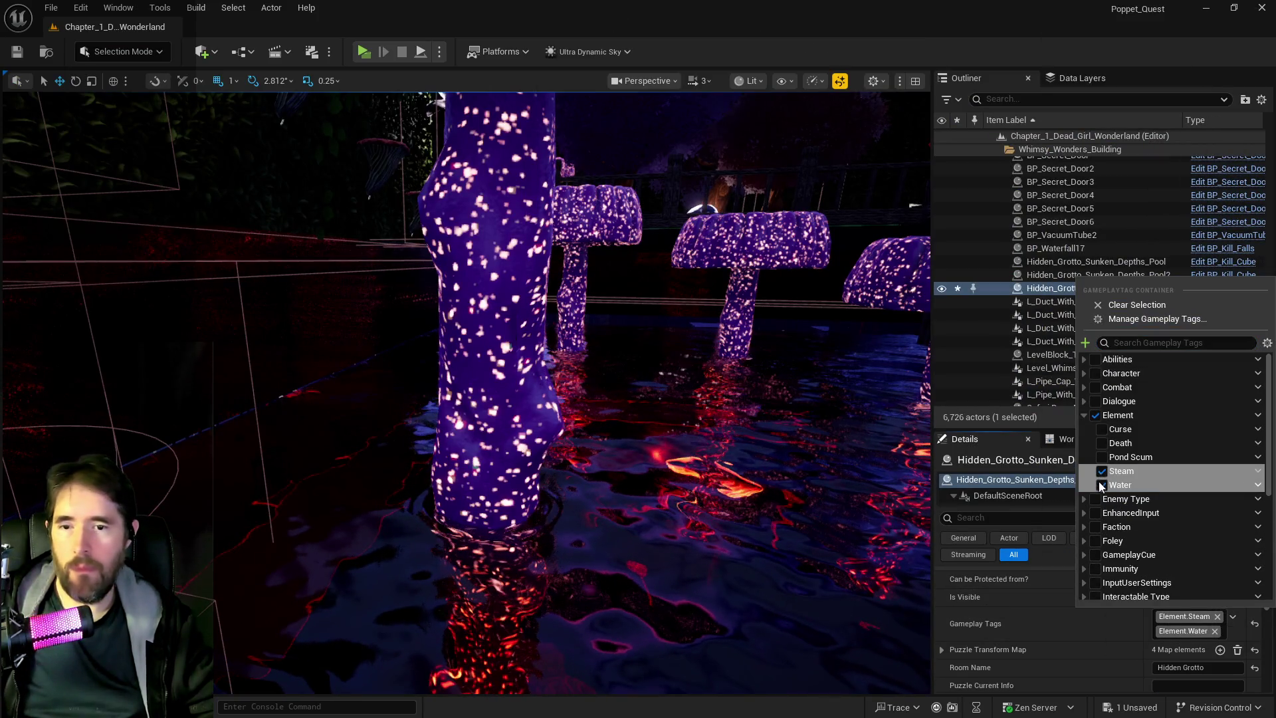
drag(736, 511, 732, 516)
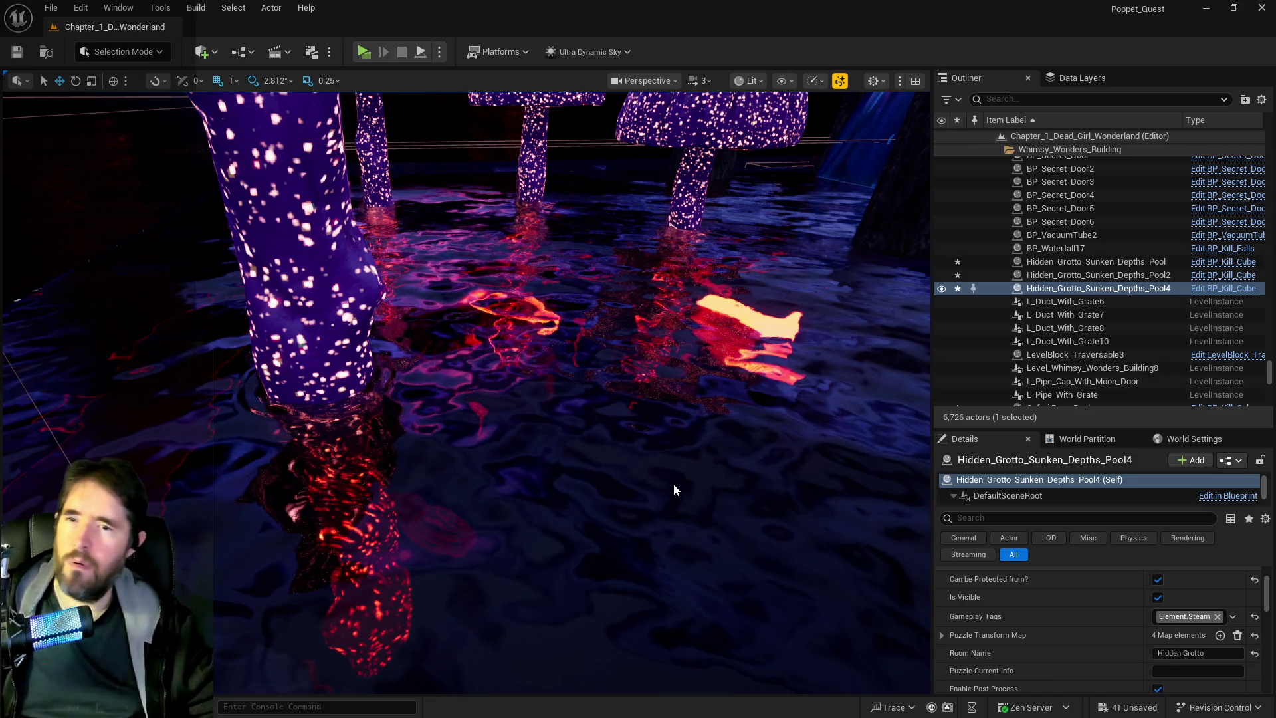
key(ctrl+z)
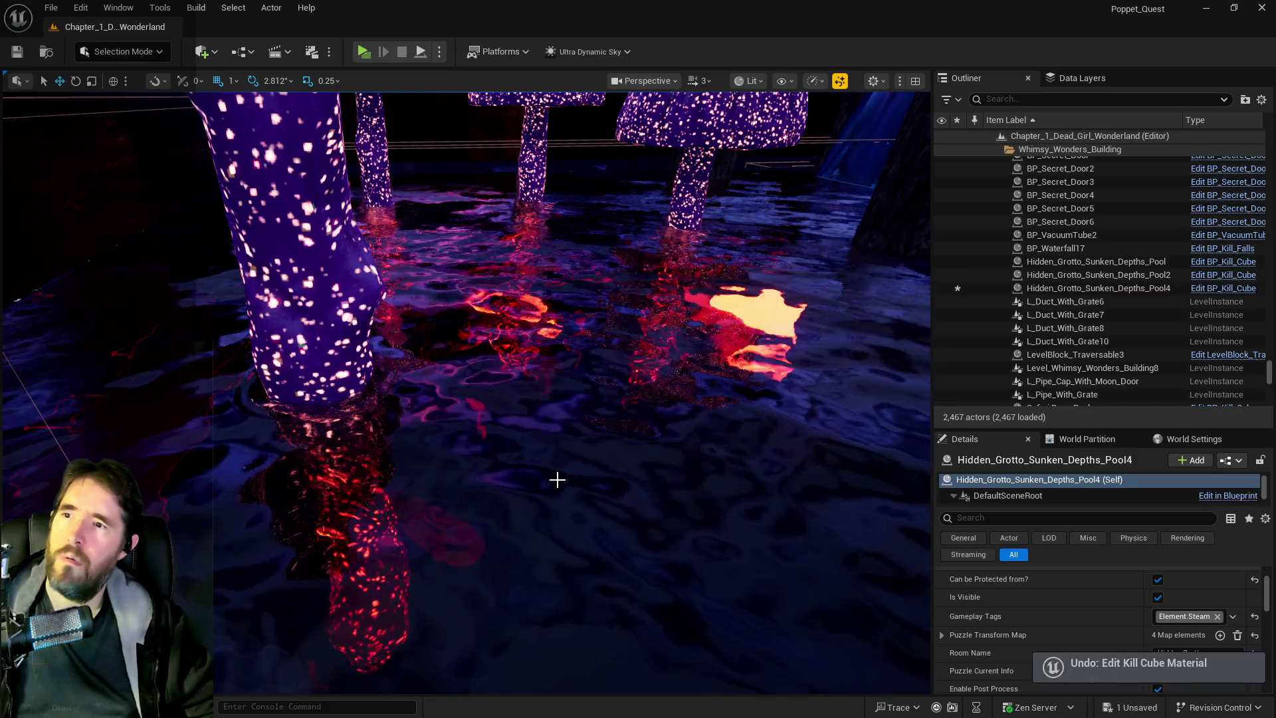
drag(555, 478, 531, 465)
key(f)
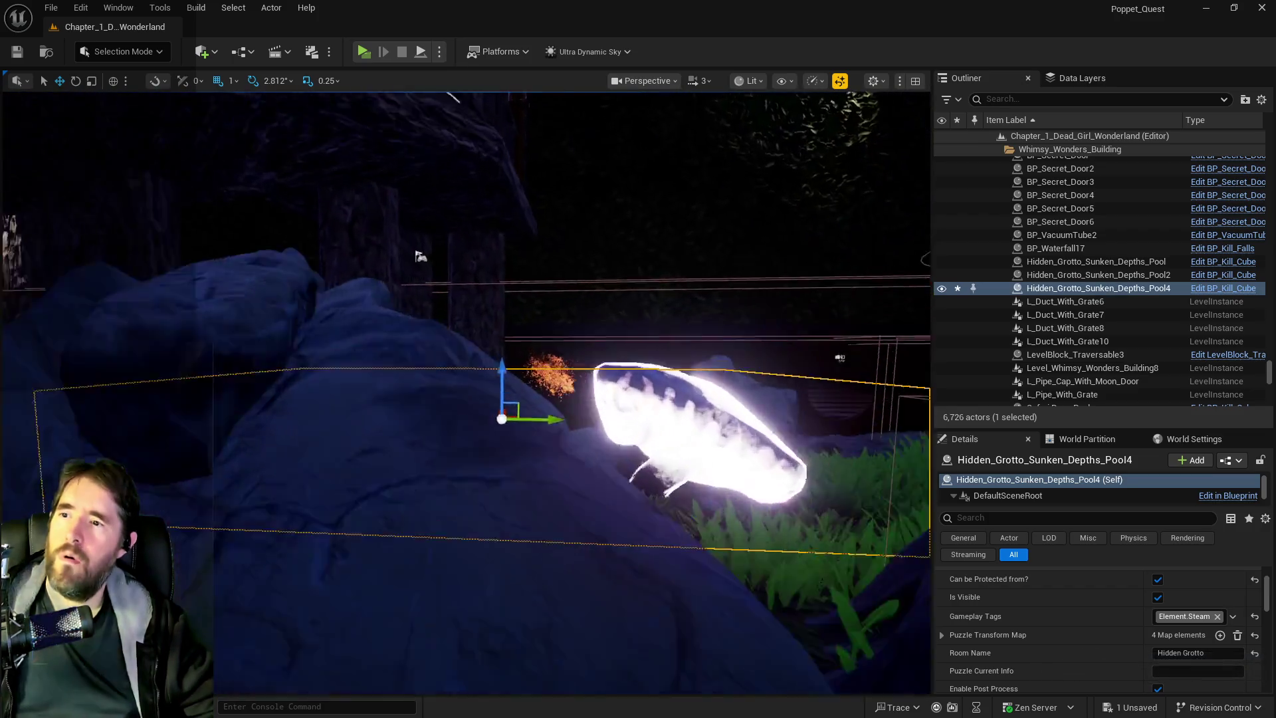
scroll(465, 392, up, 5)
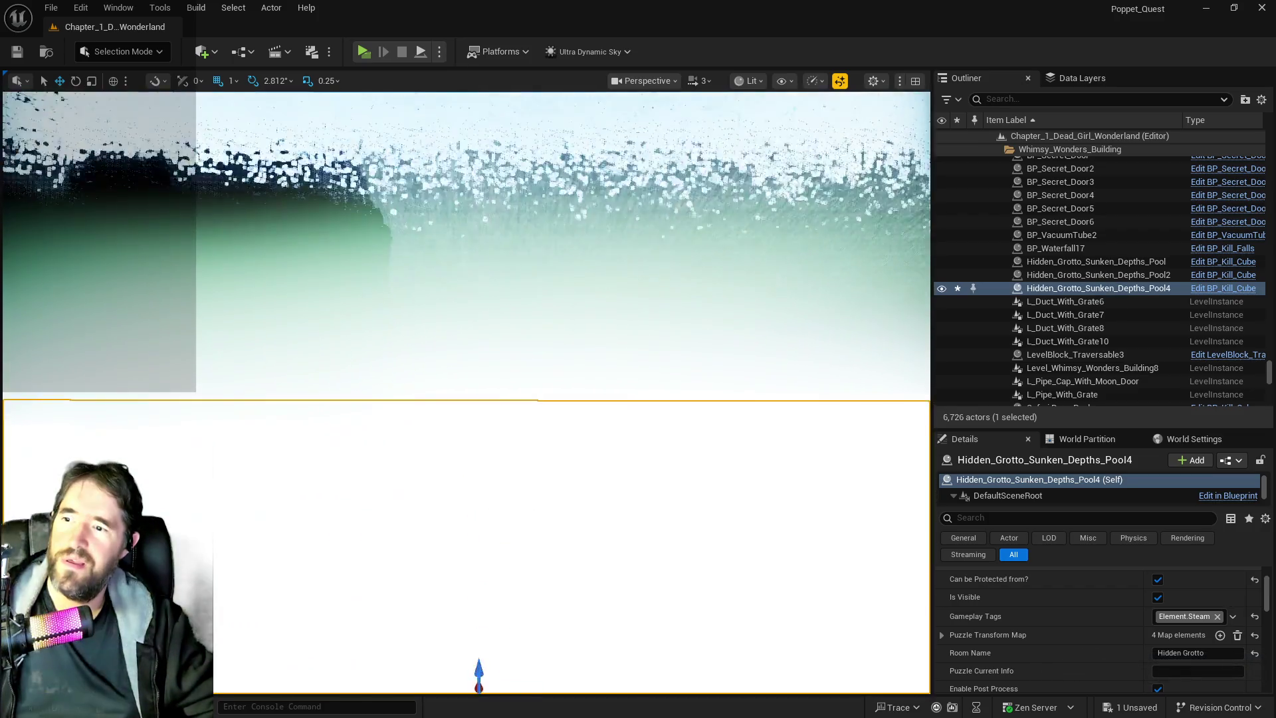
scroll(465, 392, down, 6)
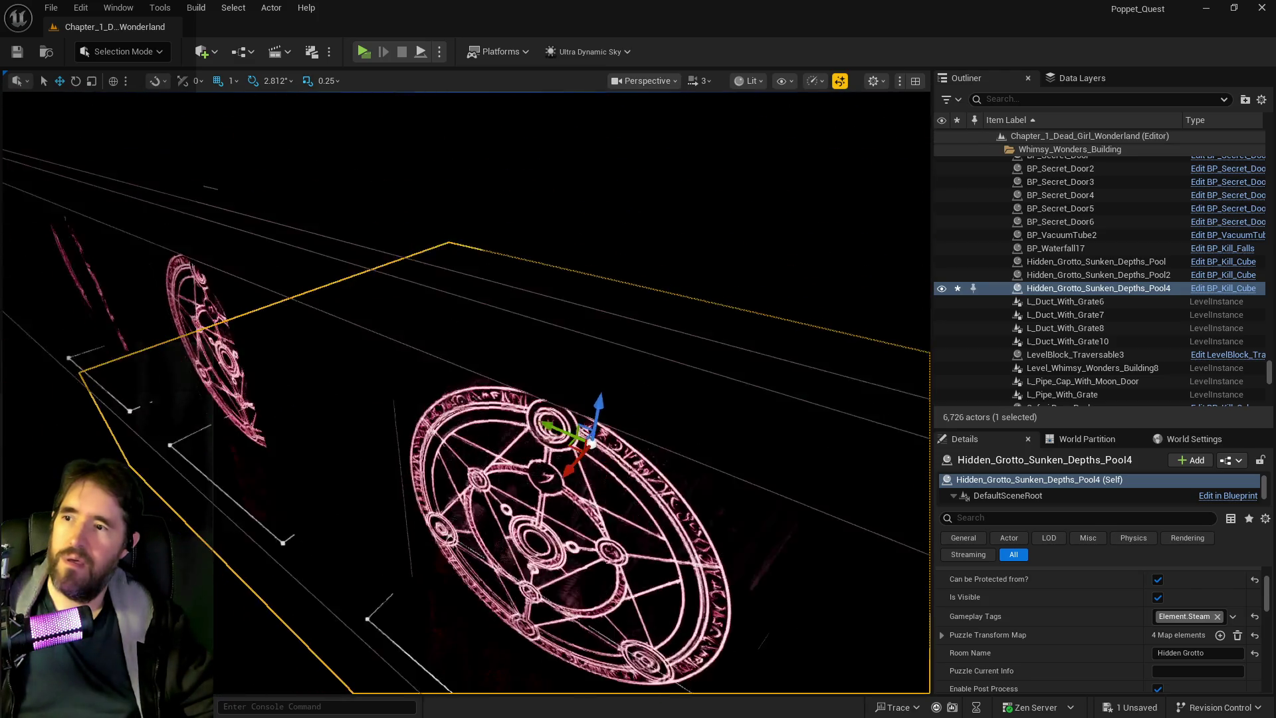
scroll(466, 392, up, 5)
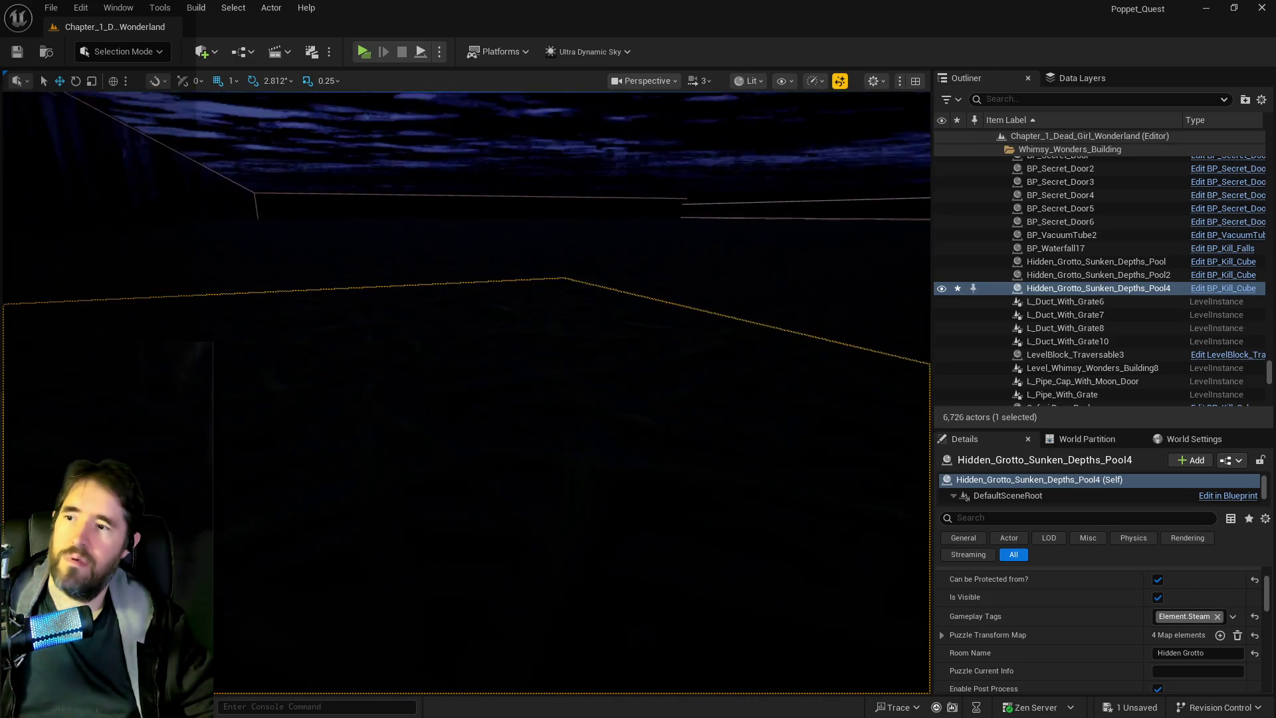
scroll(465, 392, up, 5)
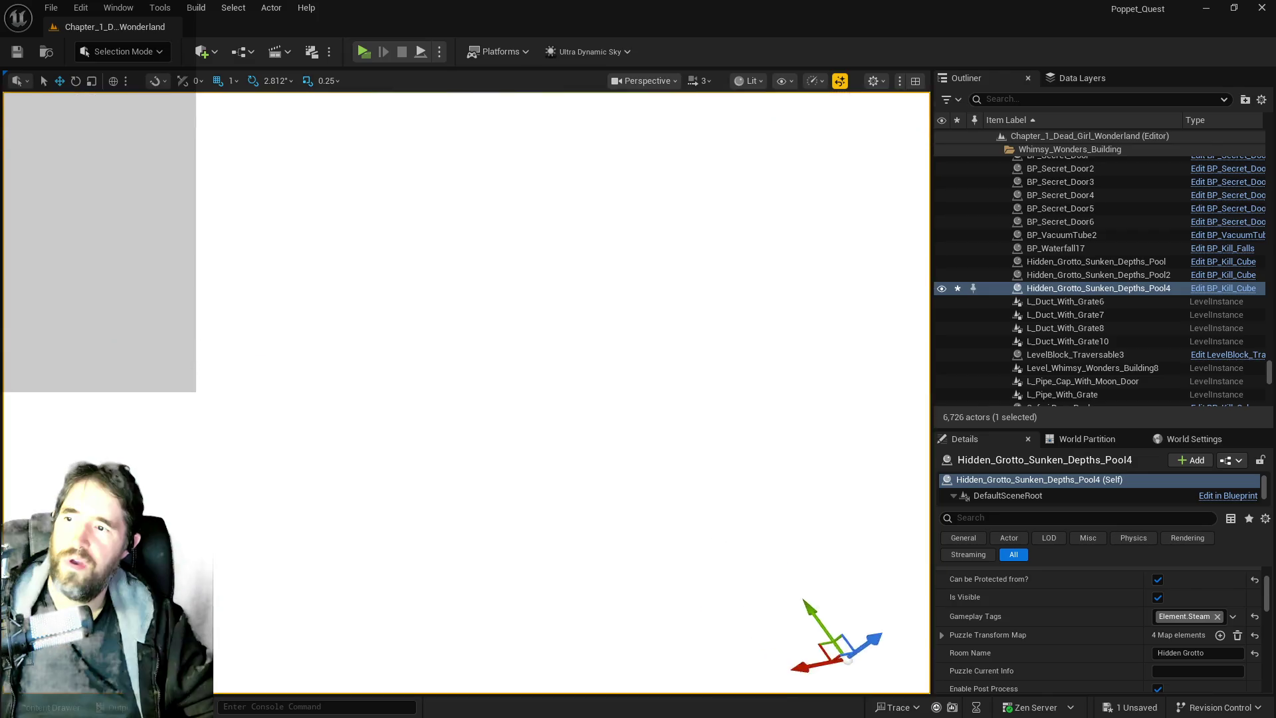
mouse_move(465, 392)
mouse_down()
mouse_move(518, 418)
mouse_move(598, 319)
mouse_up()
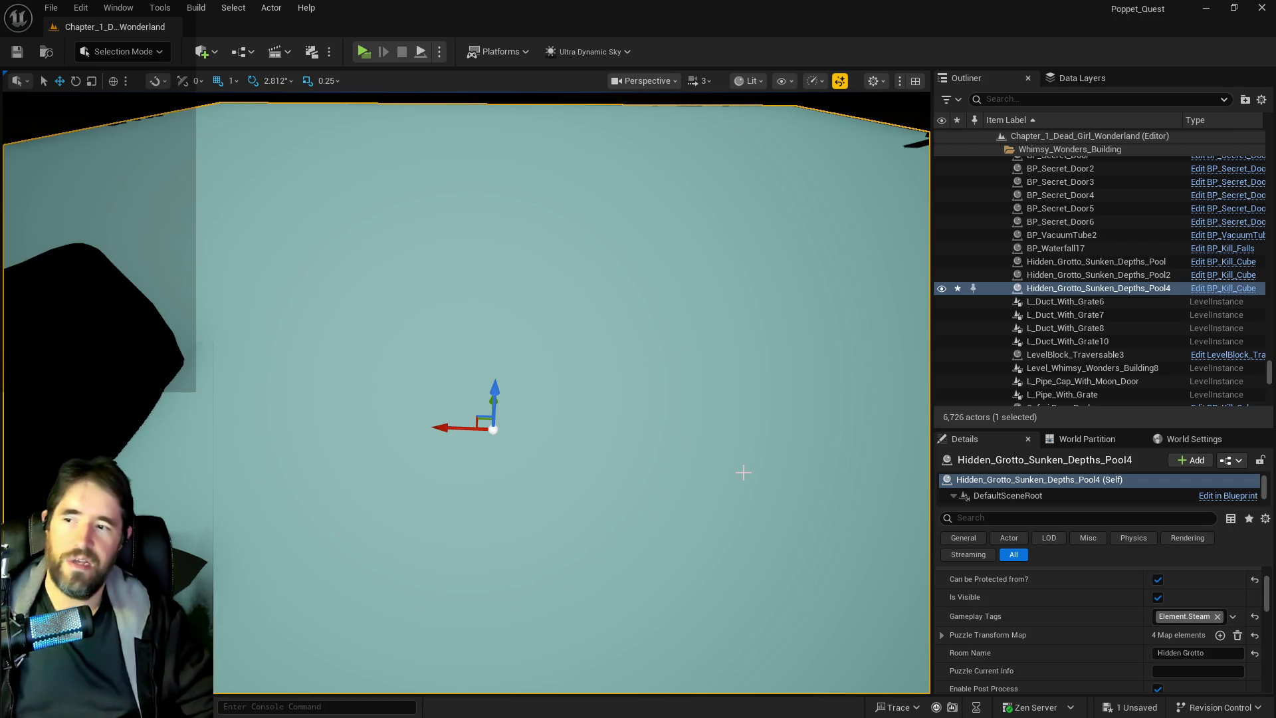
Swap the pool's Element.Steam tag for Element.Water, frame it, and select the wooden pedestal.
click(1176, 618)
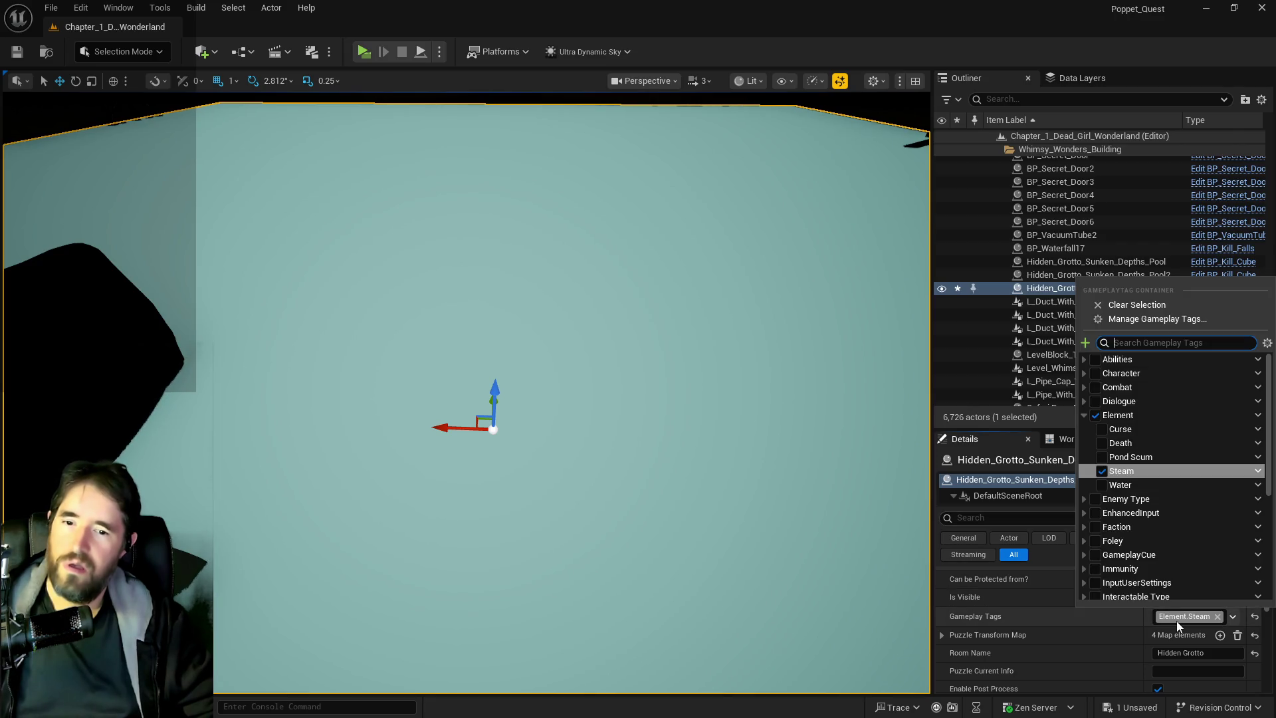
click(1103, 484)
click(1102, 471)
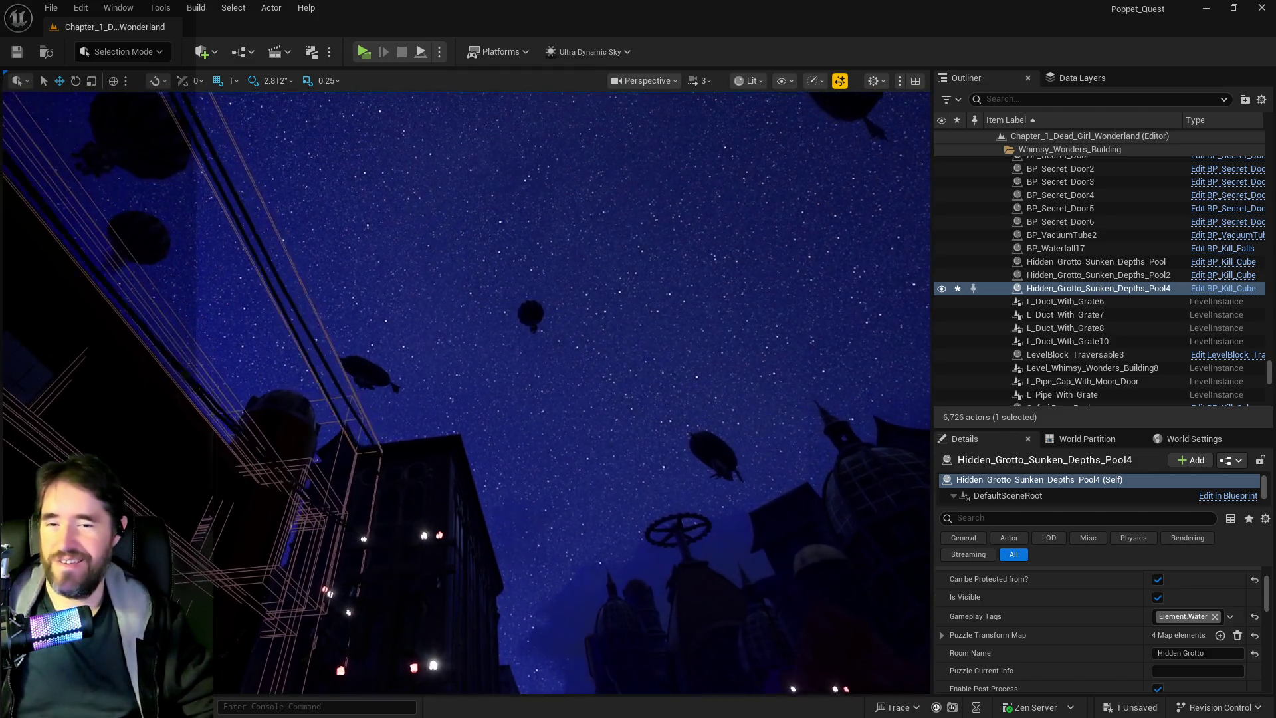
key(f)
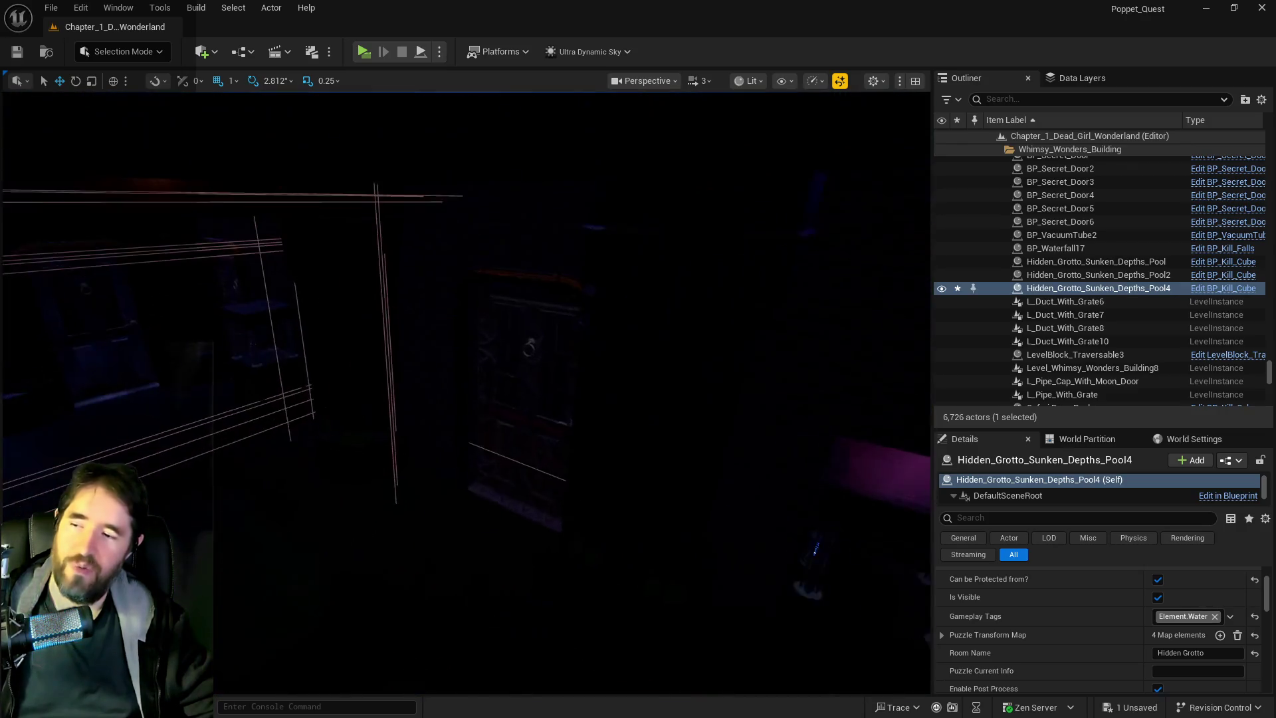
click(352, 469)
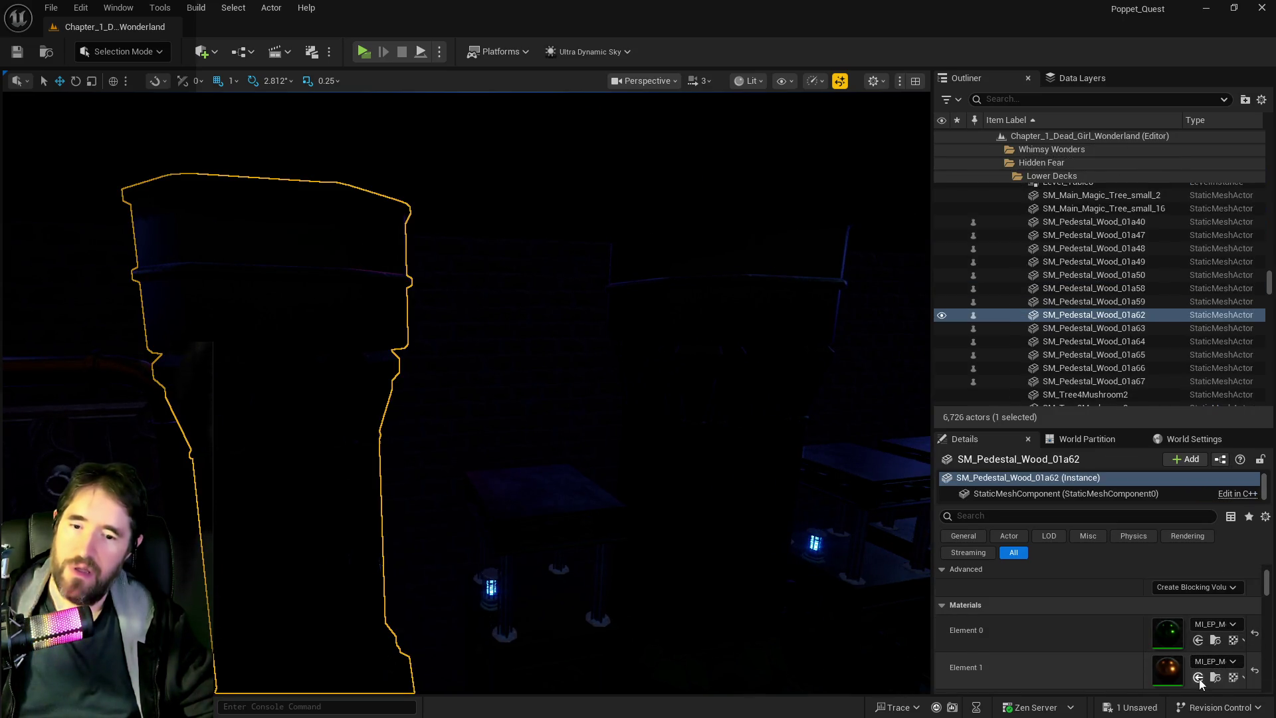
Apply the glowing vacuum-current material to the pedestal's Element 1, then undo it.
click(1199, 677)
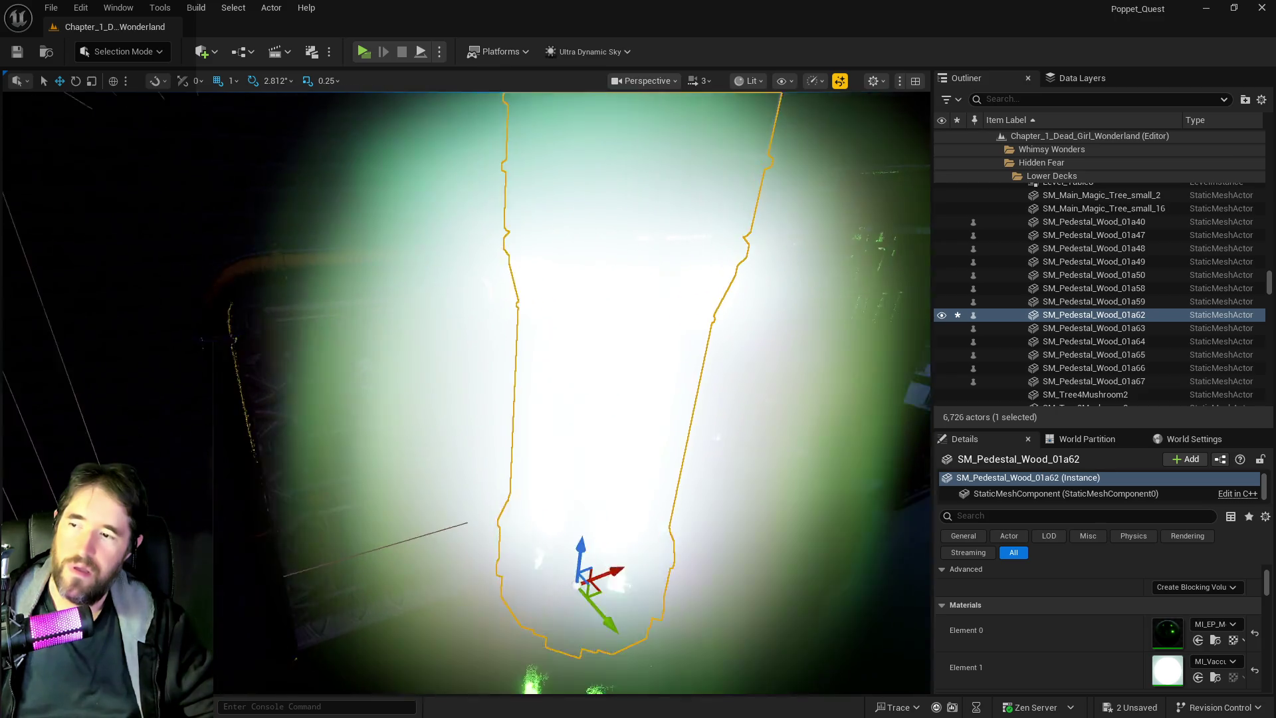
mouse_move(465, 399)
mouse_down()
mouse_move(332, 299)
mouse_move(166, 133)
mouse_move(31, 34)
mouse_up()
click(80, 8)
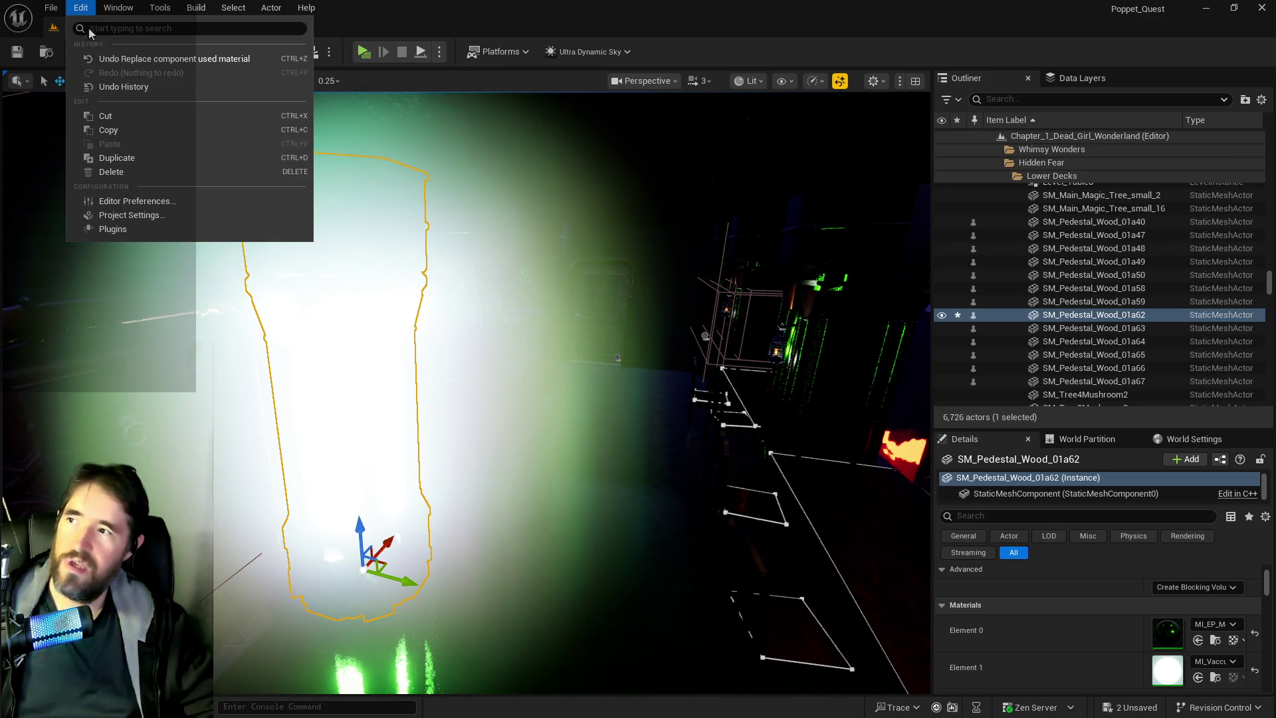
click(101, 54)
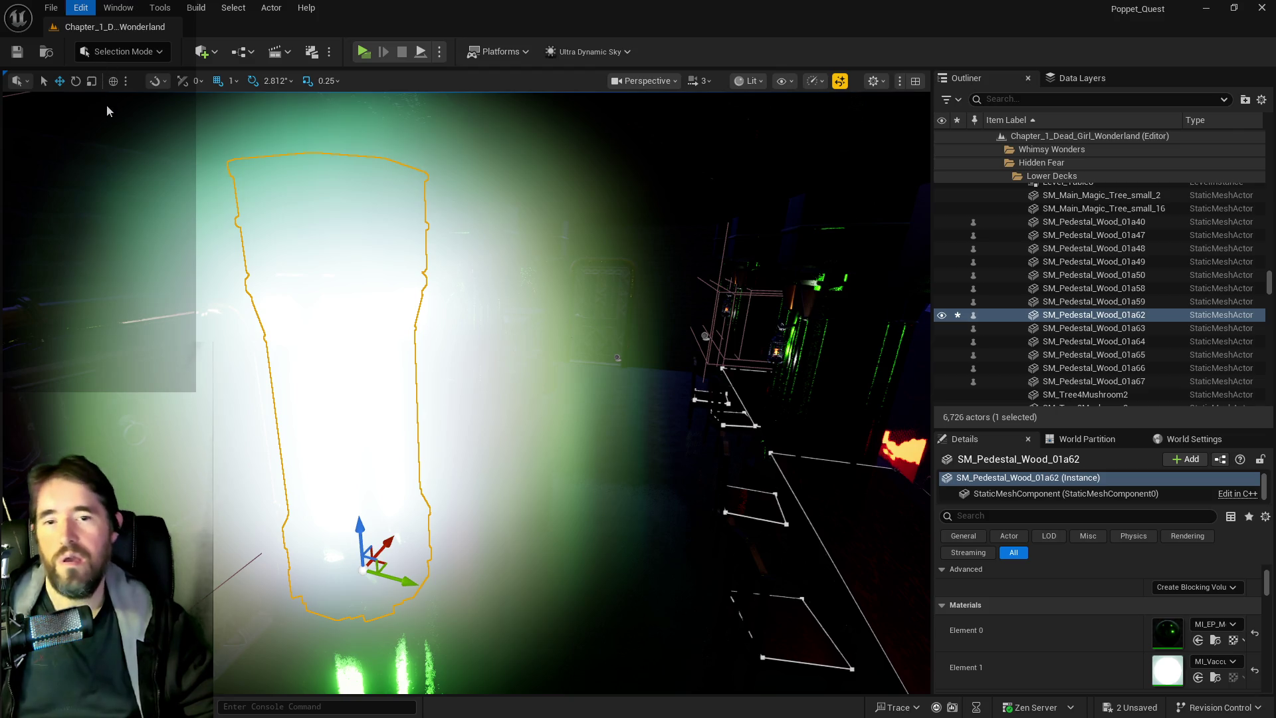
key(ctrl+z)
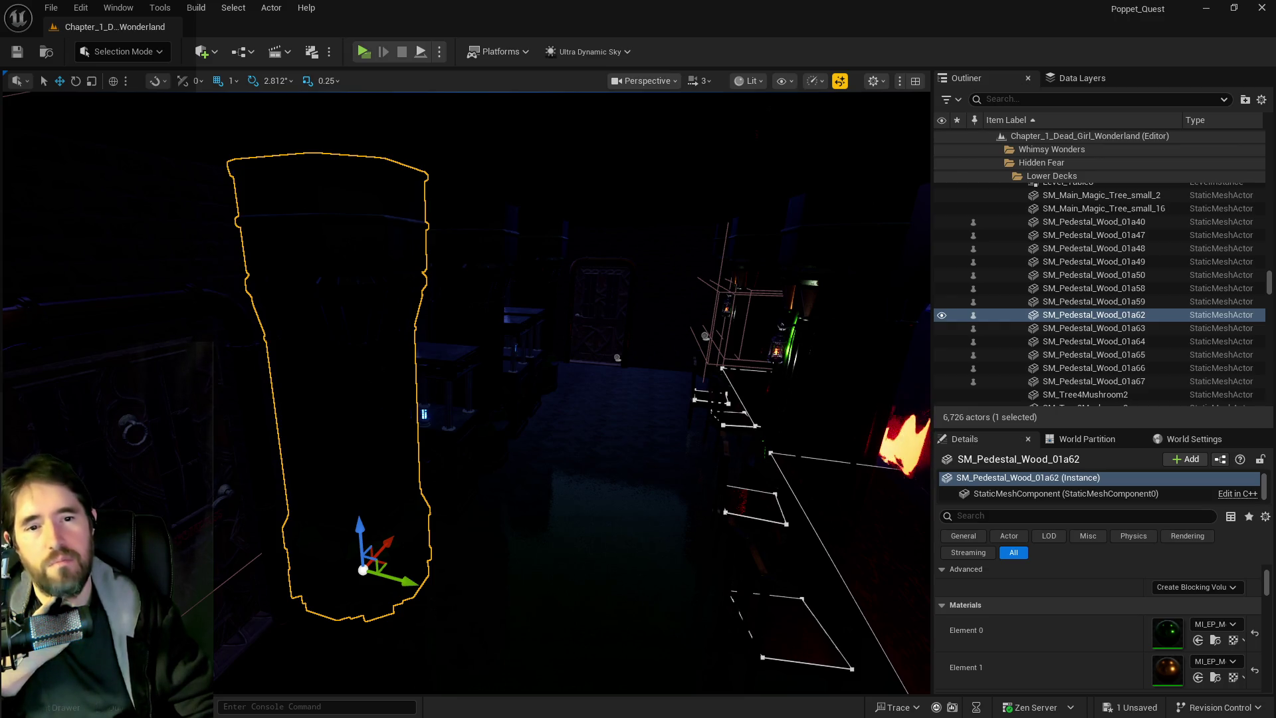
key(ctrl+space)
Browse the SteampunkWorkshop folders to Meshes/Boilers and open SM_BoilerGauge02 in the mesh editor.
drag(1069, 133, 648, 130)
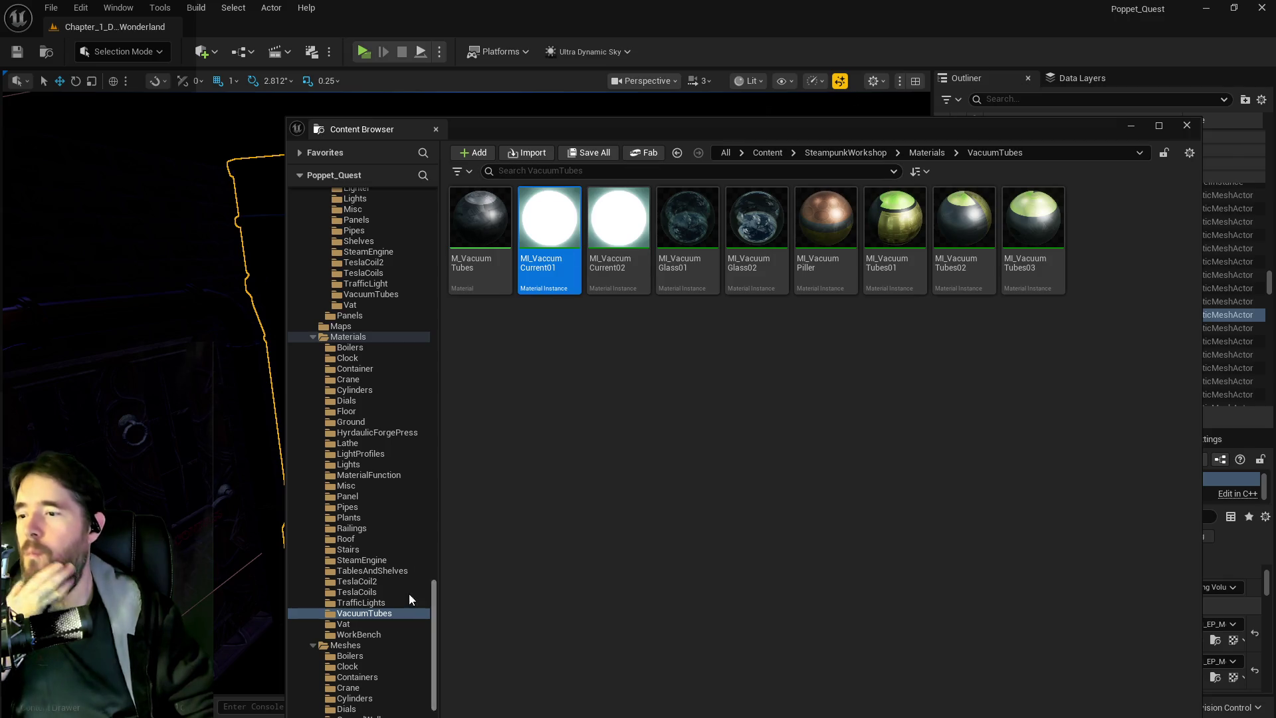
click(382, 603)
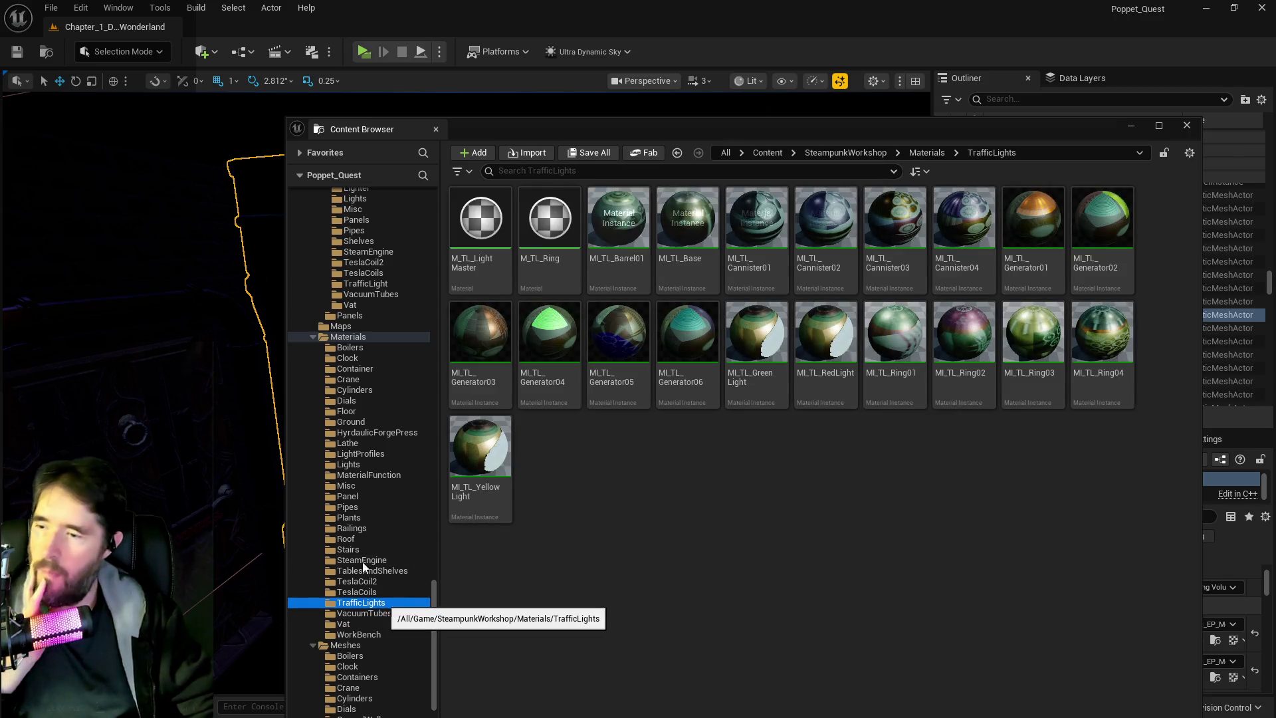
scroll(349, 361, up, 5)
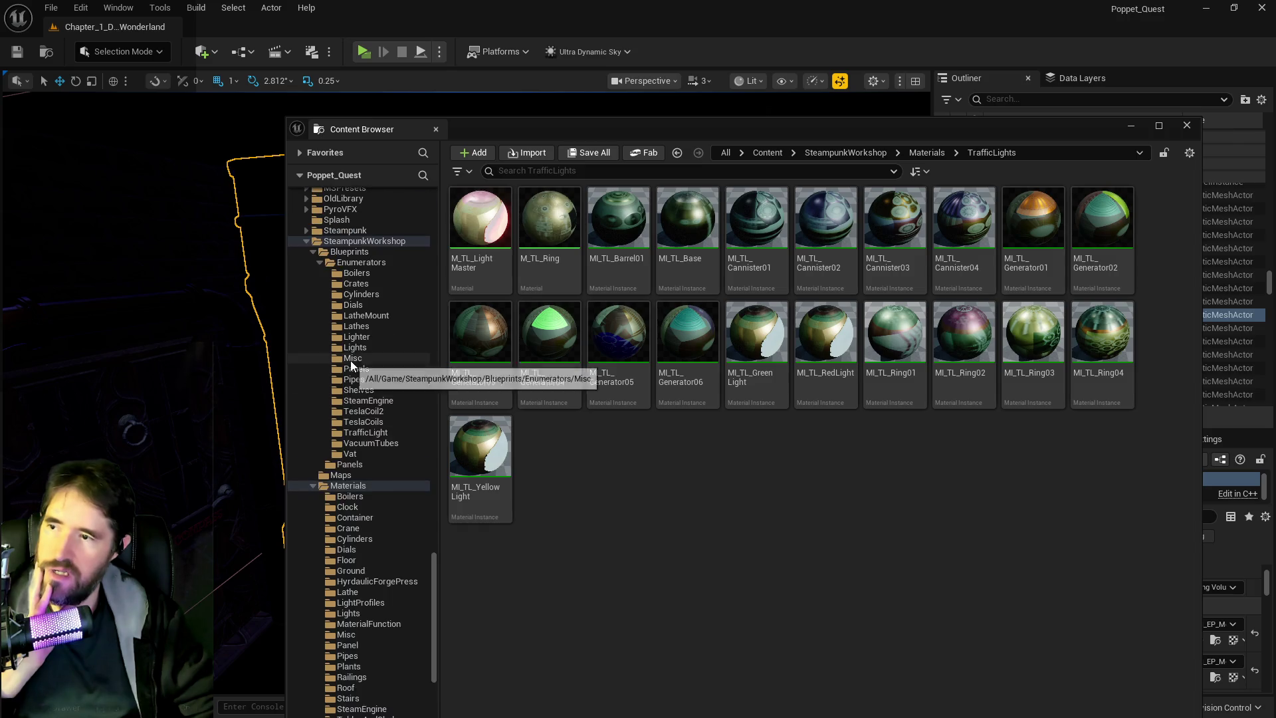
click(351, 348)
click(359, 337)
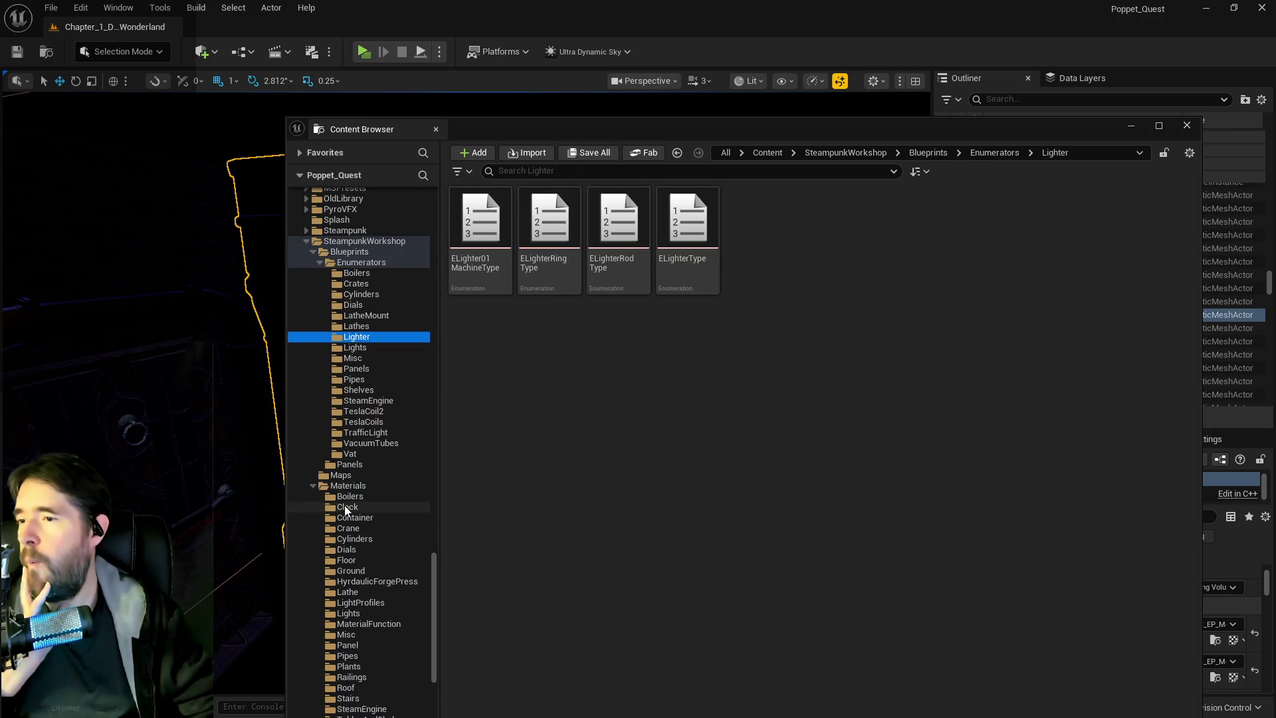
click(344, 505)
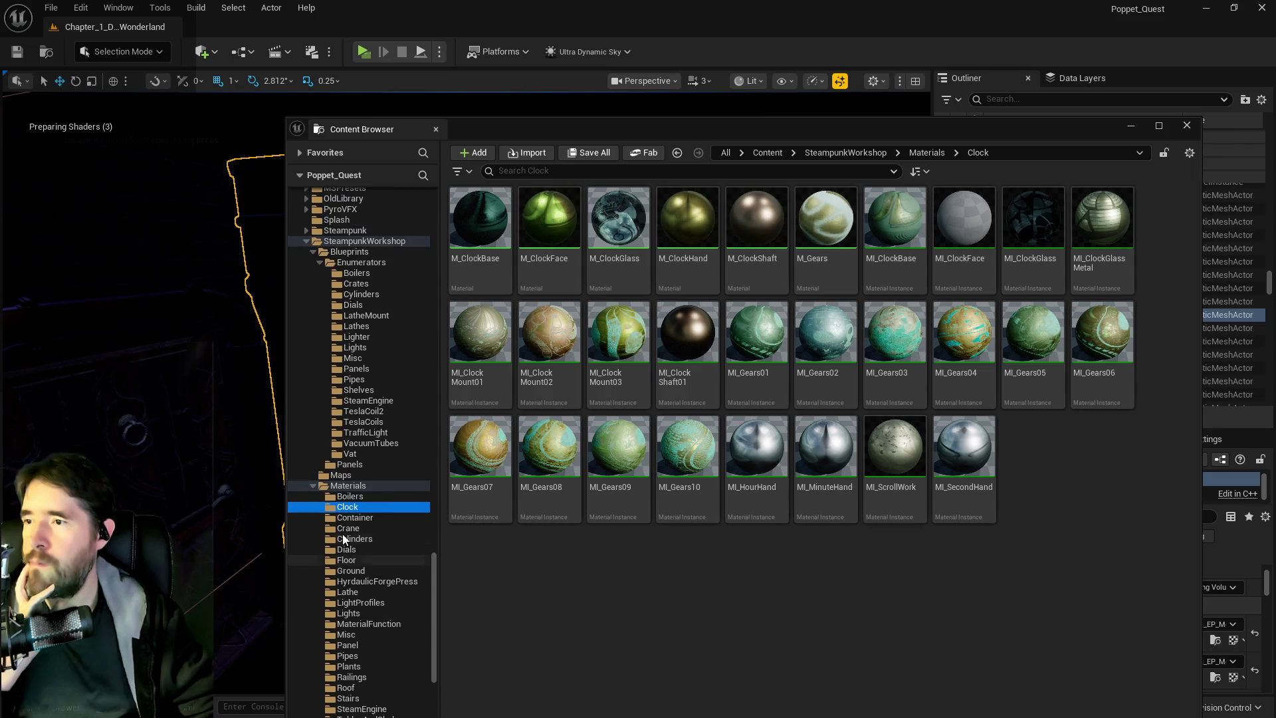
scroll(342, 533, down, 9)
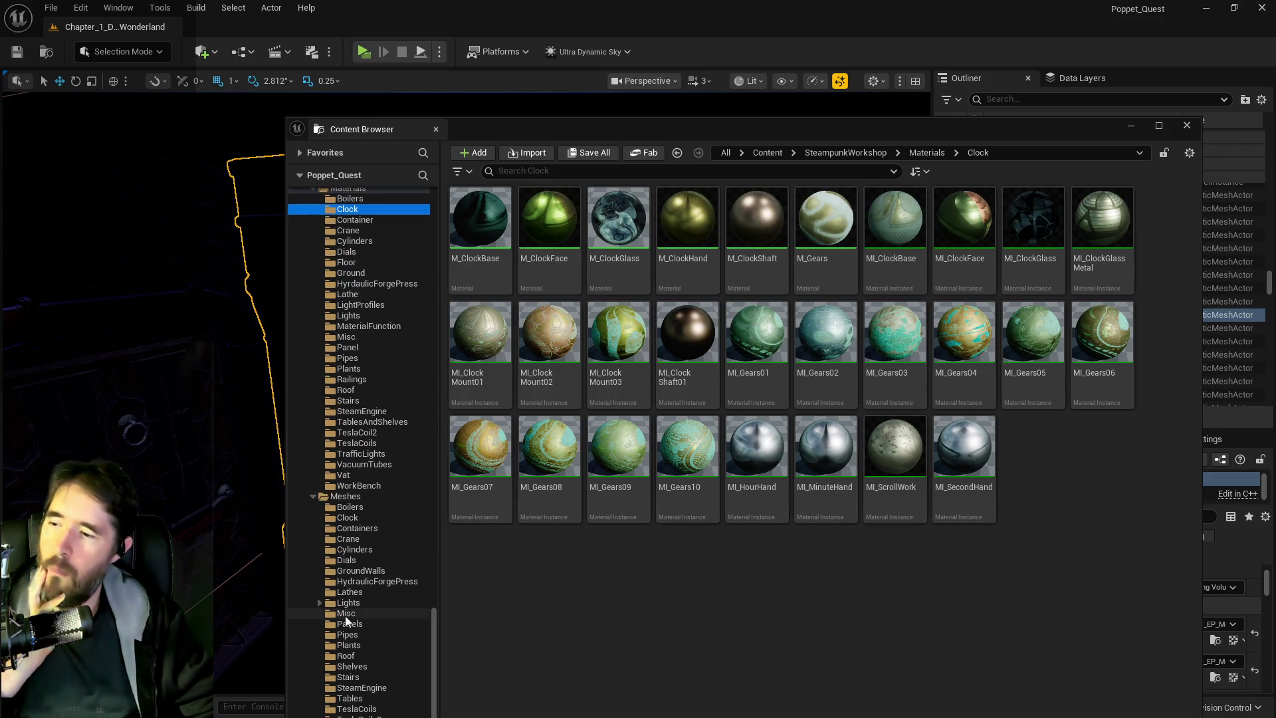
click(338, 570)
click(339, 562)
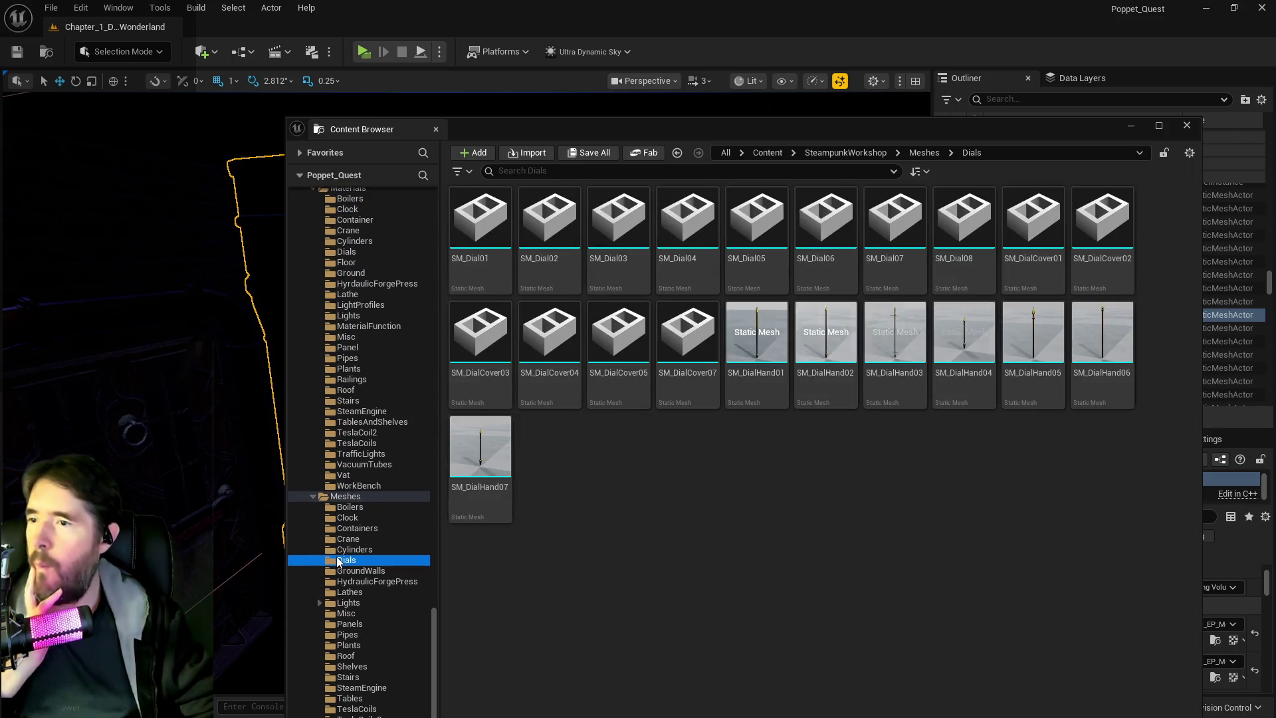
click(348, 539)
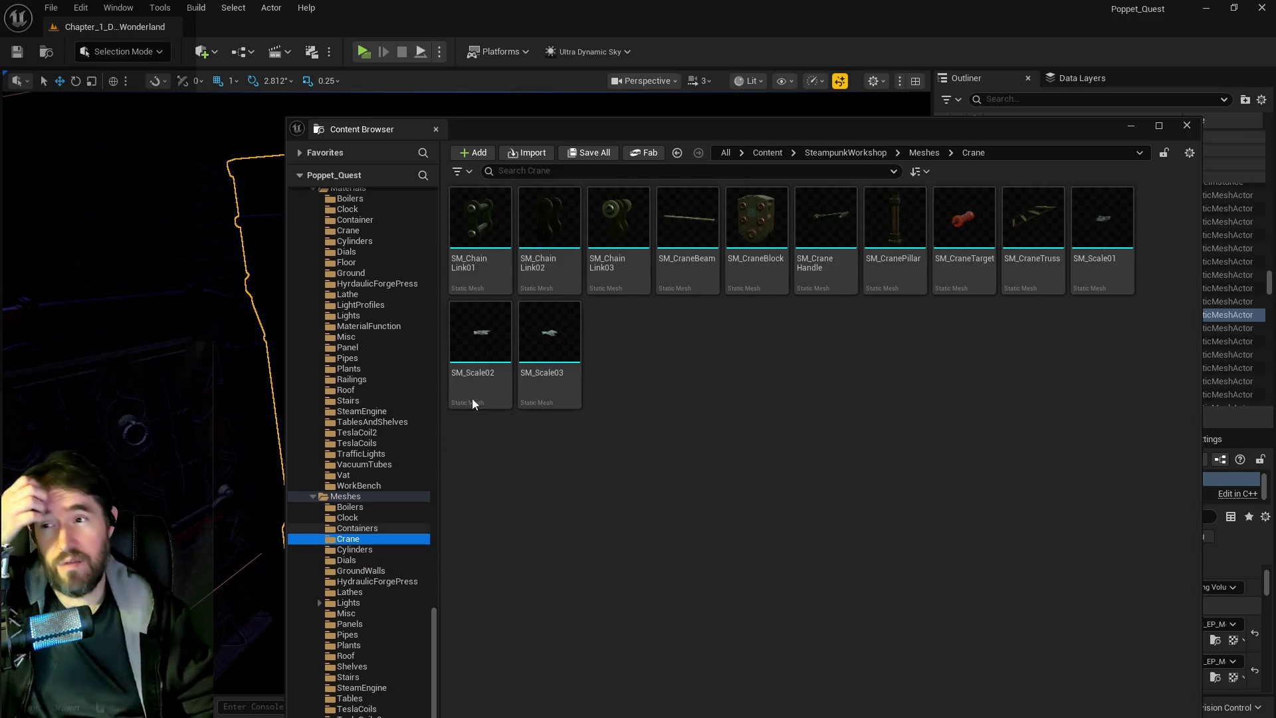
click(380, 529)
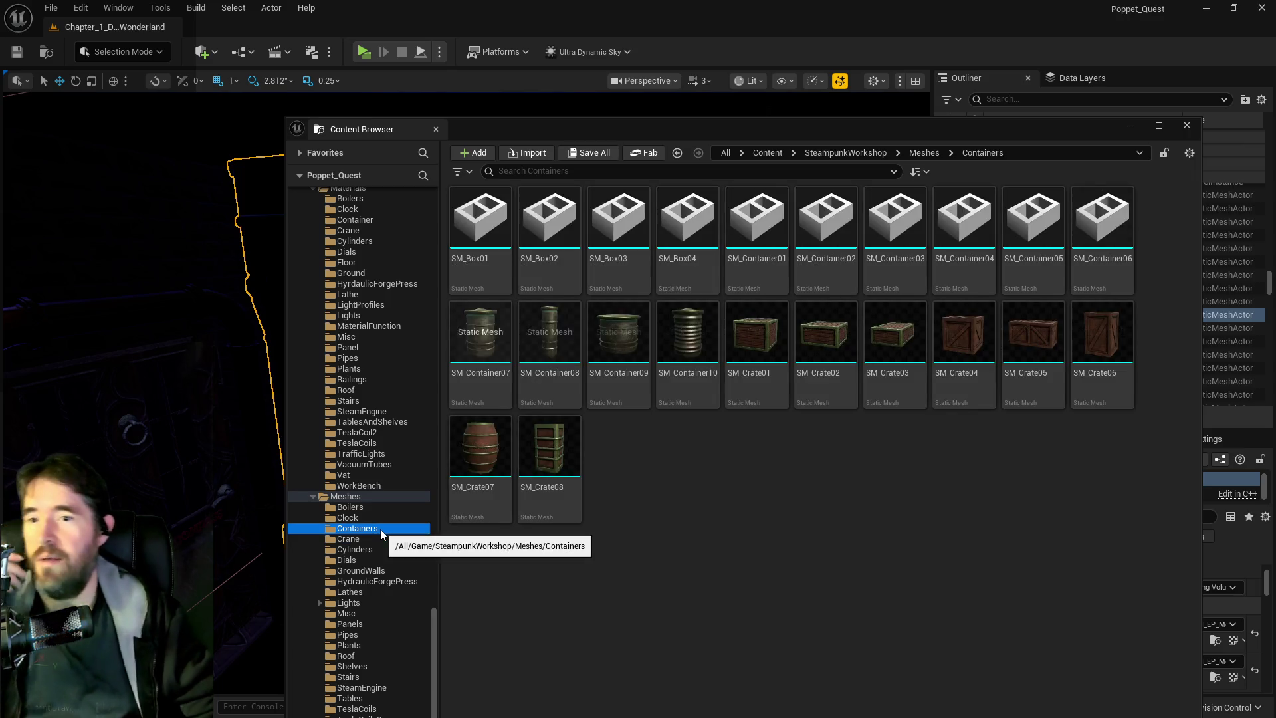
click(346, 509)
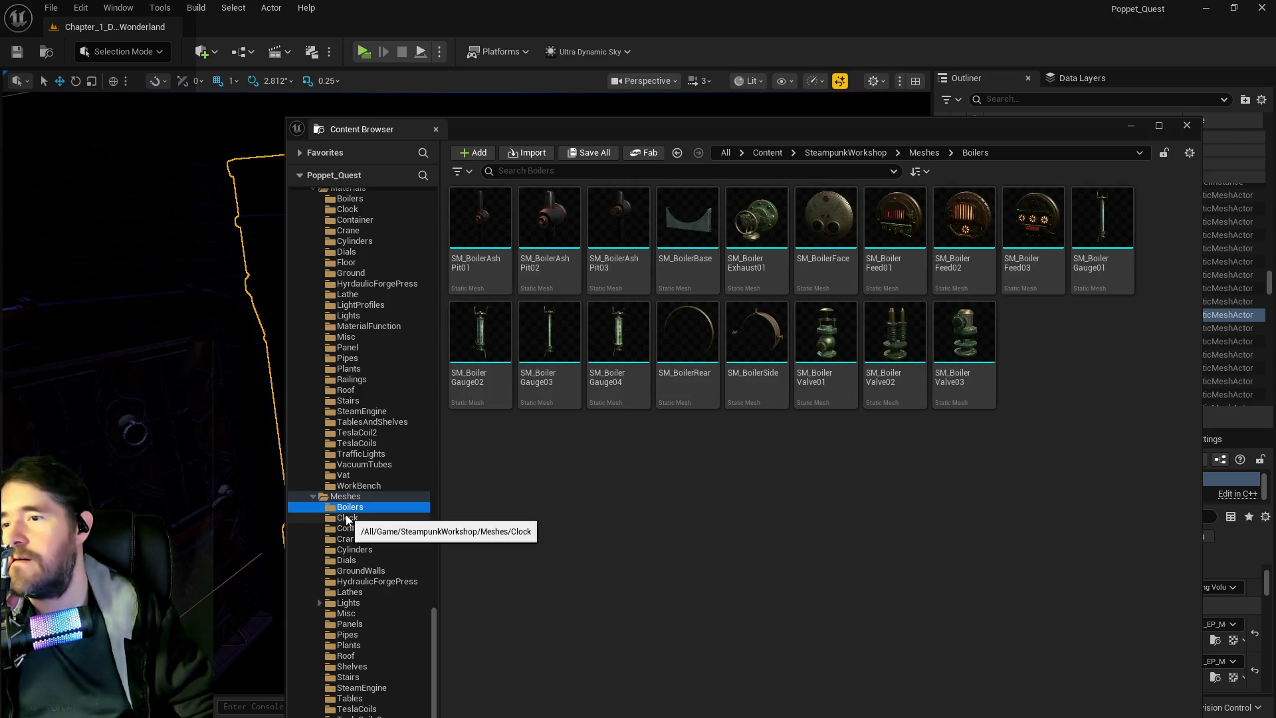
double_click(494, 370)
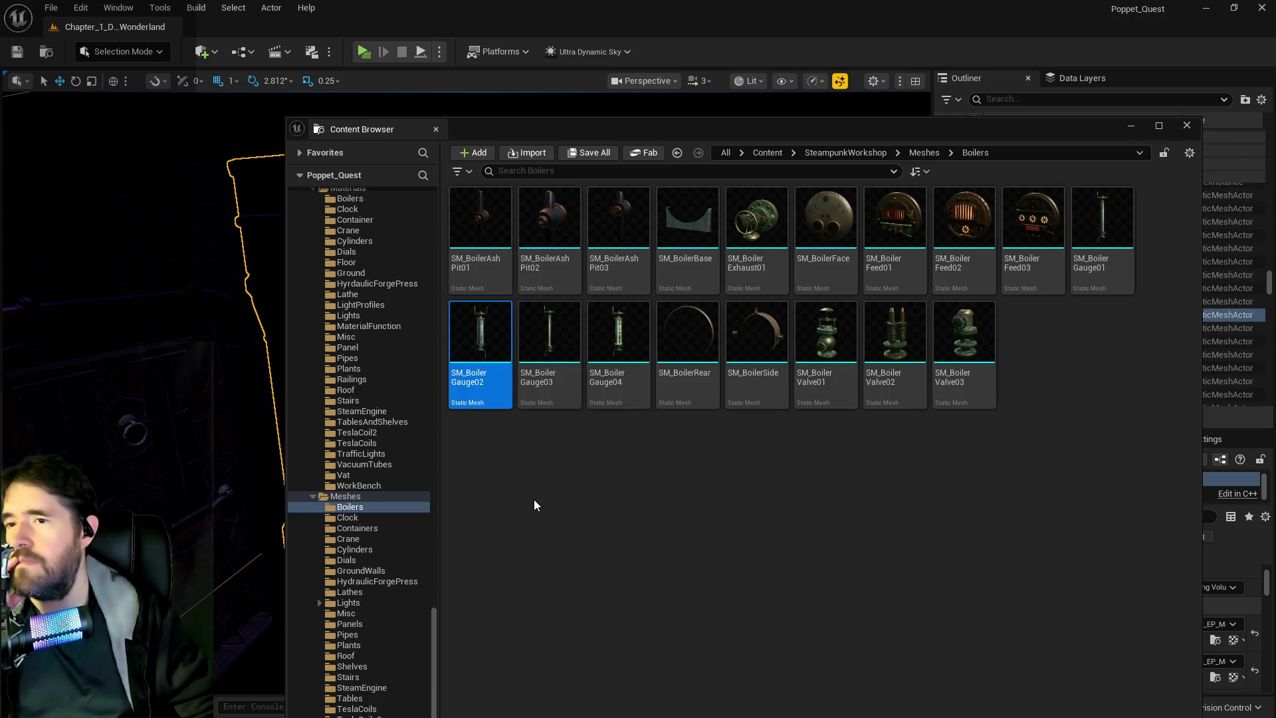
Open the brass gauge mesh from the Meshes/TeslaCoils folder in its editor.
scroll(392, 572, down, 3)
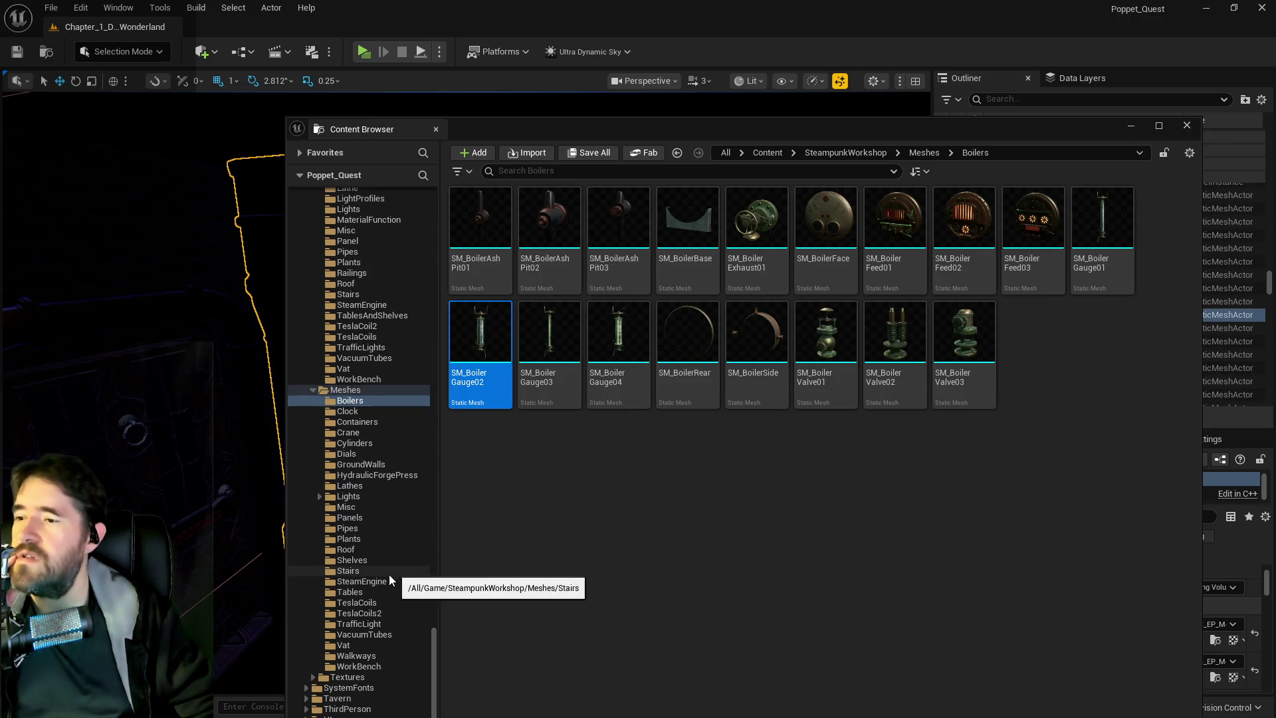
click(345, 602)
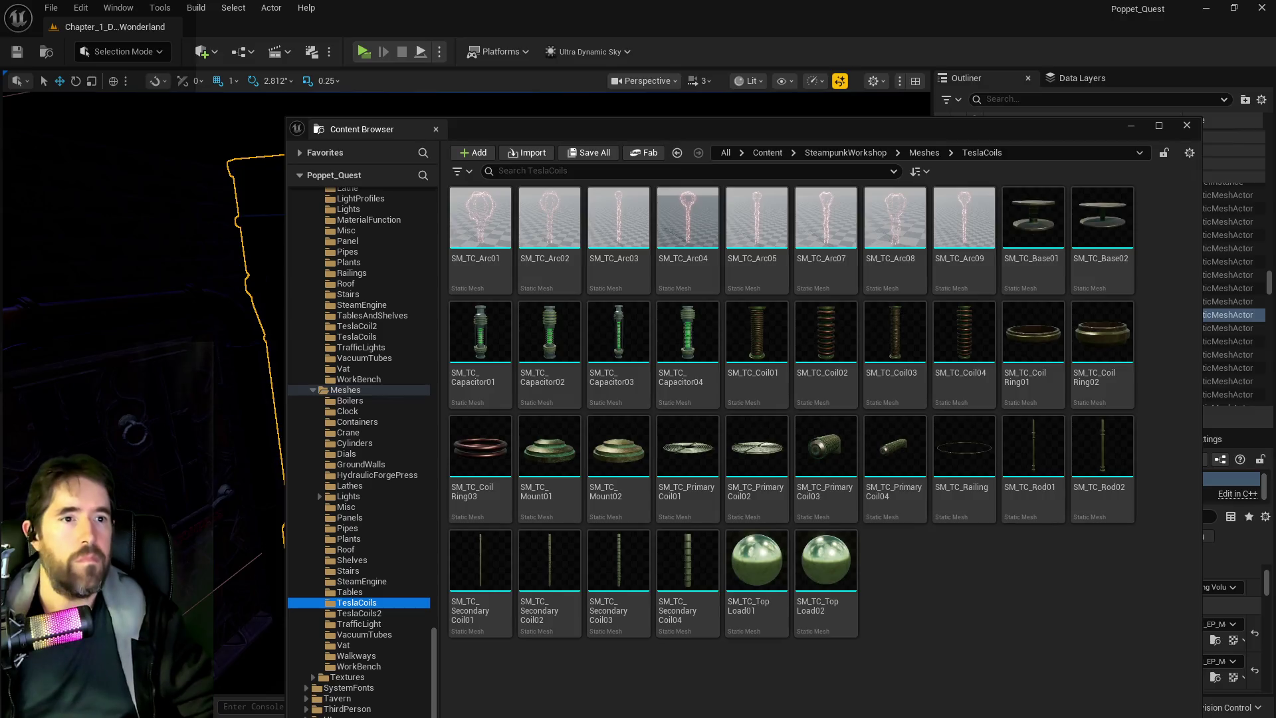
double_click(623, 197)
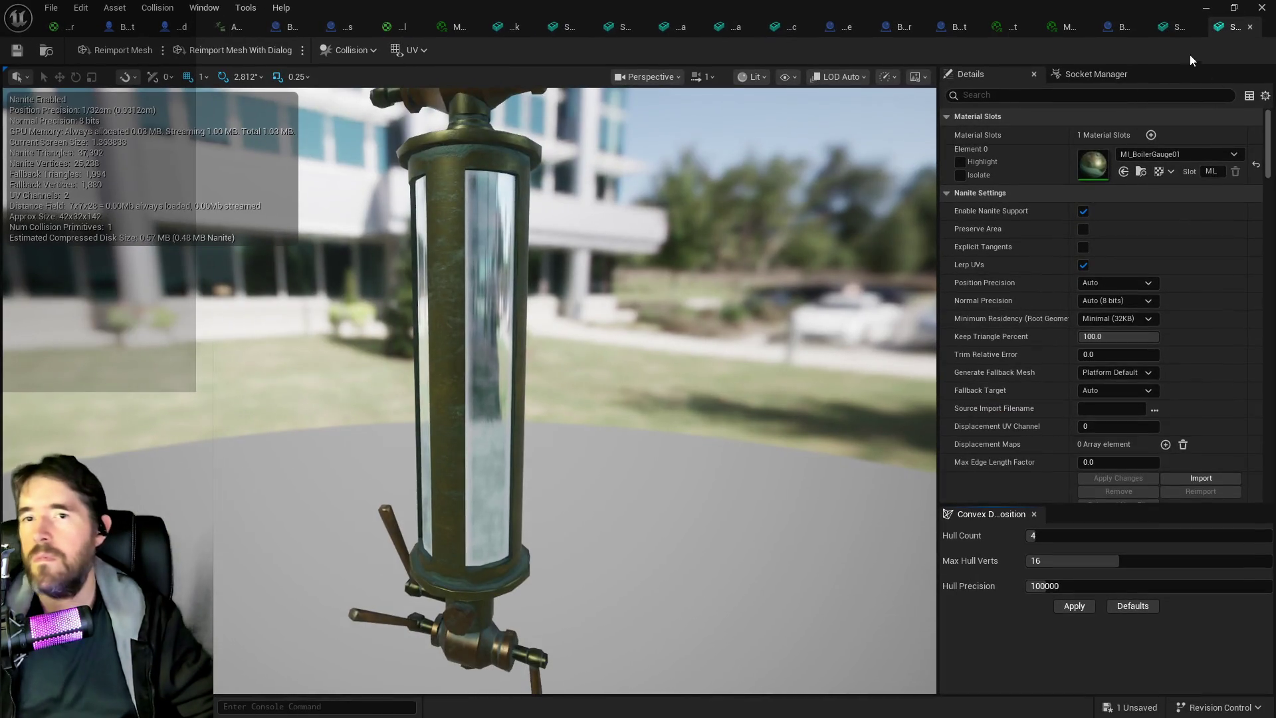
Close the boiler gauge mesh editor and check the VacuumTubes meshes in the asset browser.
click(1251, 28)
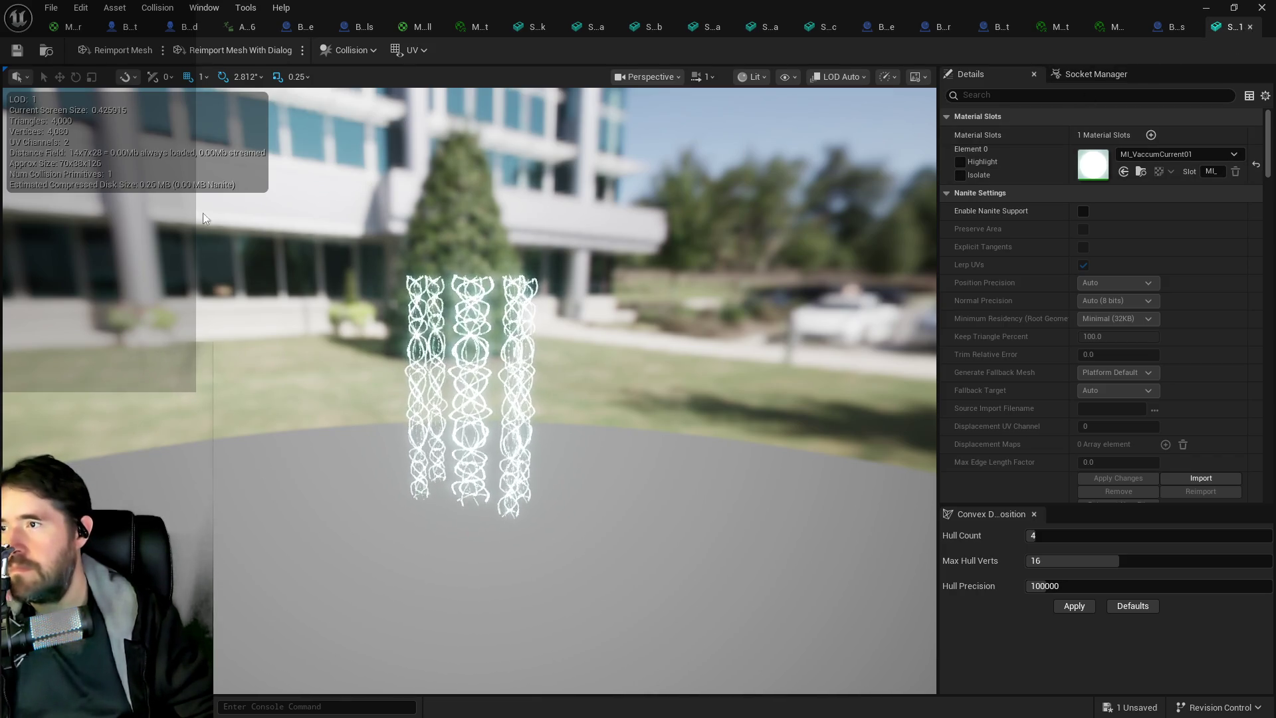
key(ctrl+b)
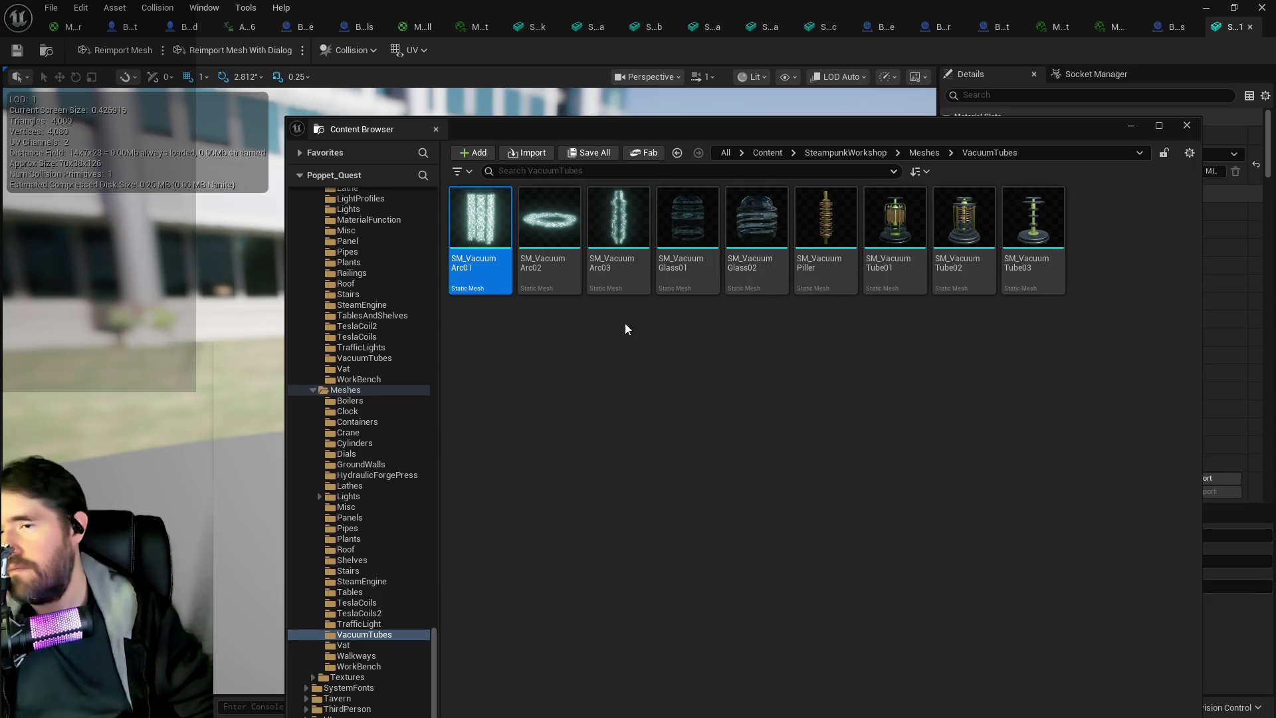
mouse_move(702, 227)
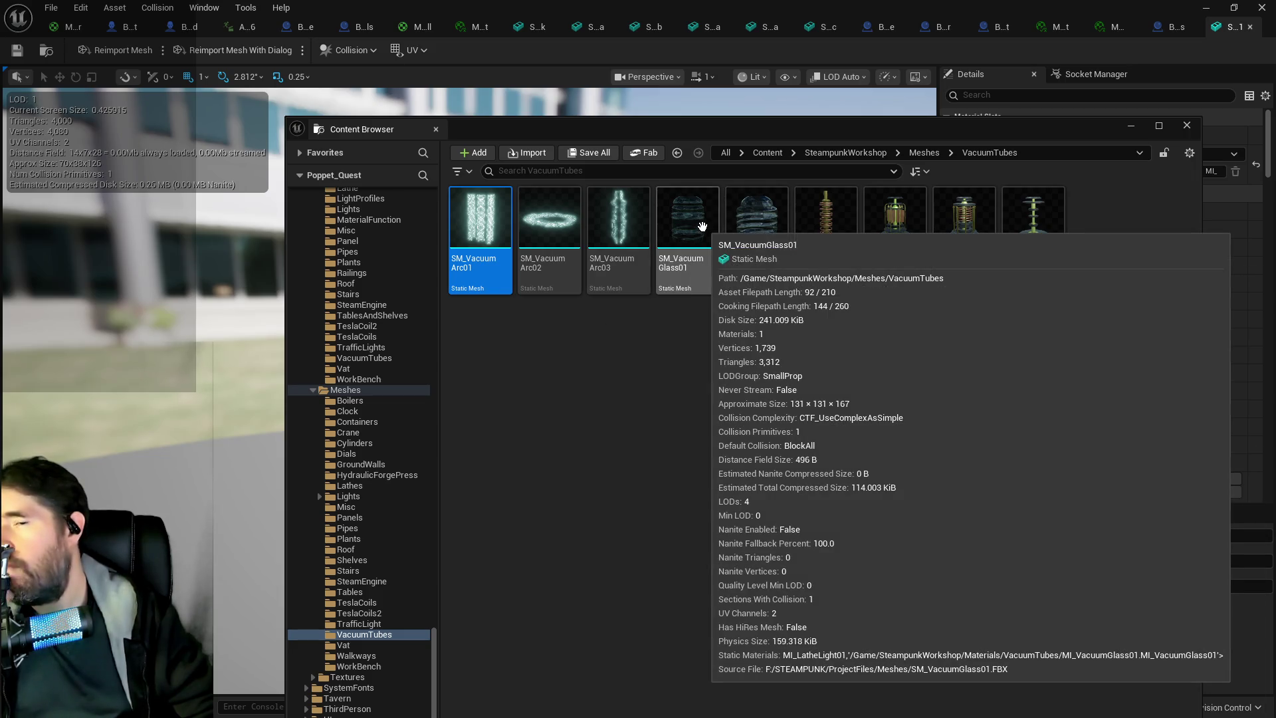
mouse_move(786, 209)
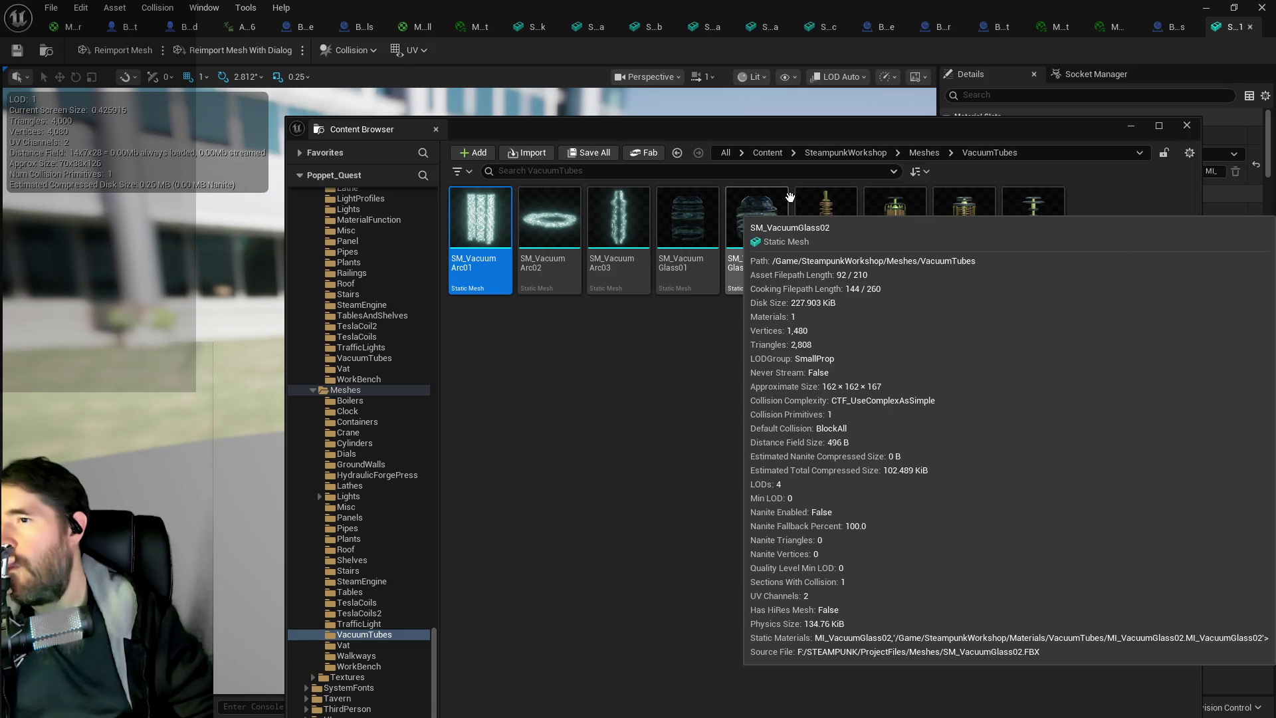
click(753, 137)
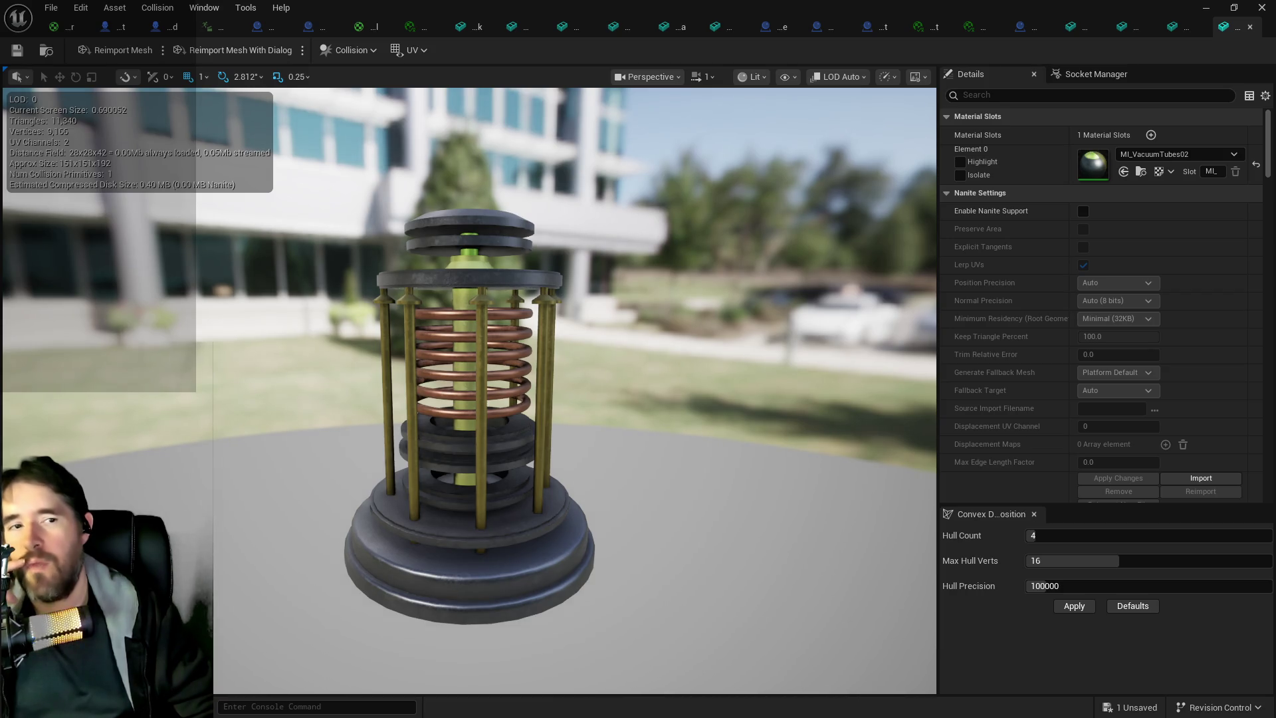
key(ctrl+b)
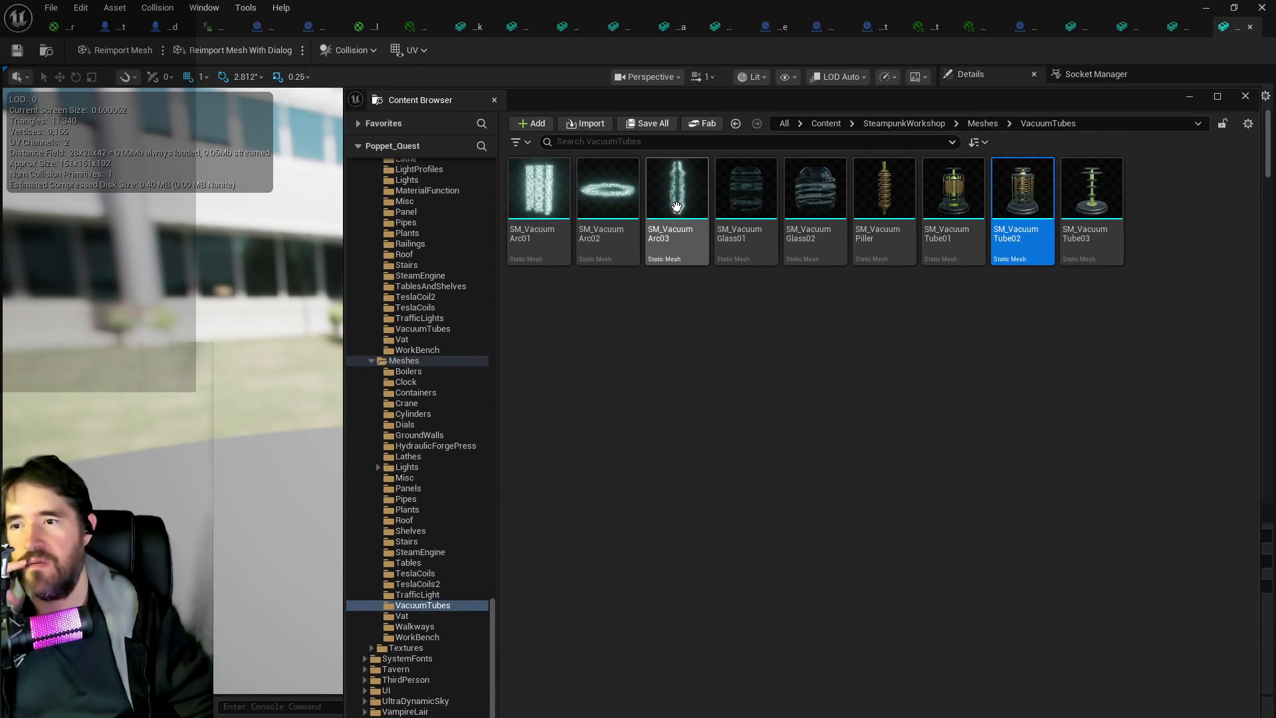
key(alt+Tab)
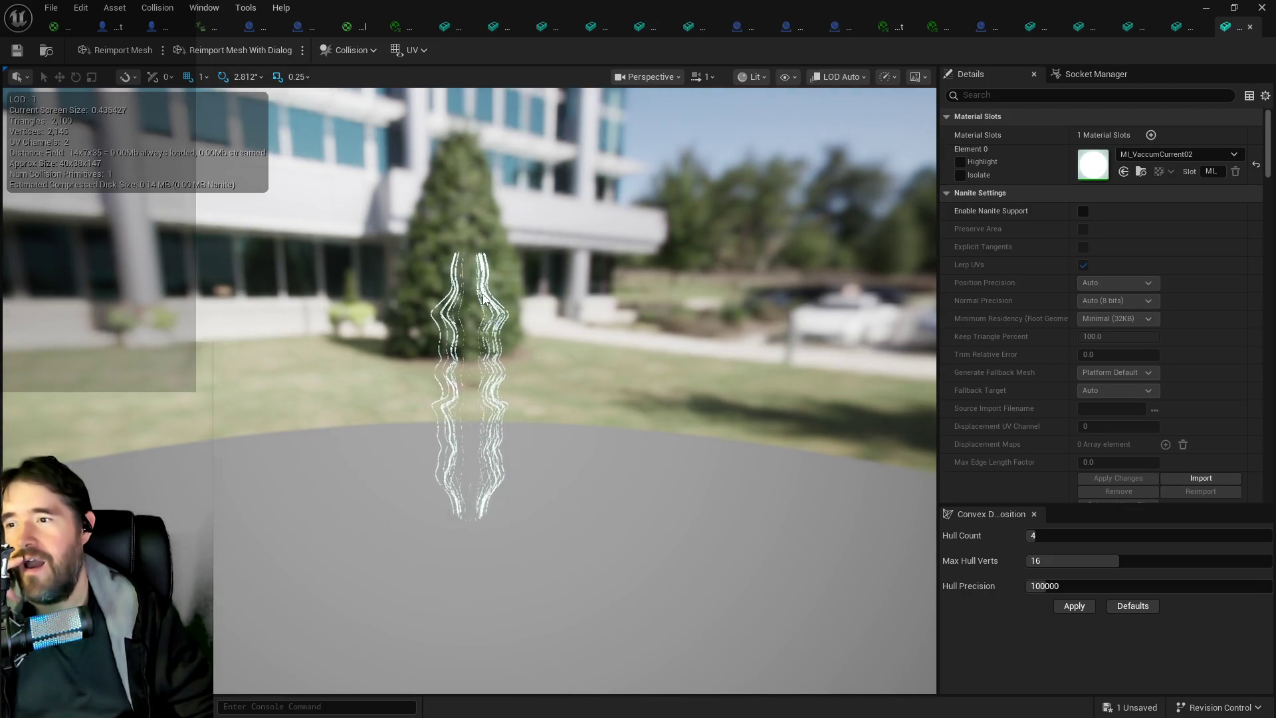
scroll(487, 319, up, 3)
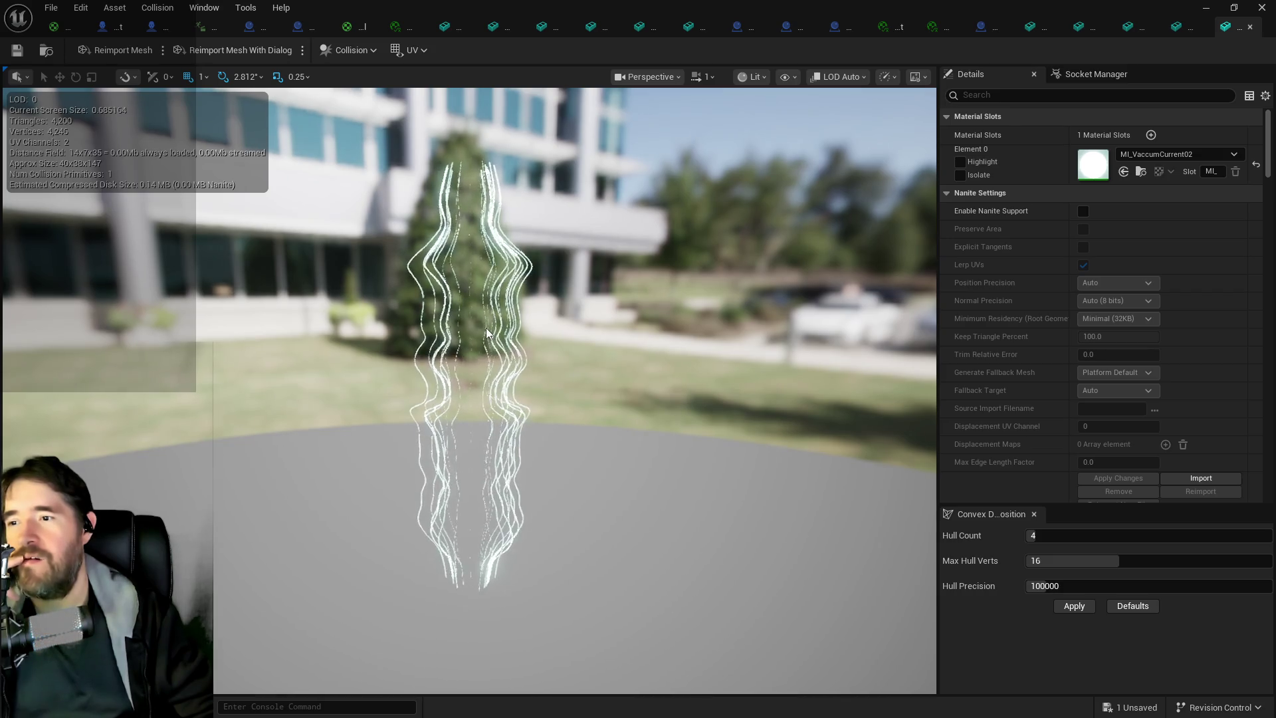
scroll(488, 333, down, 3)
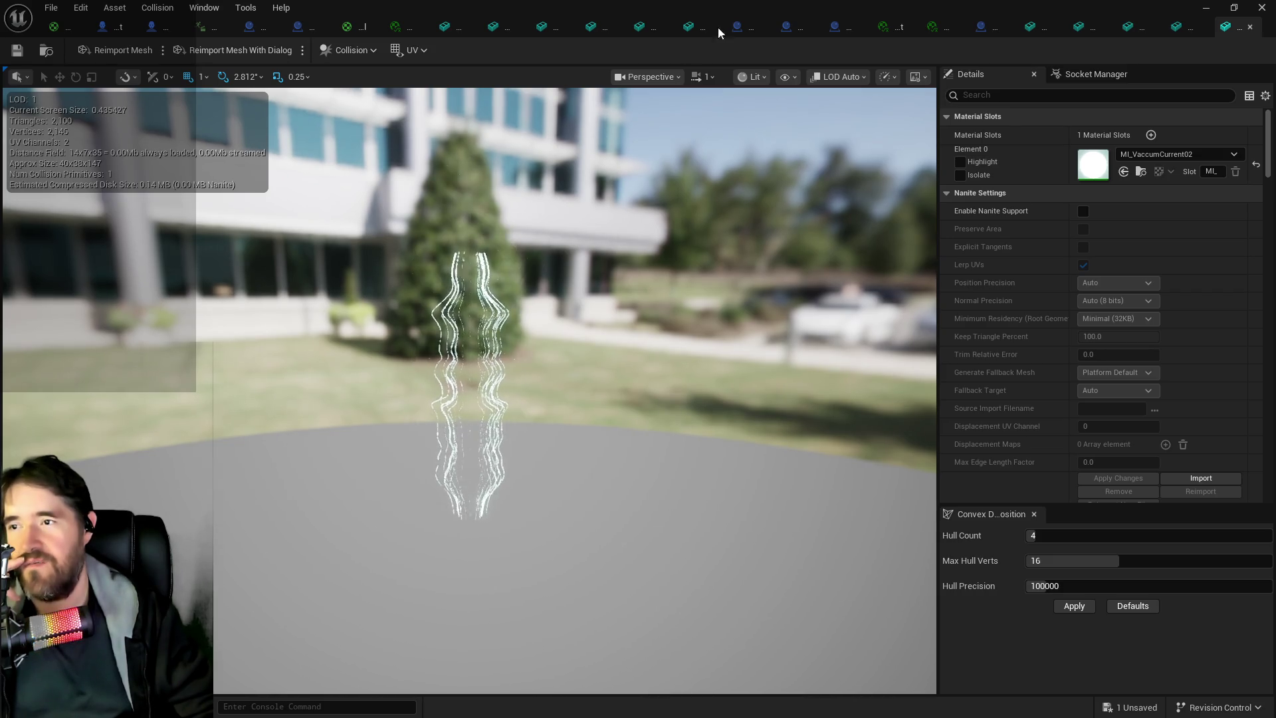
Close the current, SM_VacuumTube02, SM_VacuumGlass01 and SM_VacuumArc01 mesh editors.
click(1250, 26)
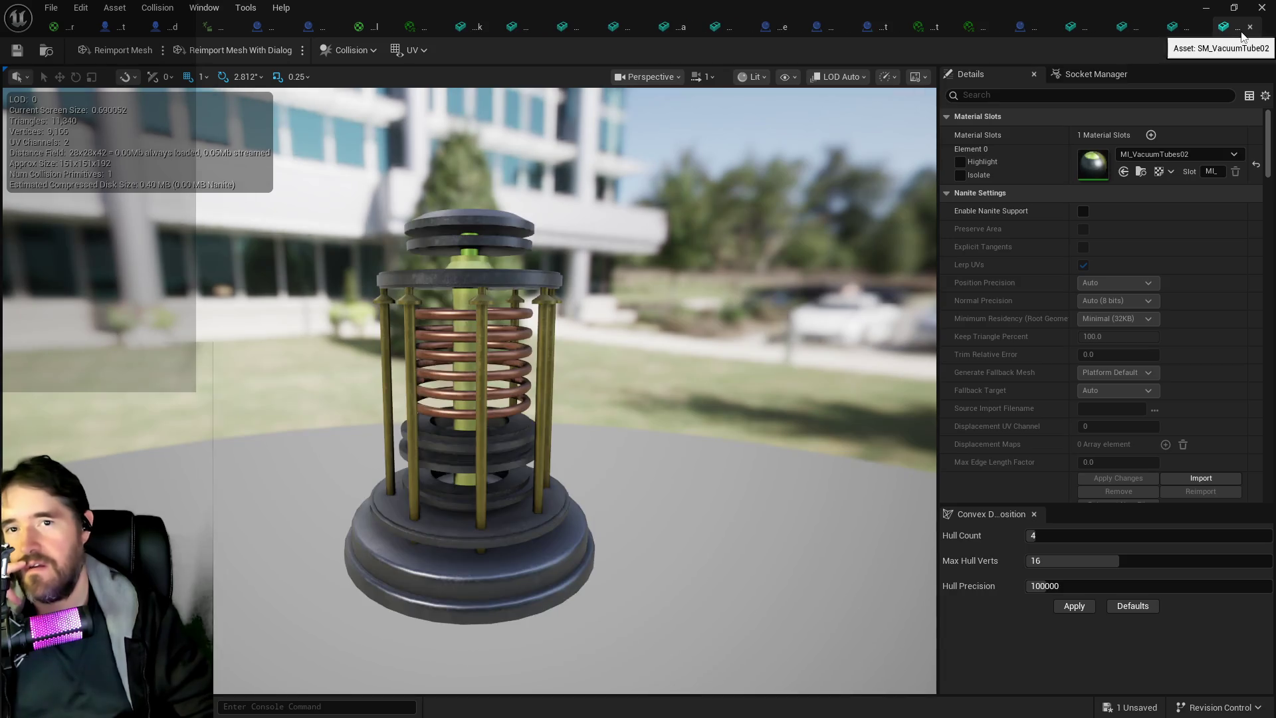
click(1242, 32)
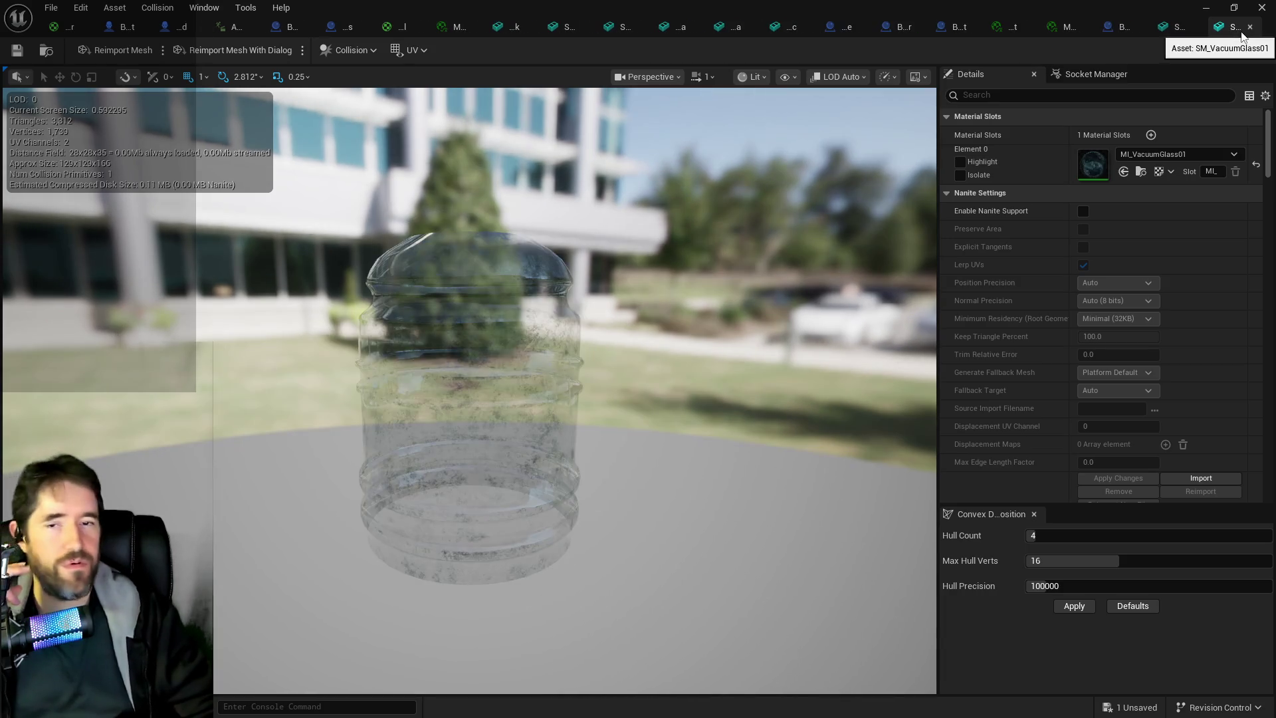
click(1241, 32)
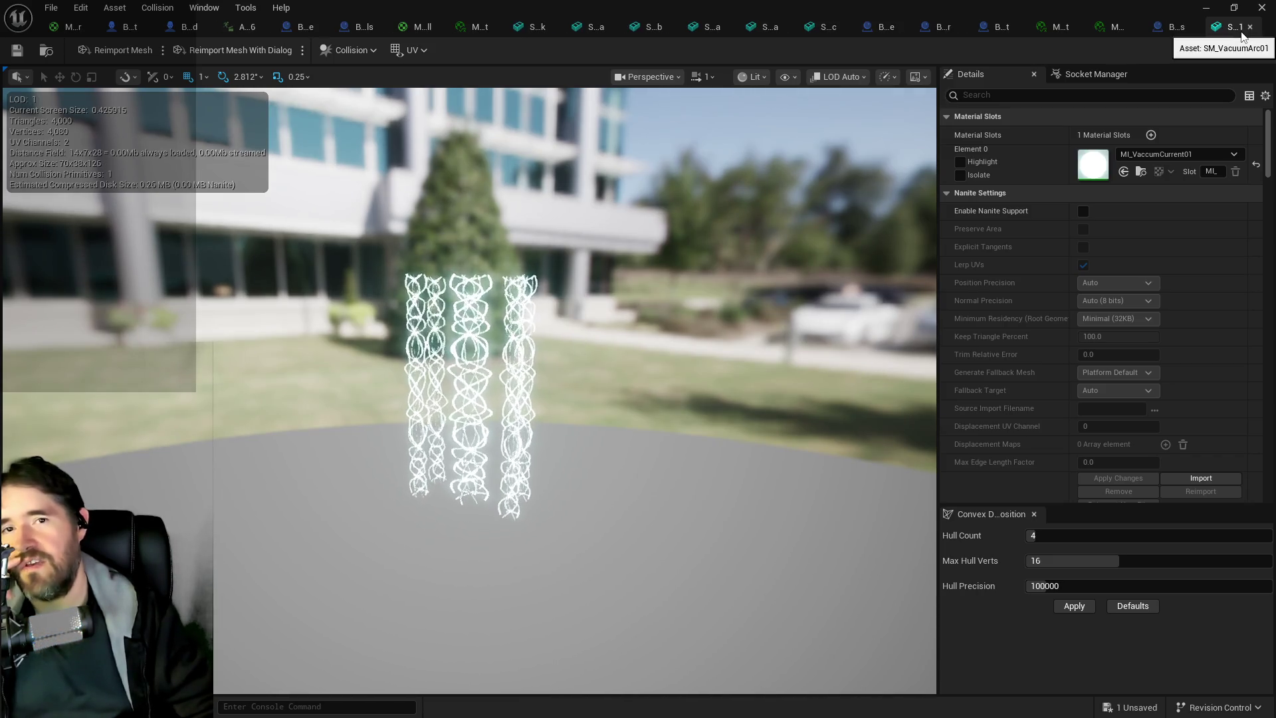
click(1241, 31)
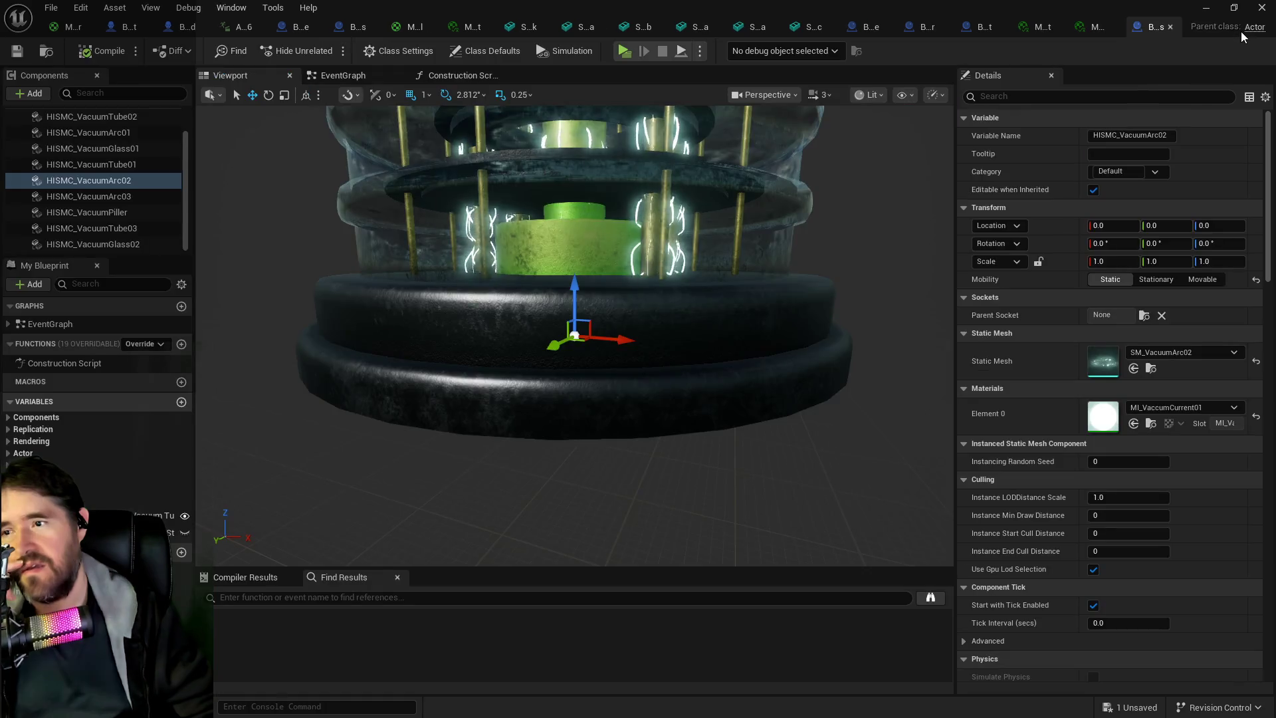
Close the vacuum tube Blueprint, red material instance and M_Water_Base_Inst editors.
scroll(624, 193, down, 3)
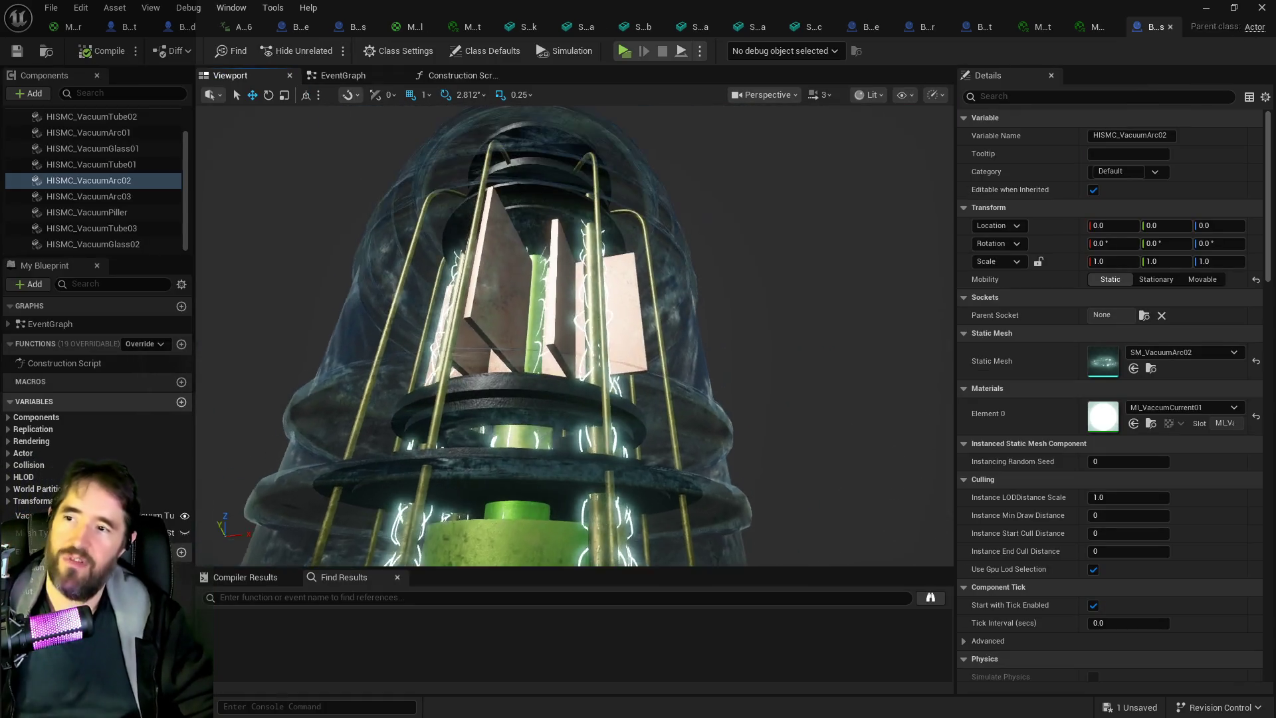
scroll(623, 193, down, 5)
key(f)
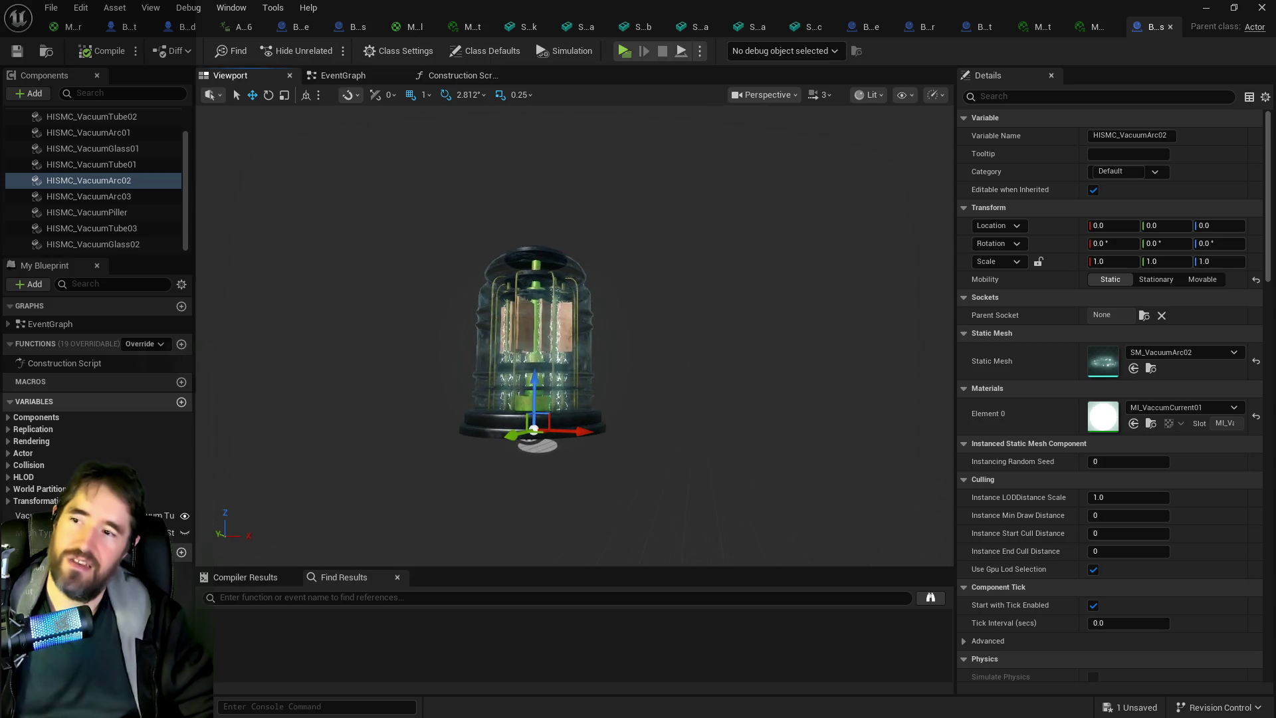
middle_click(1142, 26)
middle_click(1225, 29)
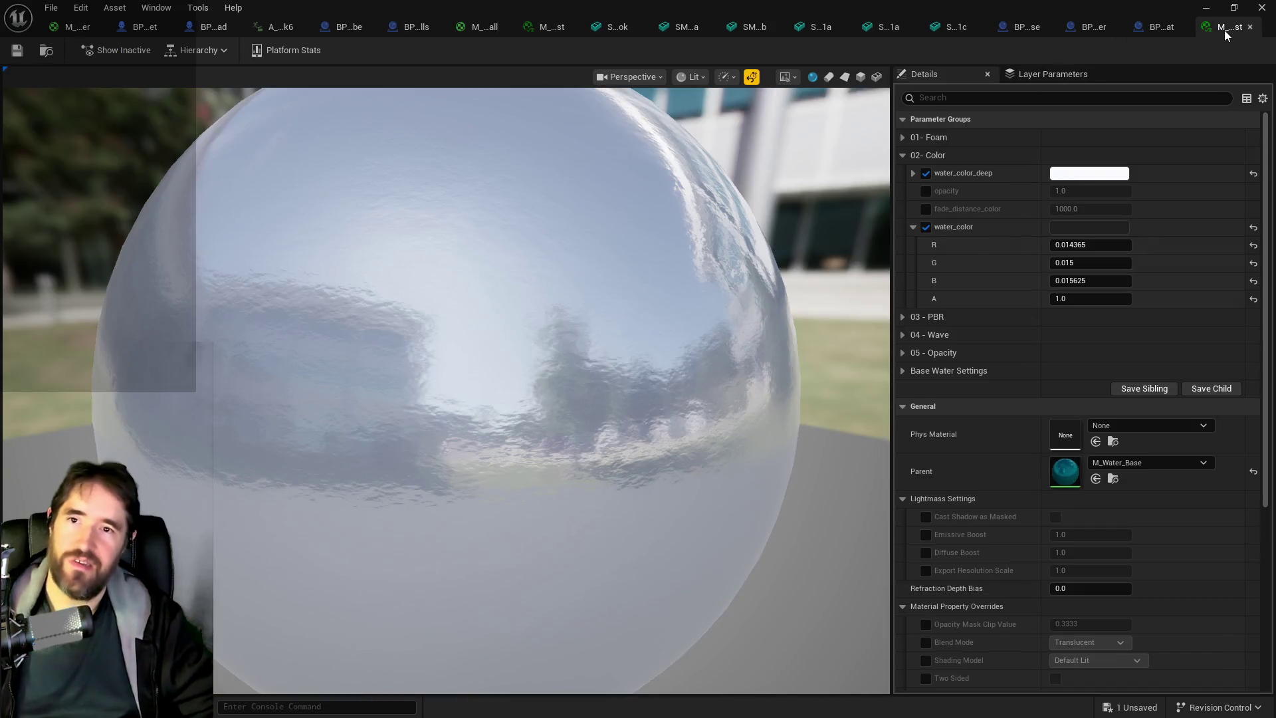
middle_click(1226, 28)
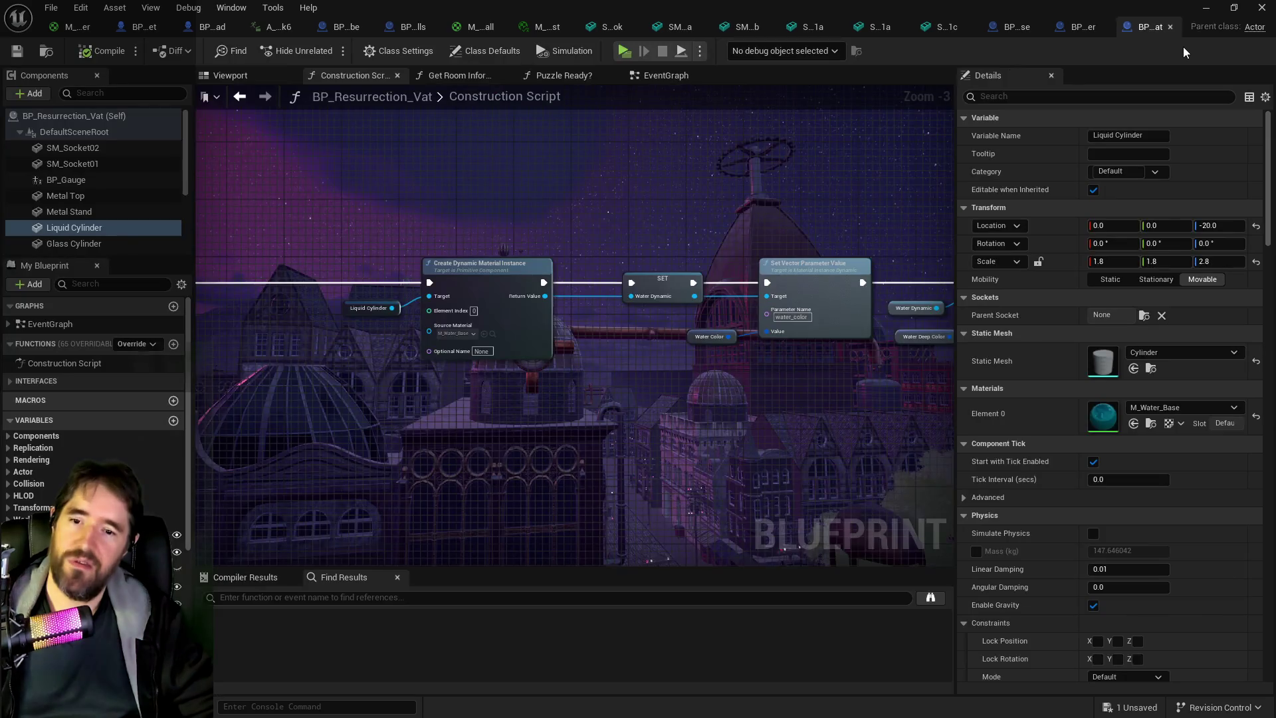
Show BP_Kill_Cube's Construction Script, centred on the Kill Cube Material nodes.
mouse_move(806, 373)
mouse_down()
mouse_move(868, 407)
mouse_move(565, 292)
mouse_move(382, 259)
mouse_up()
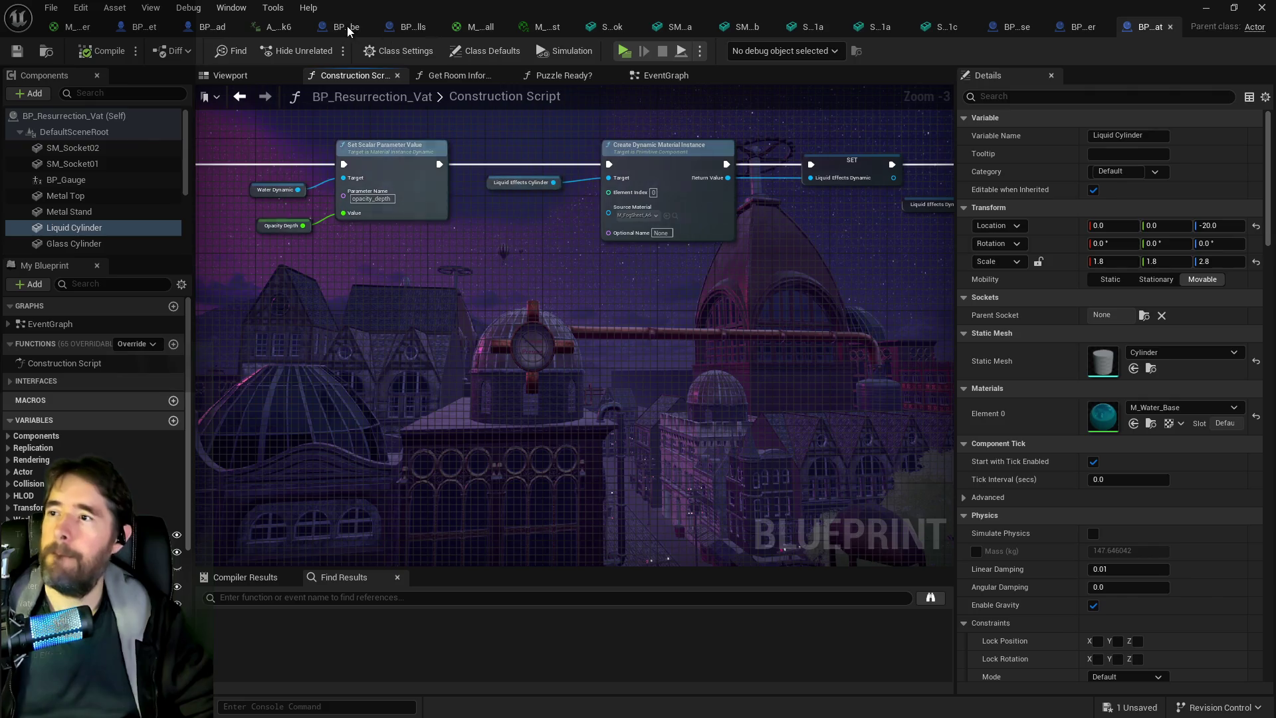
click(340, 27)
drag(535, 160, 525, 278)
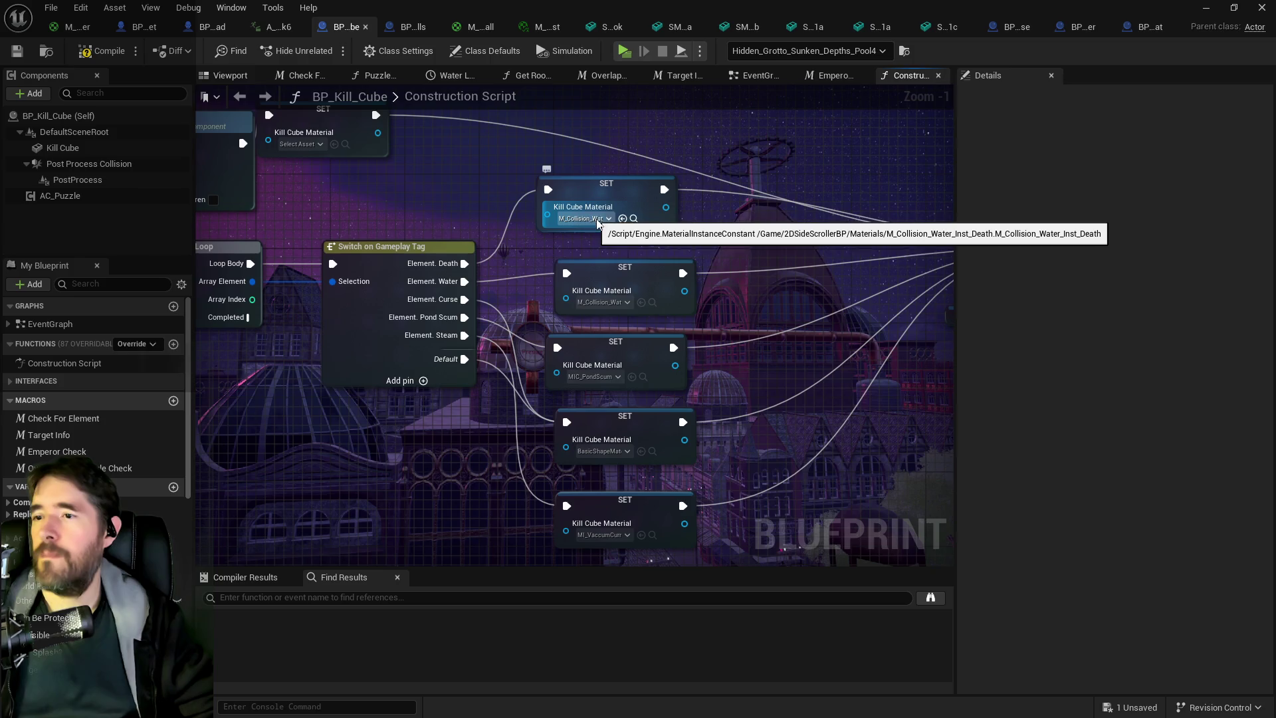
Set the first Kill Cube Material SET node's material to M_Swamp_Inst_UI.
click(594, 220)
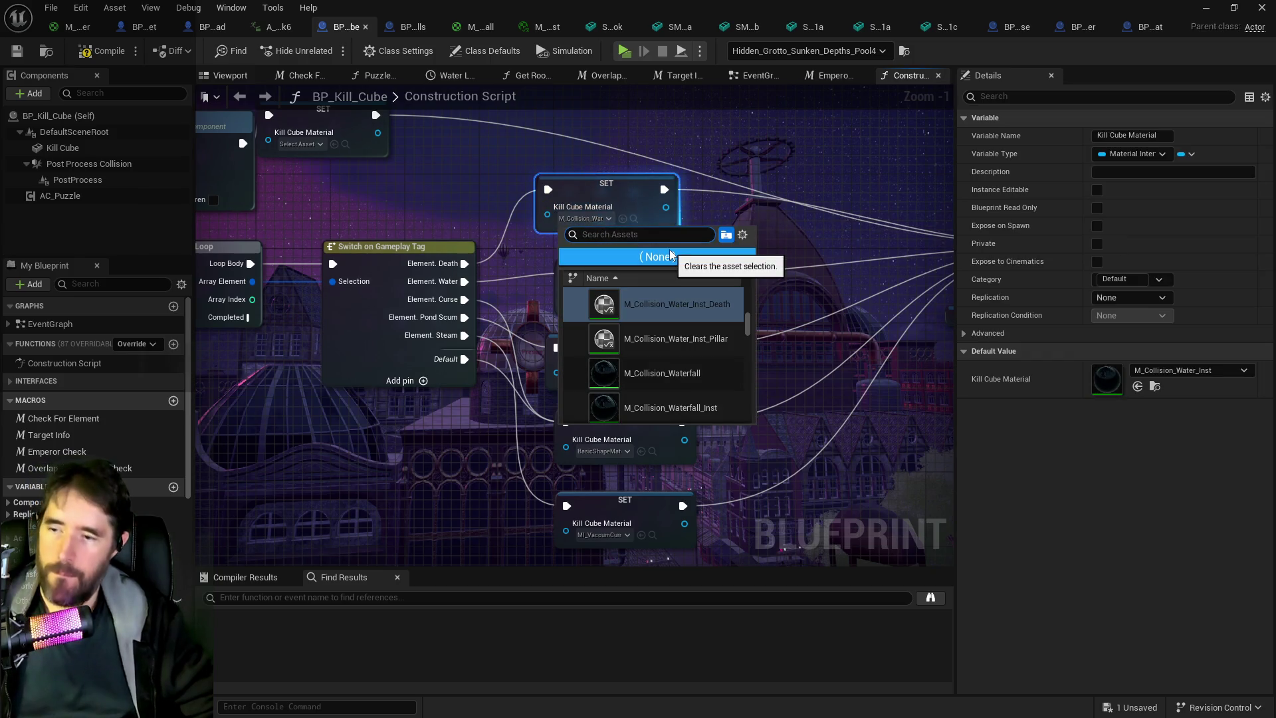
text(SWAMP)
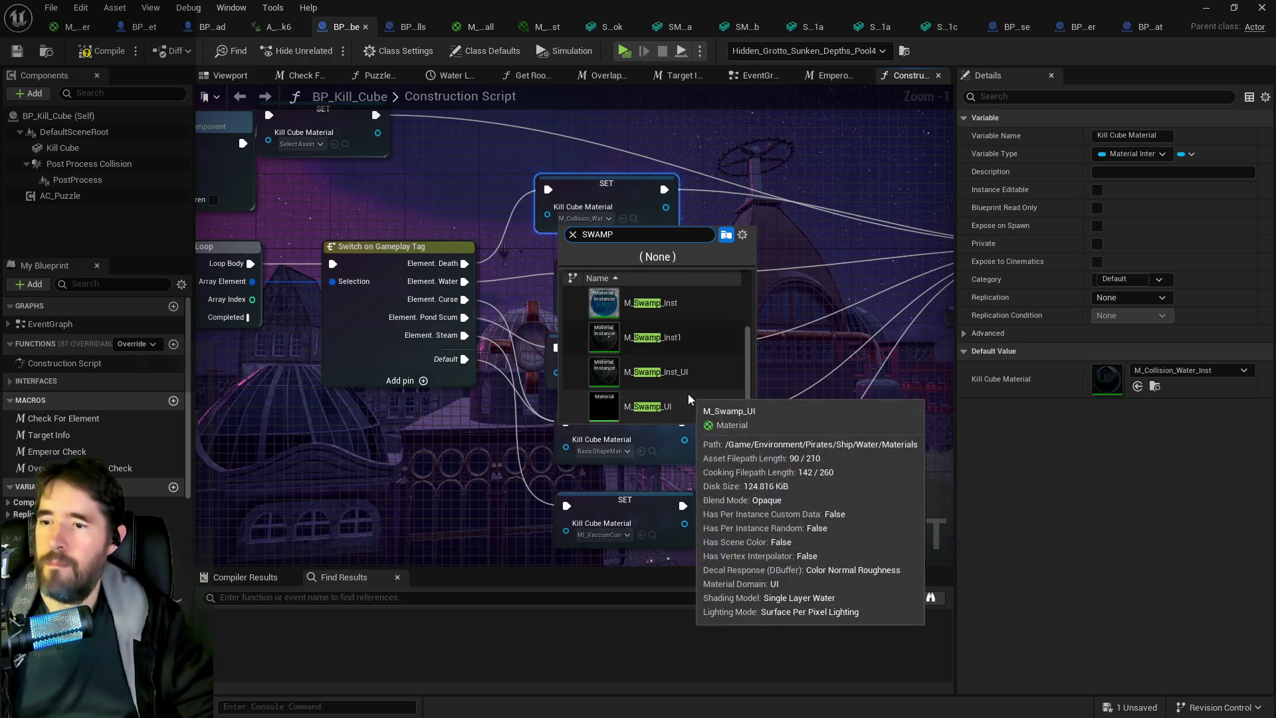
mouse_move(652, 375)
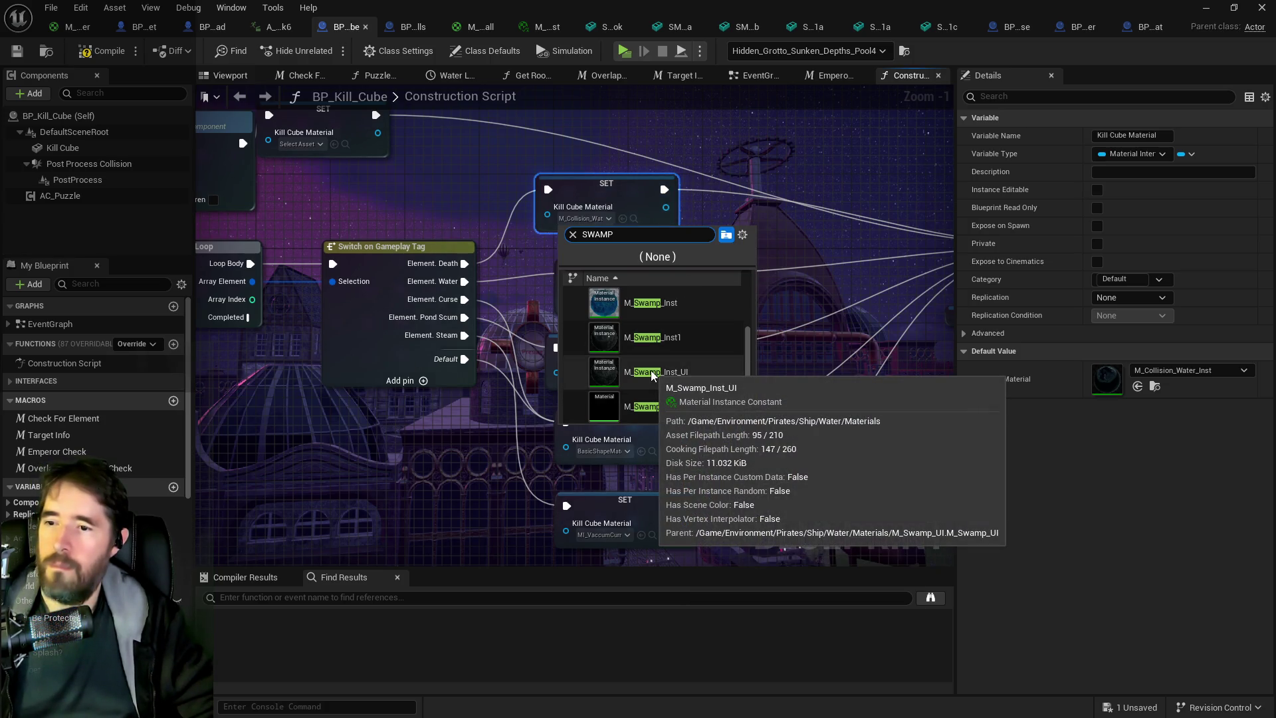
mouse_move(648, 405)
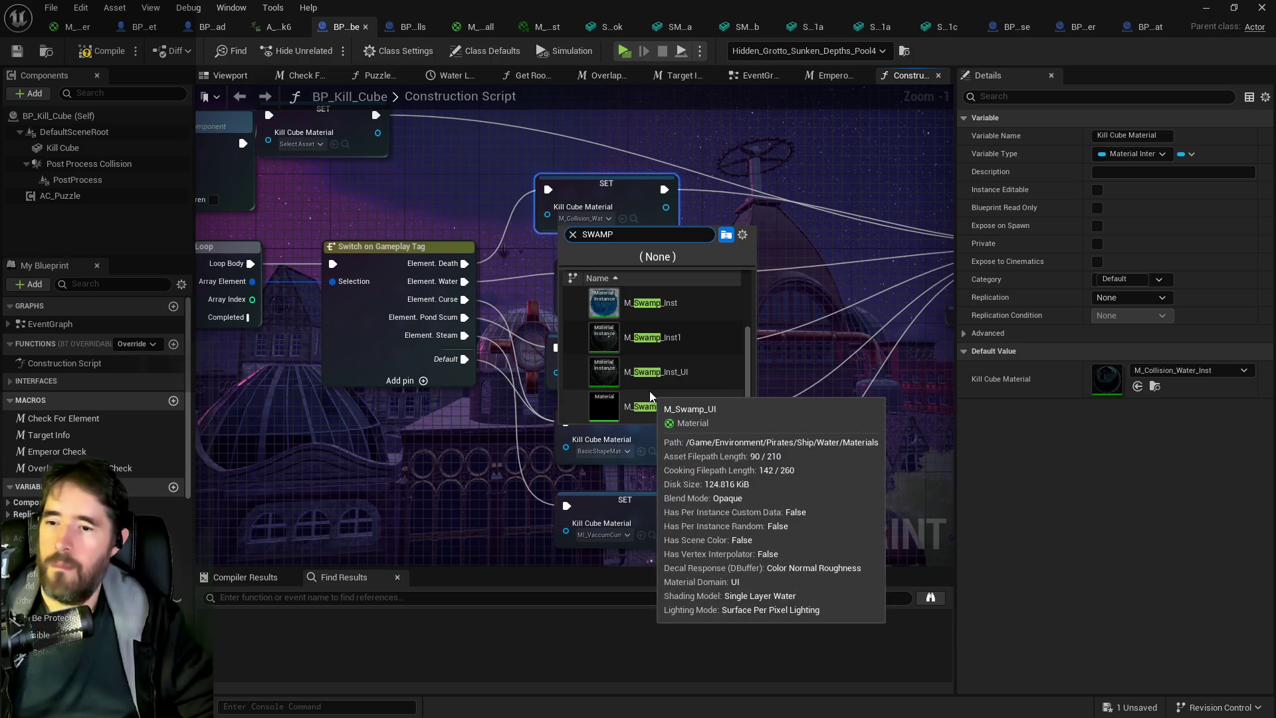
click(651, 377)
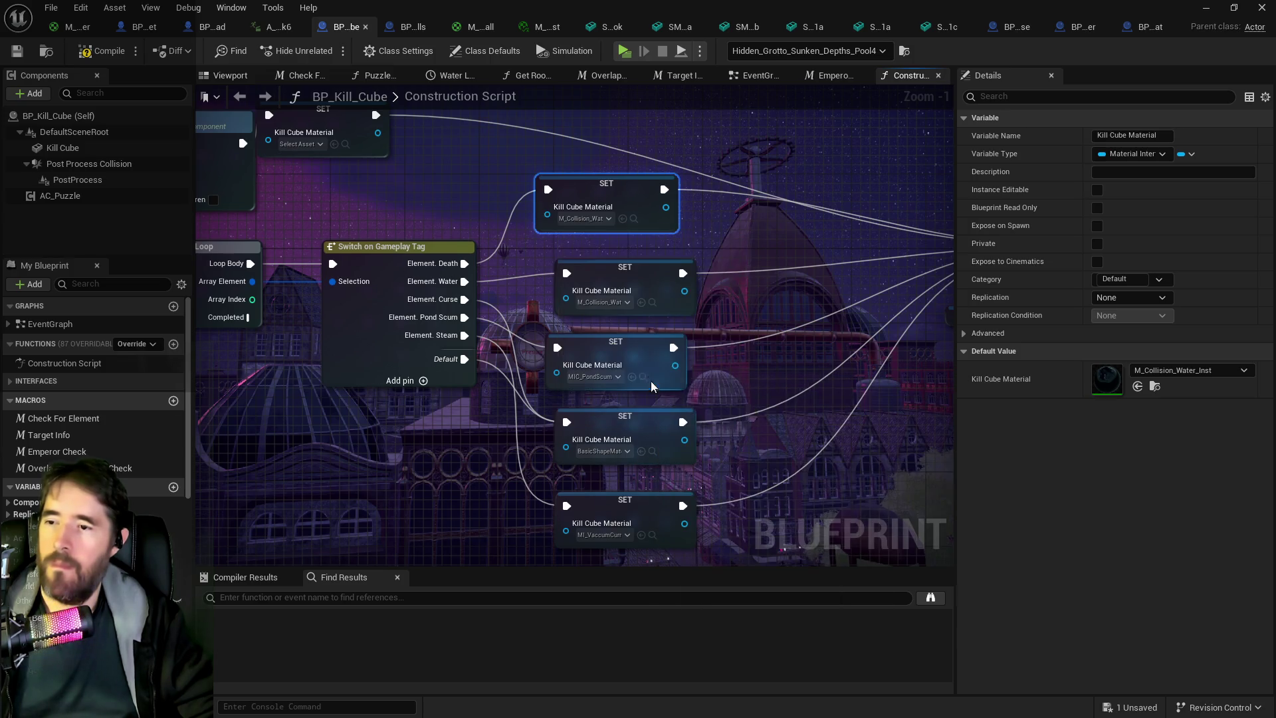
Compile and save BP_Kill_Cube, then put away the asset browser to see the level.
click(117, 54)
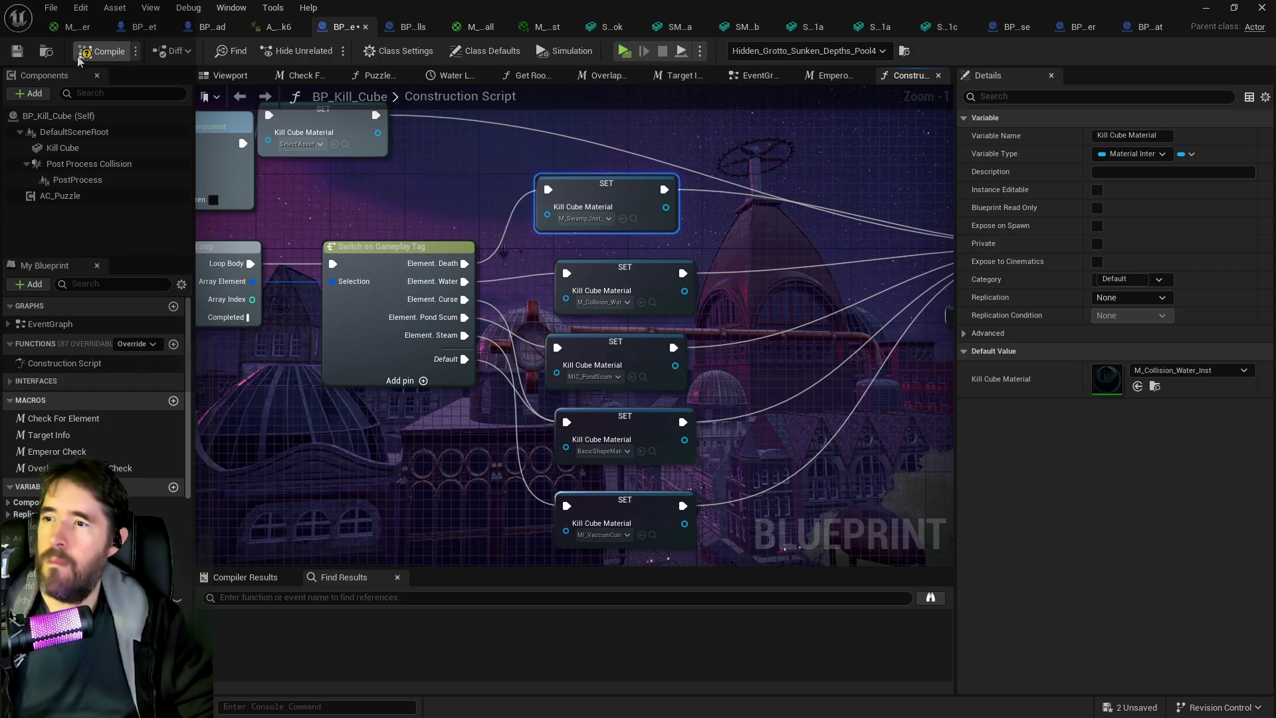
click(16, 56)
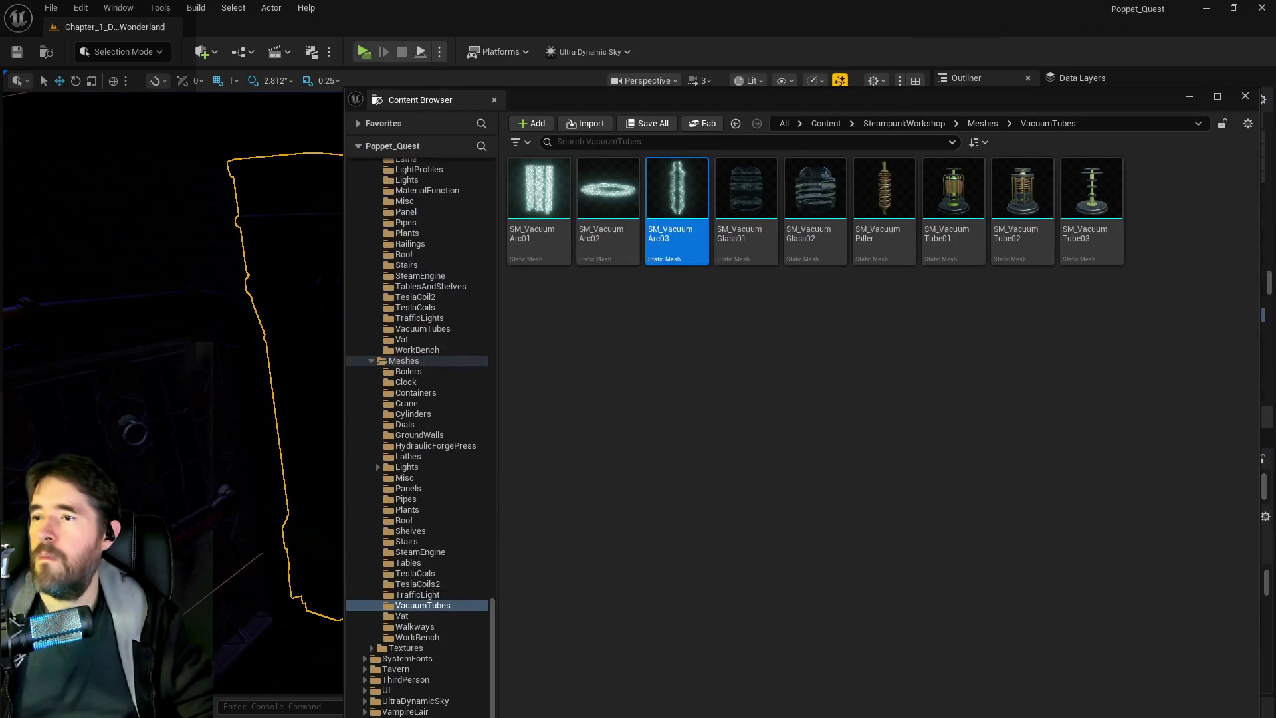
click(818, 78)
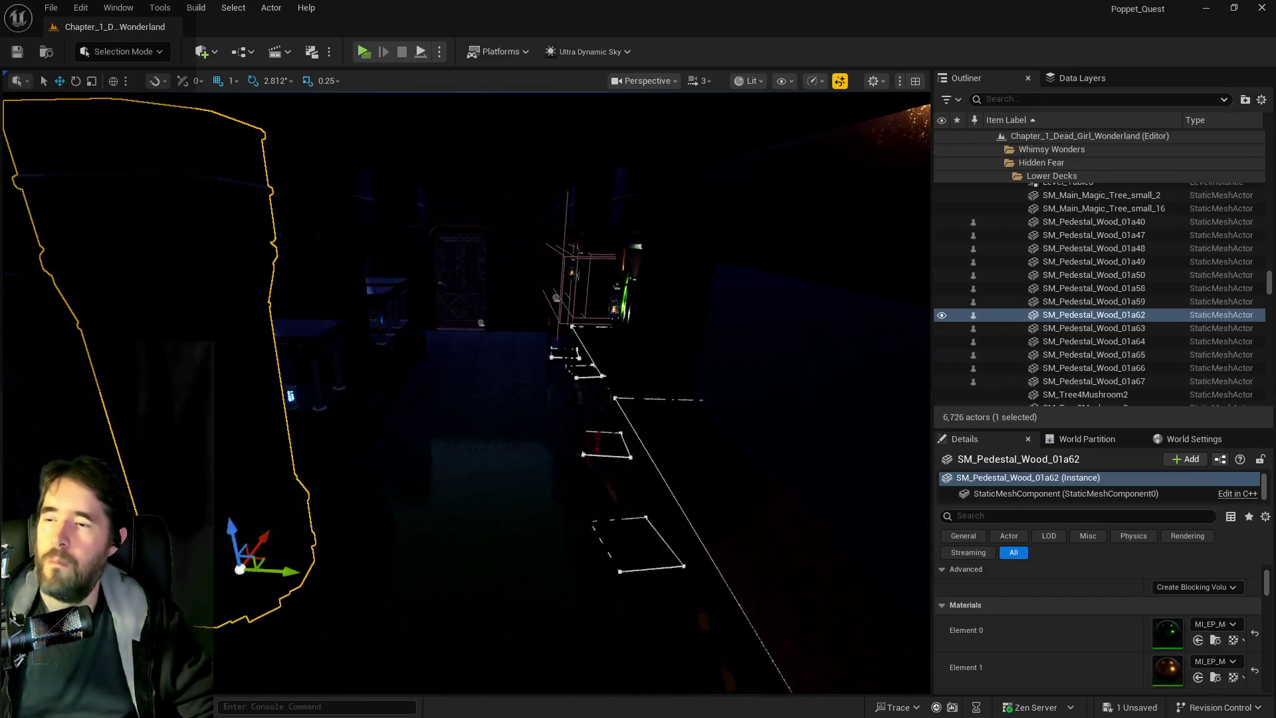
View the whole room and fly to pedestal SM_Pedestal_Wood_01a58, then return to BP_Kill_Cube.
key(s)
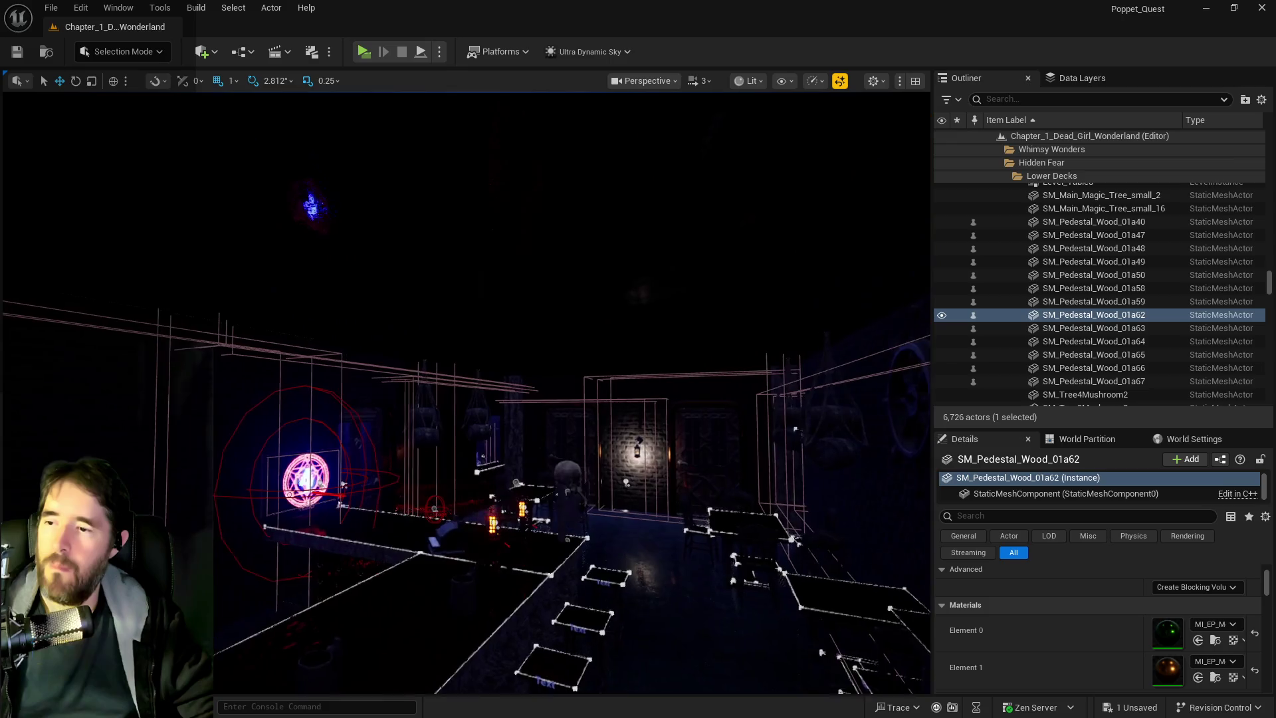
double_click(1030, 290)
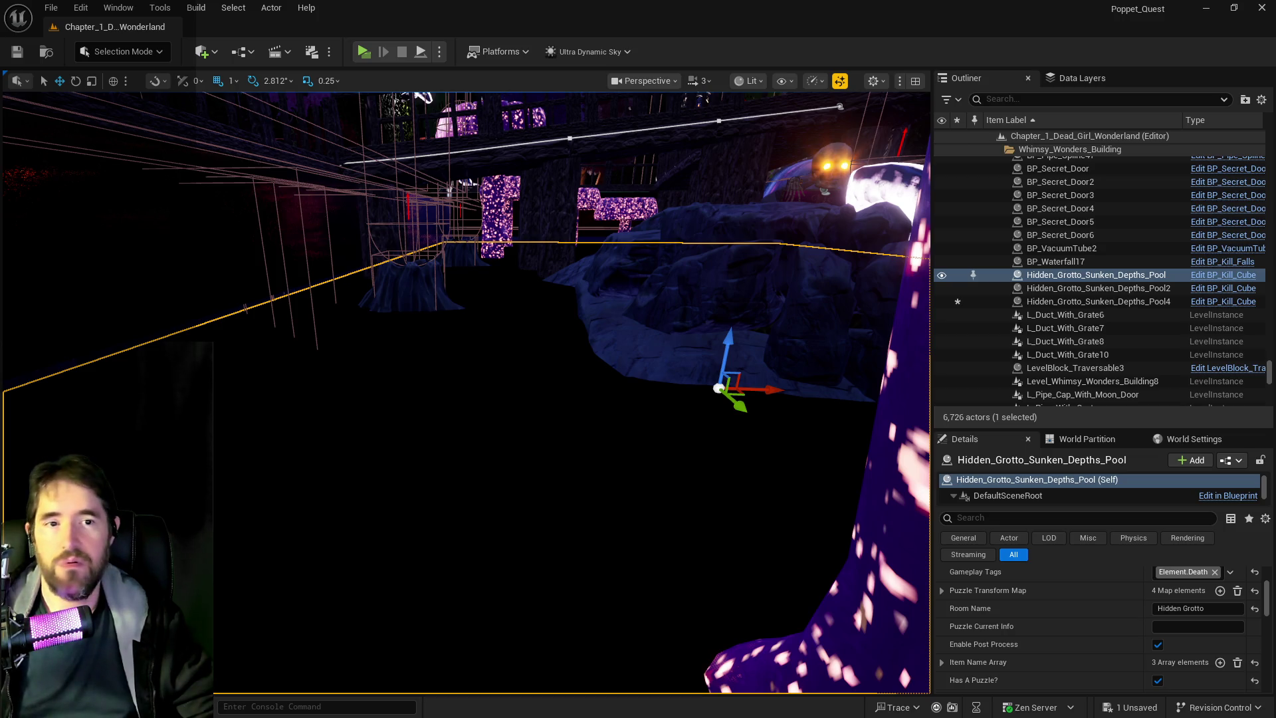
key(ctrl+e)
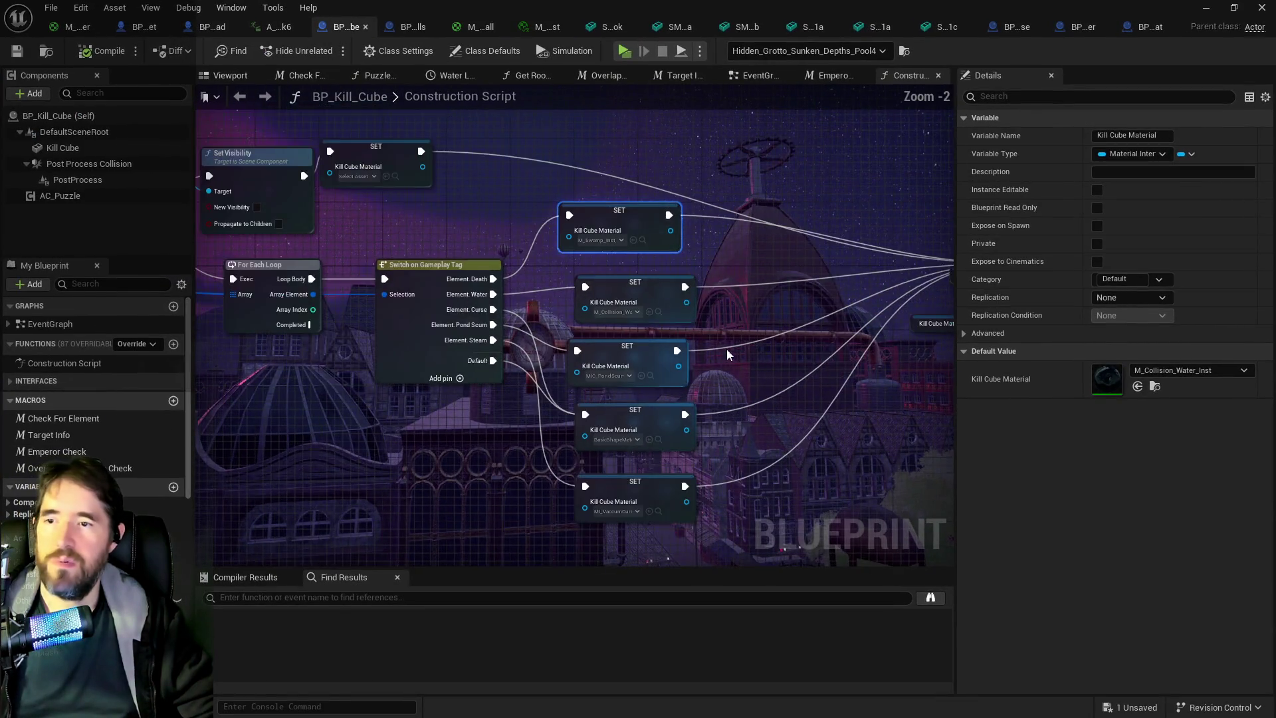
Select the PostProcess component and toggle Show Only Modified Properties in its Details options.
click(61, 181)
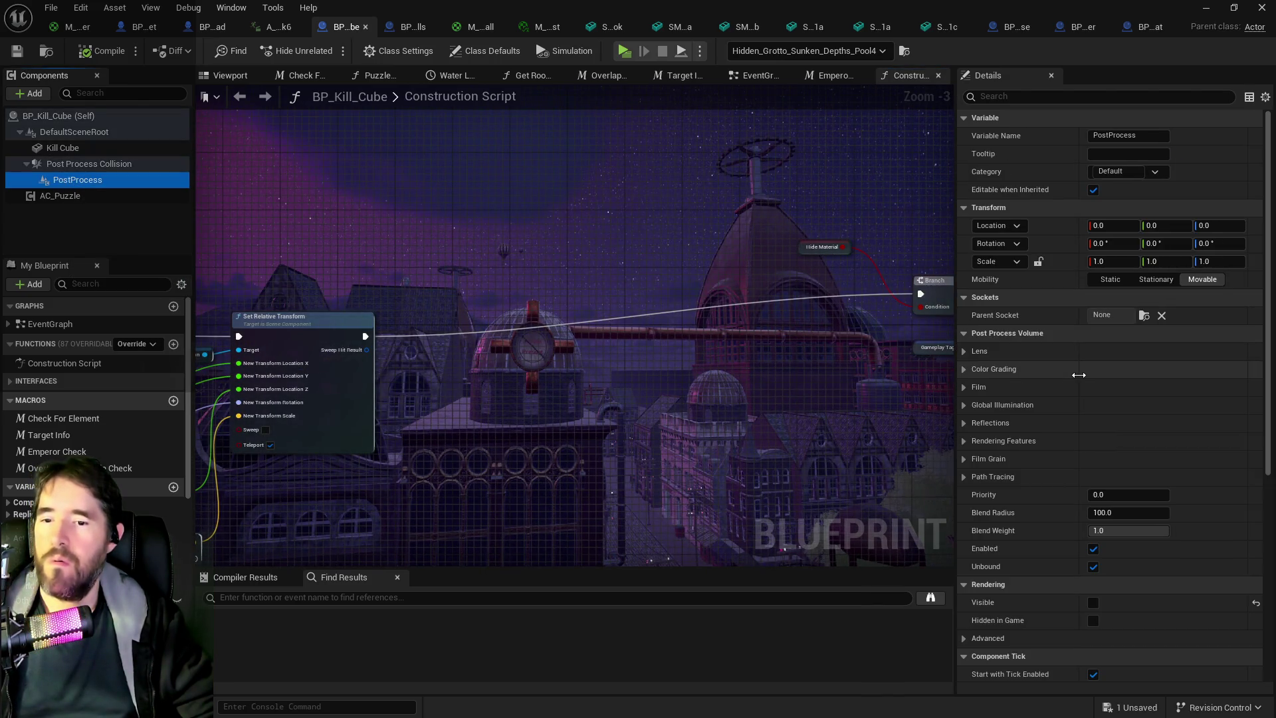
scroll(994, 430, down, 8)
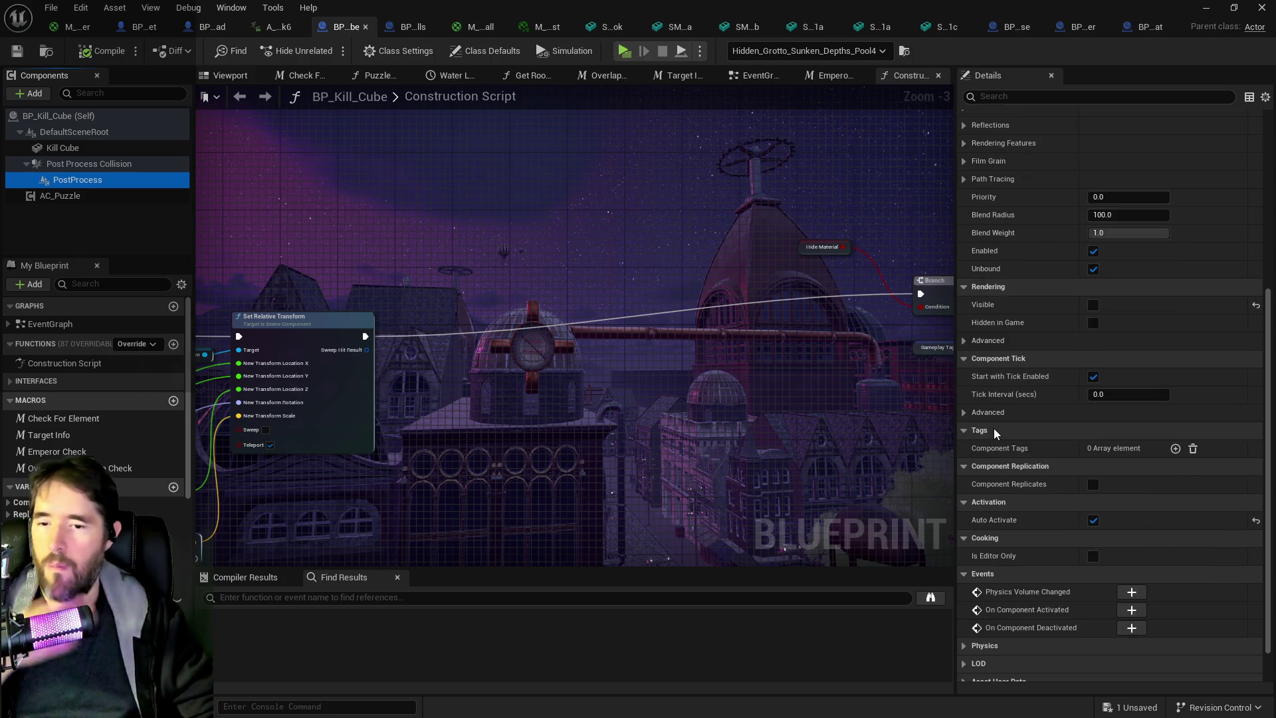
scroll(994, 293, up, 4)
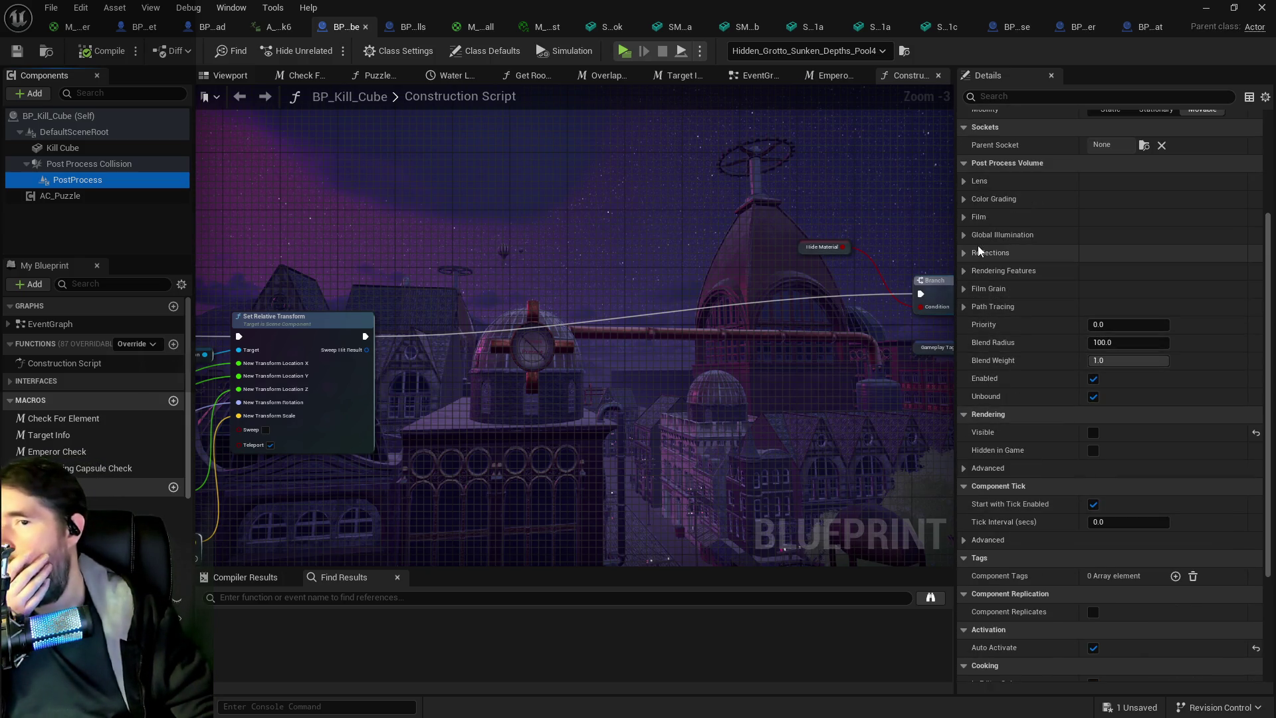
click(1264, 97)
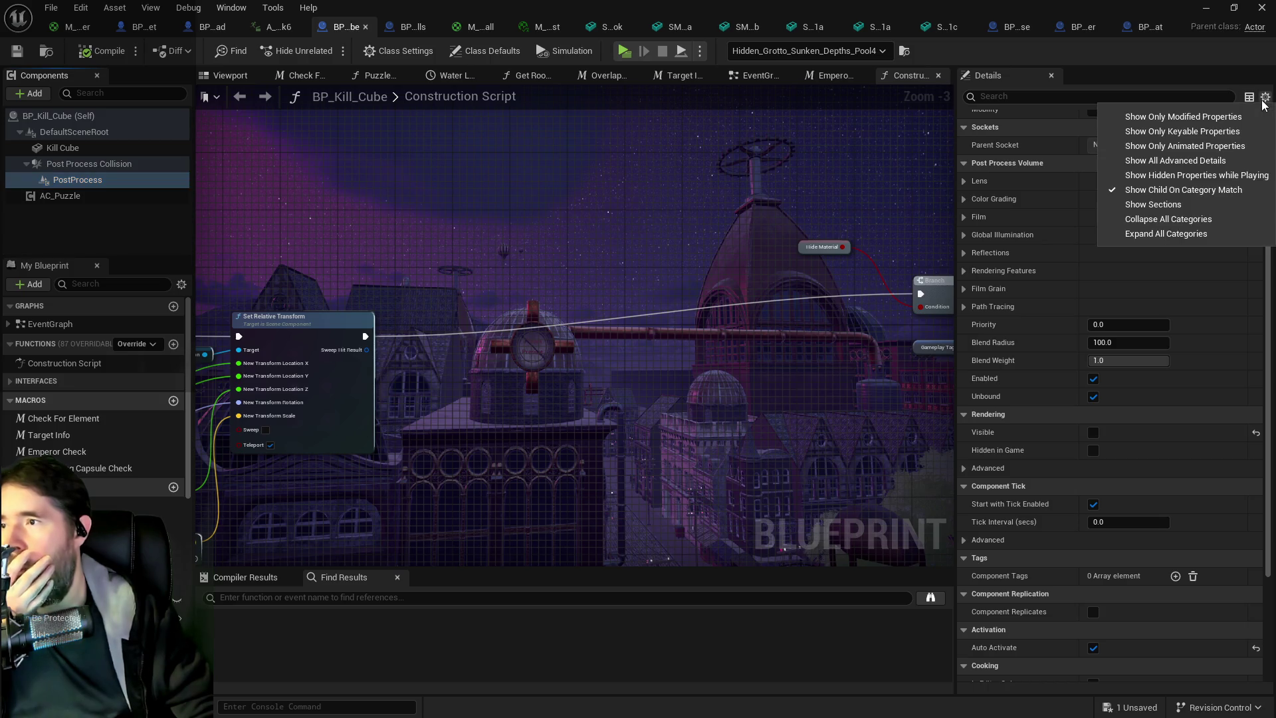
click(1212, 121)
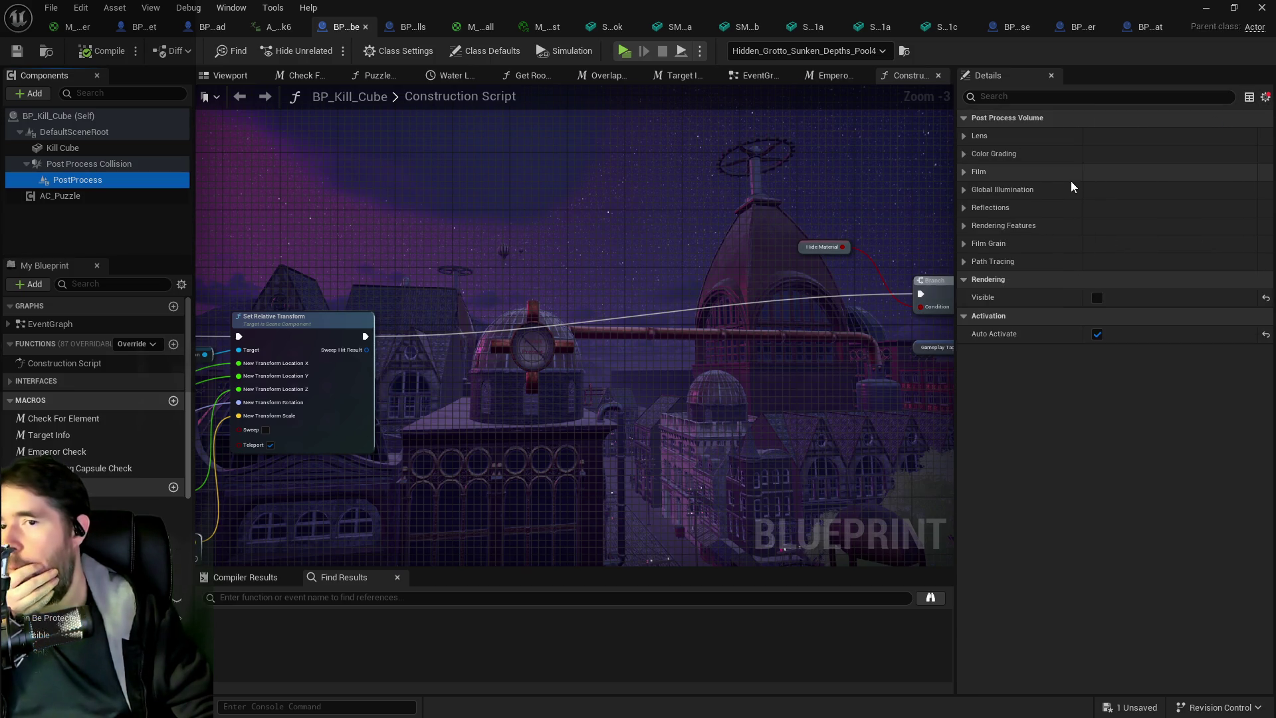
click(1264, 98)
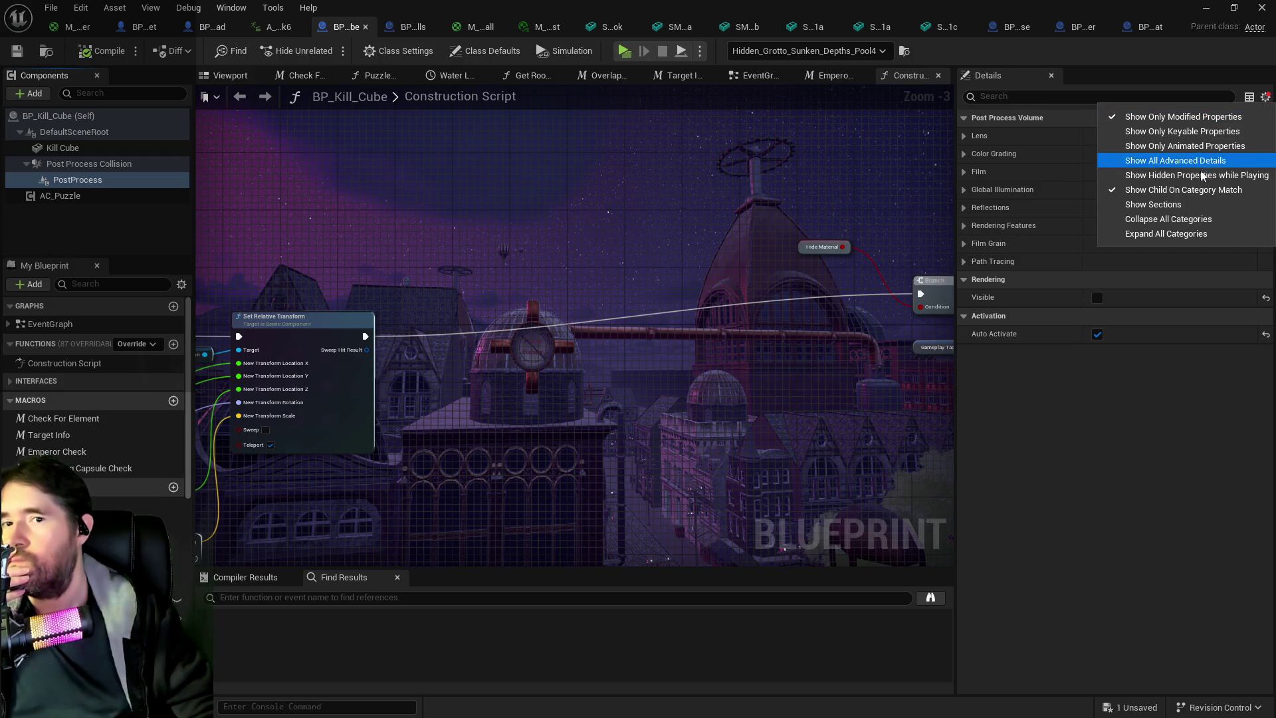
click(1145, 232)
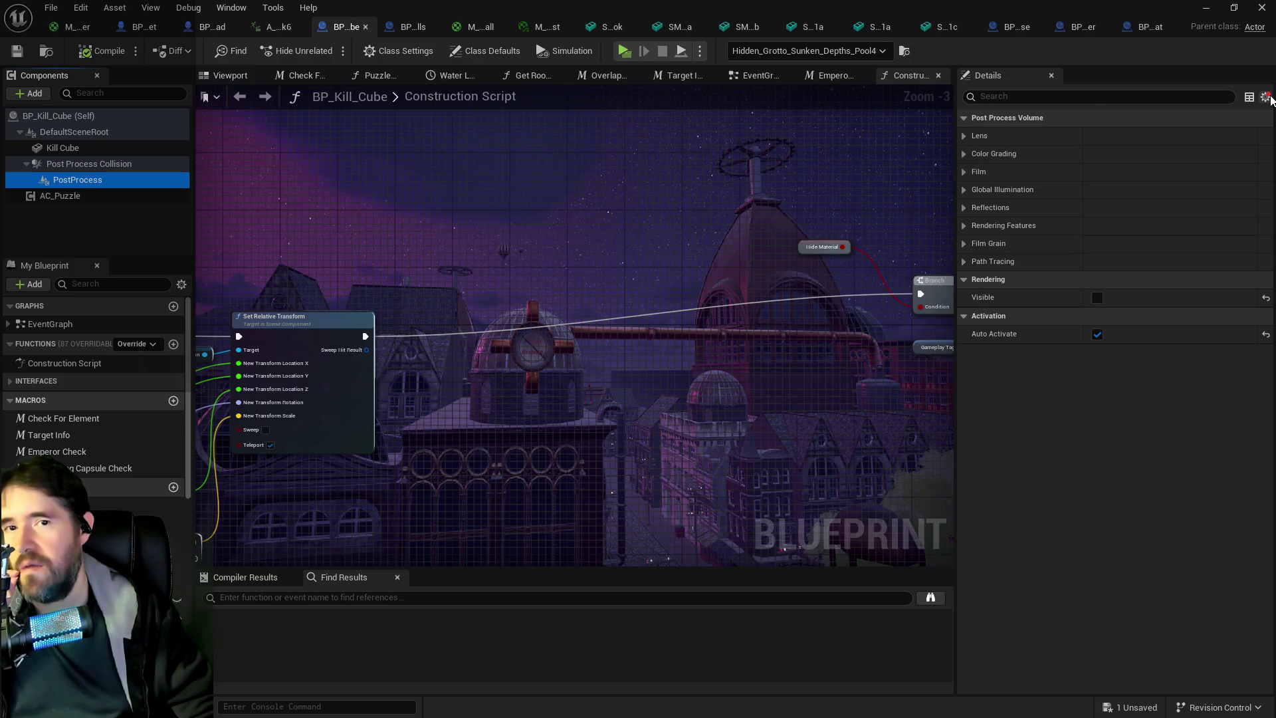
Enable Show All Advanced Details, disable Show Only Modified Properties, and scroll the full list.
click(1265, 97)
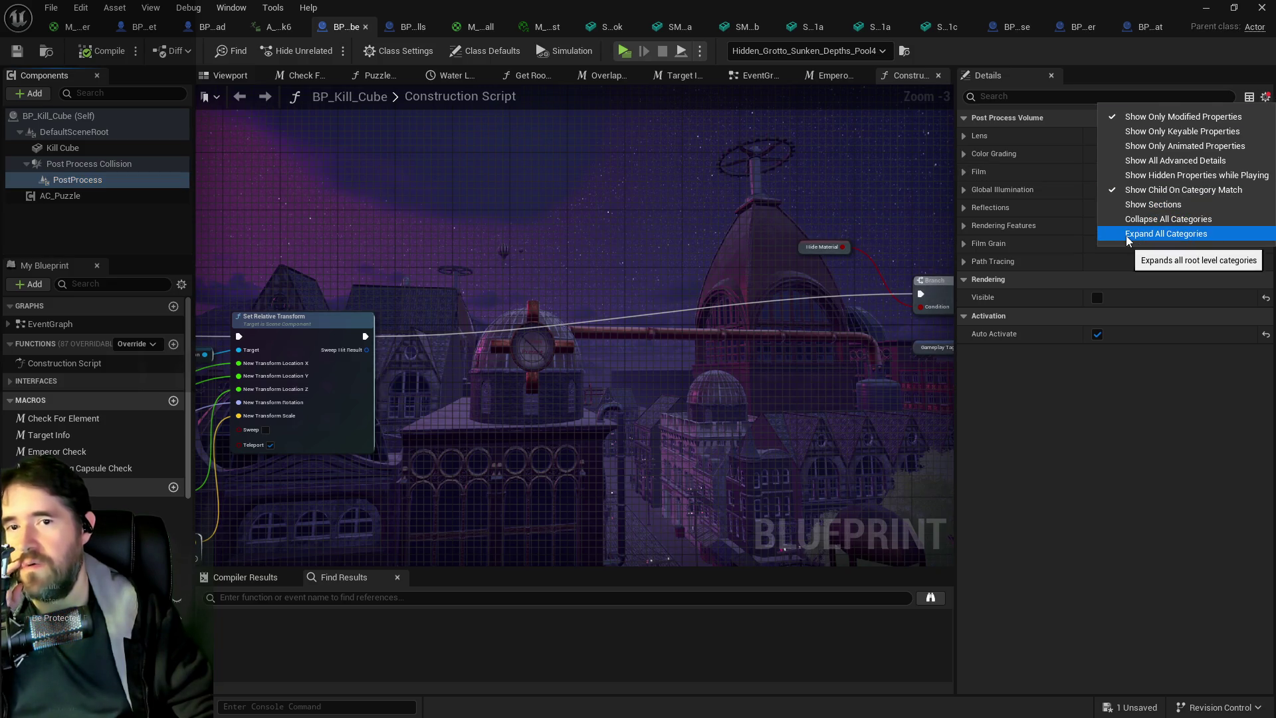
click(1131, 161)
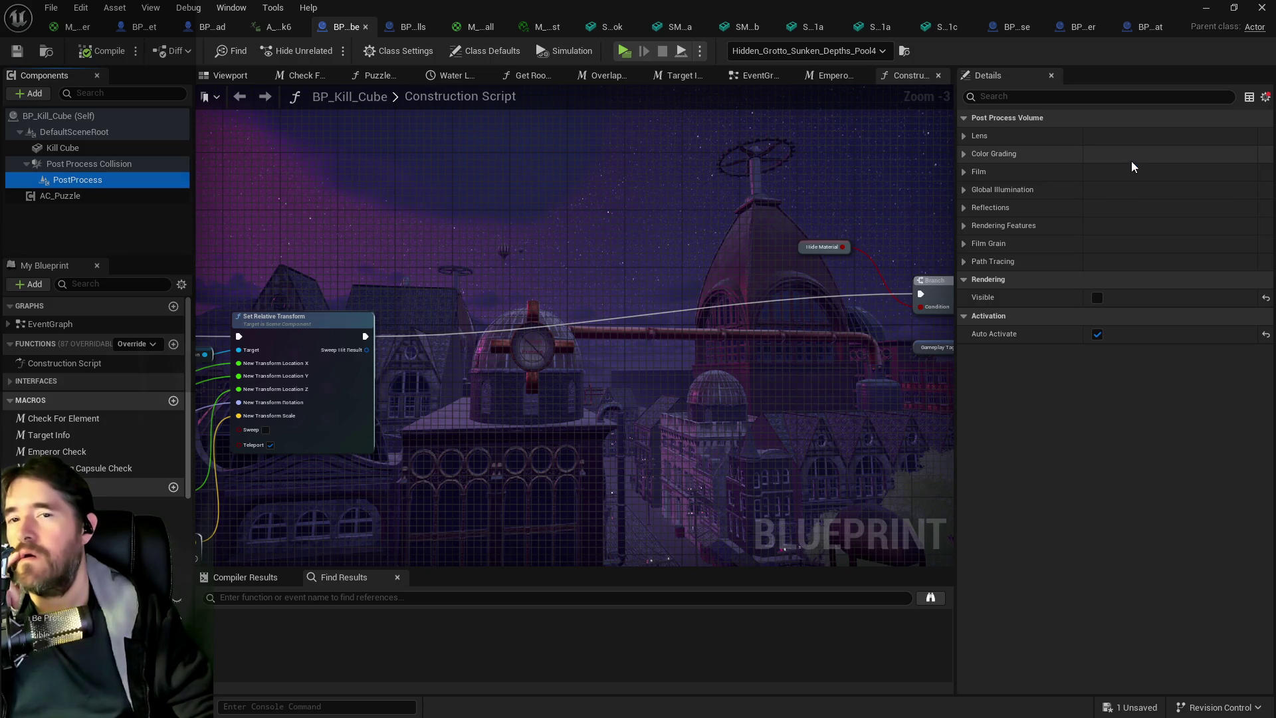
click(1266, 97)
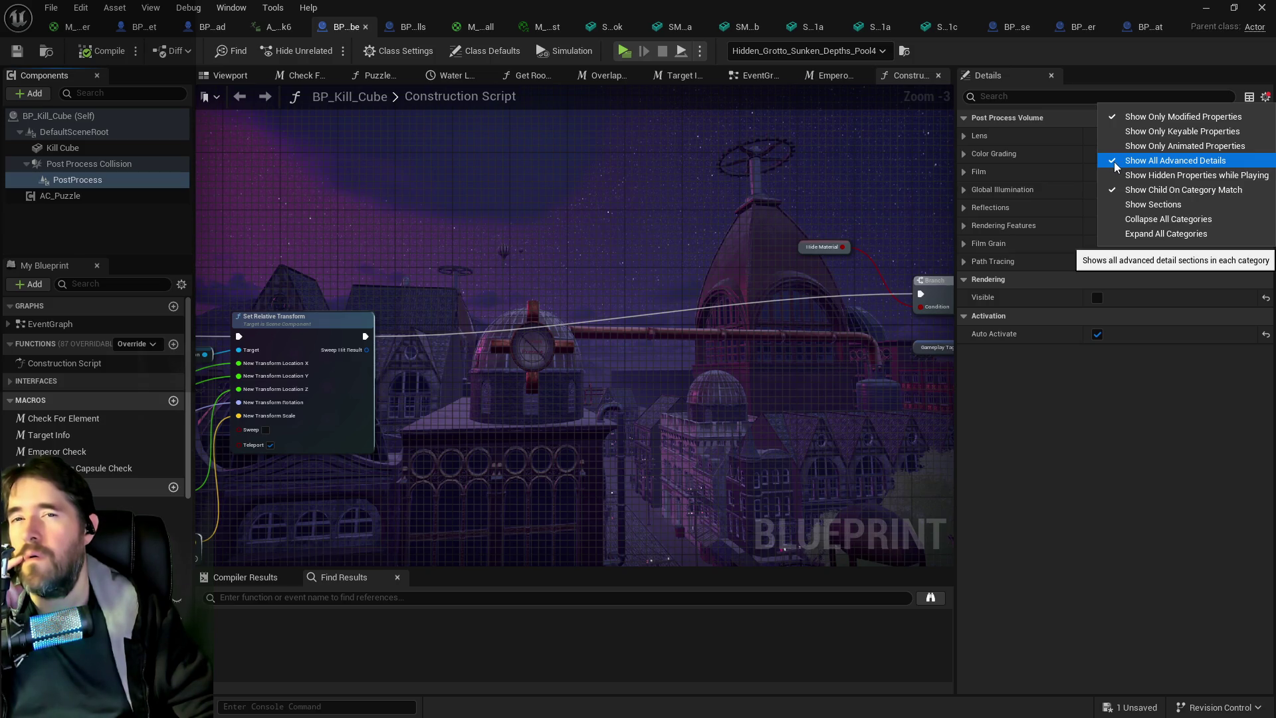
click(1127, 117)
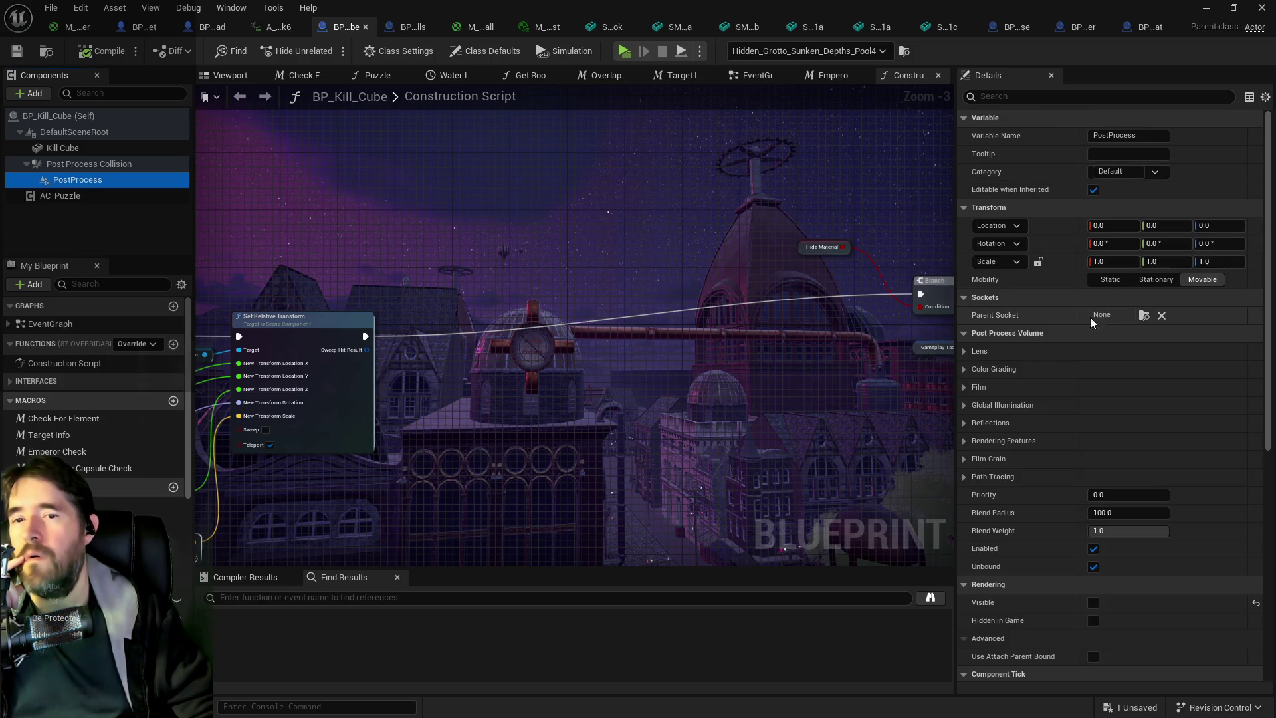
scroll(1046, 377, down, 2)
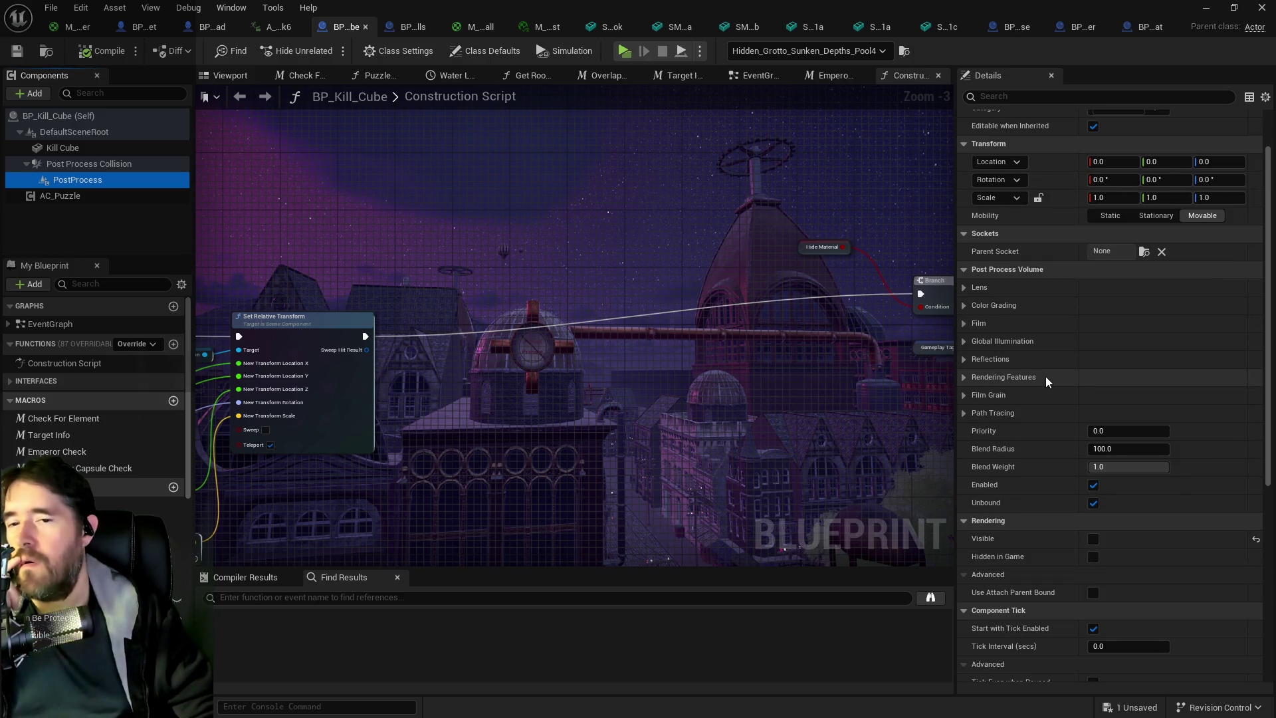
scroll(1046, 376, down, 5)
scroll(1046, 376, down, 5)
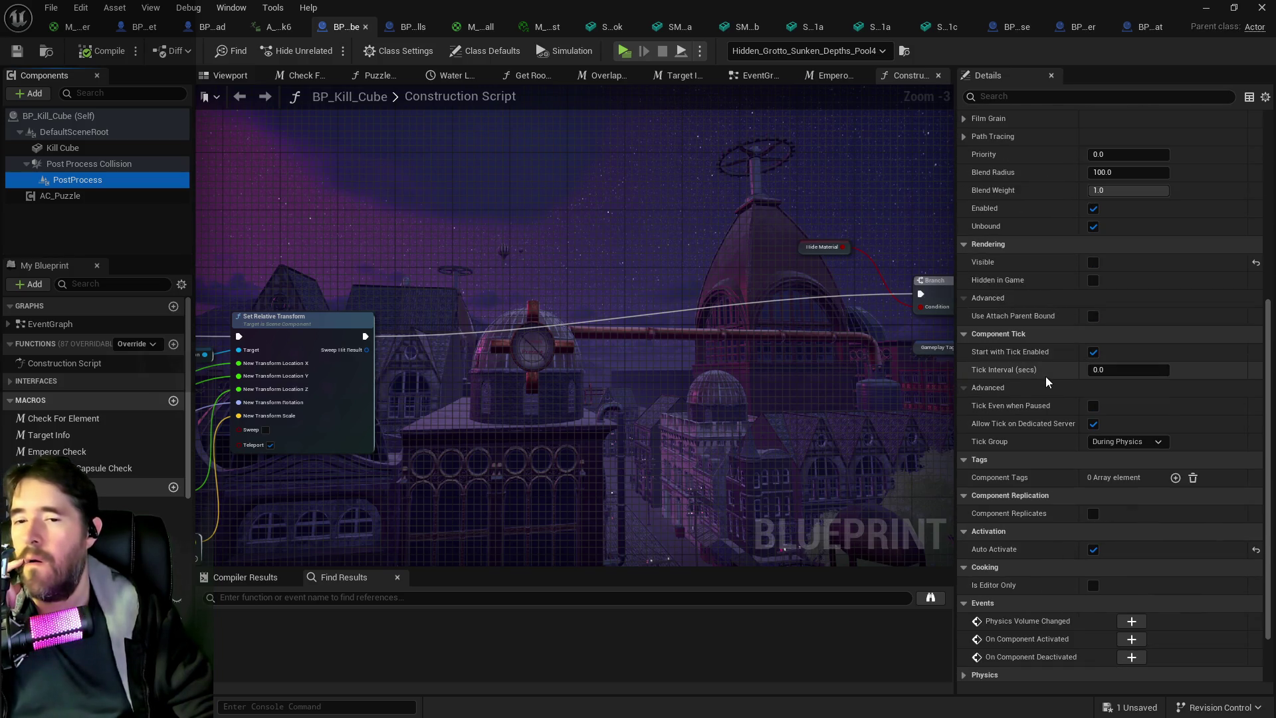
scroll(1046, 376, up, 12)
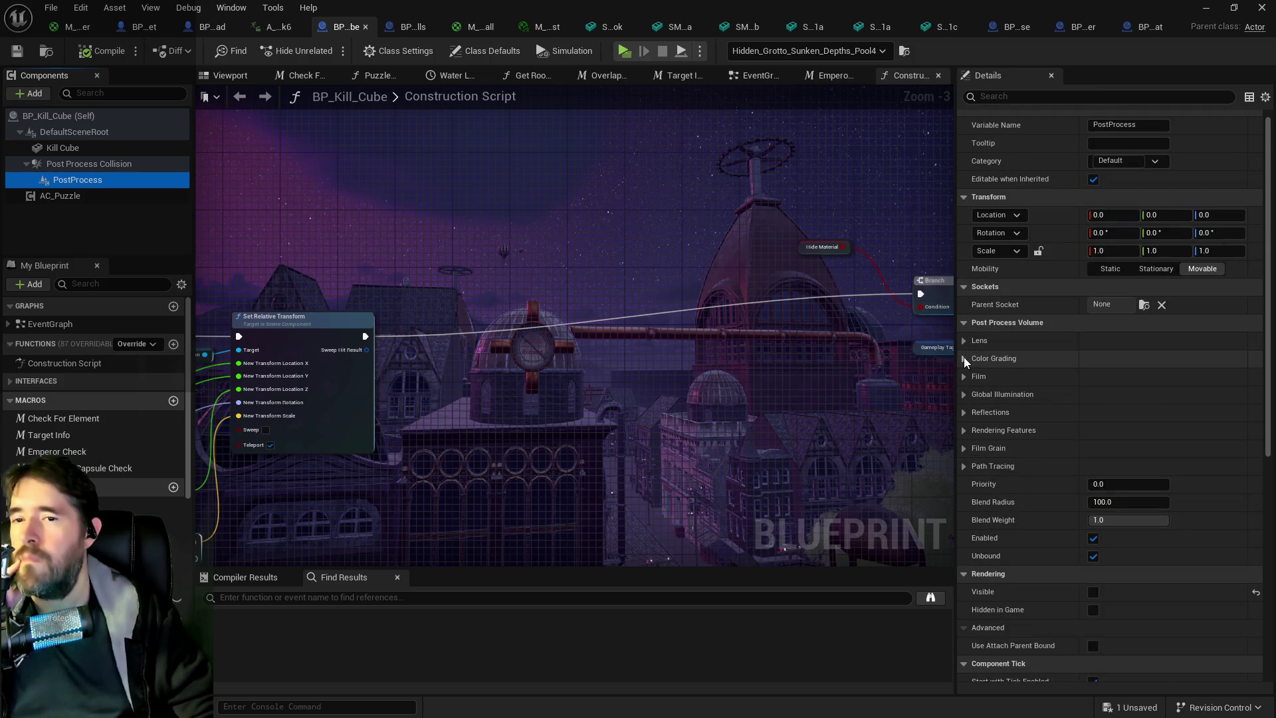
drag(509, 195, 785, 200)
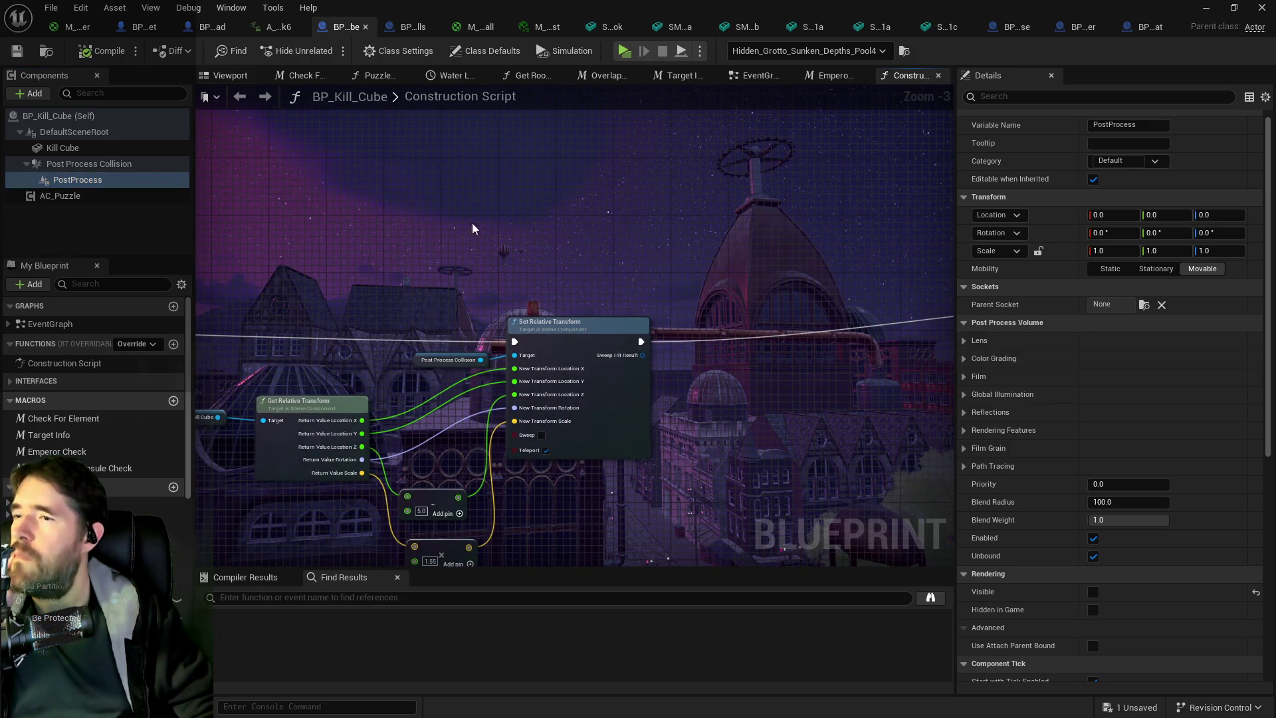
Limit Details to modified properties and expand Lens > Bloom (Intensity 0.675, Threshold -1.0).
click(1265, 96)
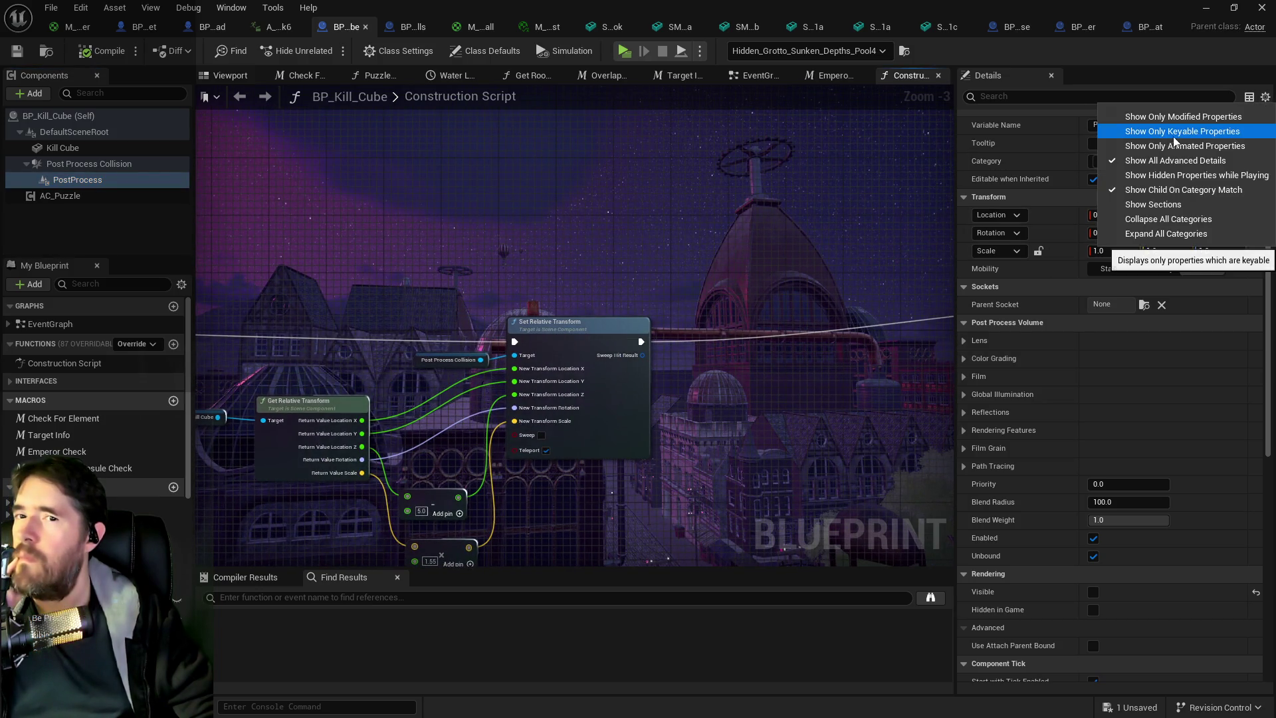
click(1156, 124)
click(1265, 96)
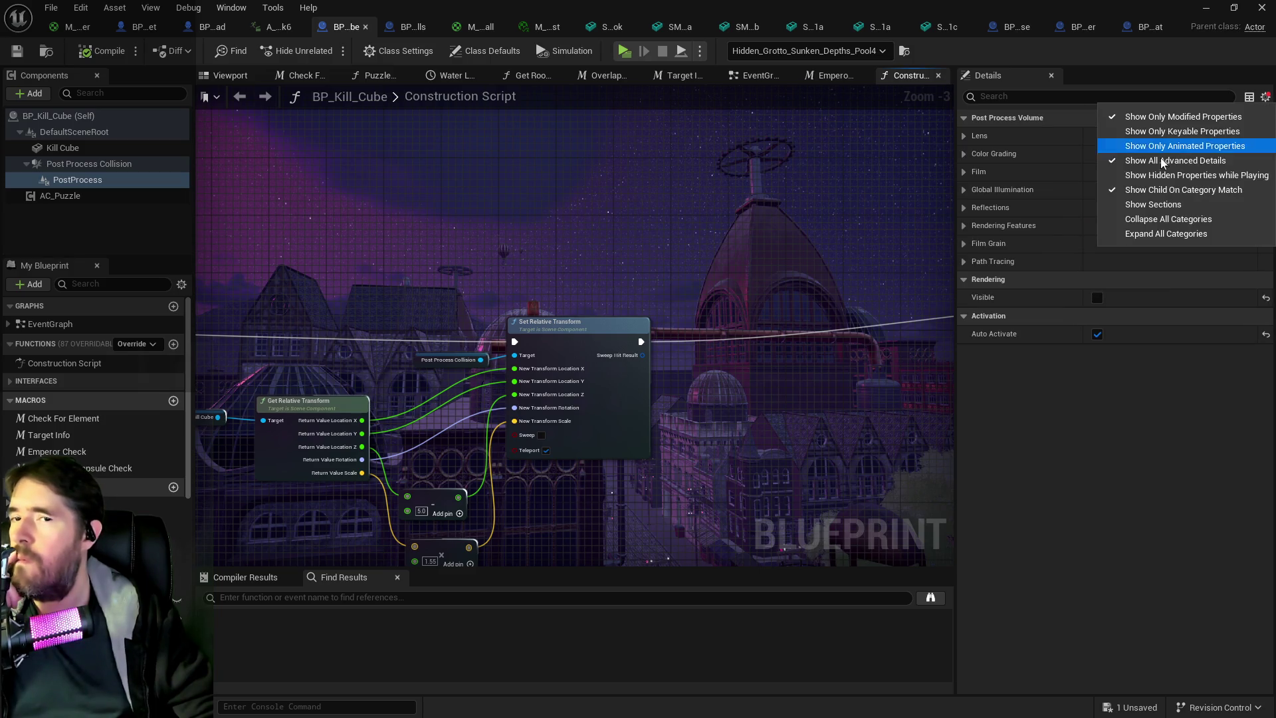
click(1114, 187)
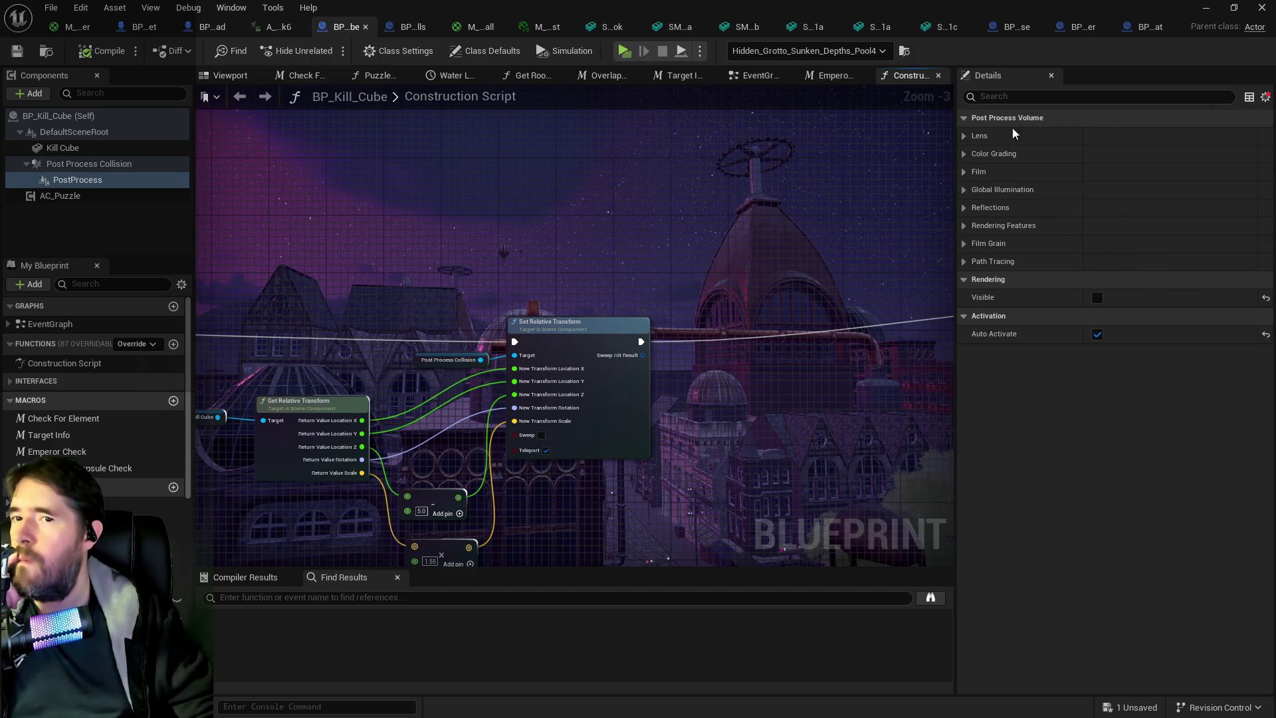
click(964, 137)
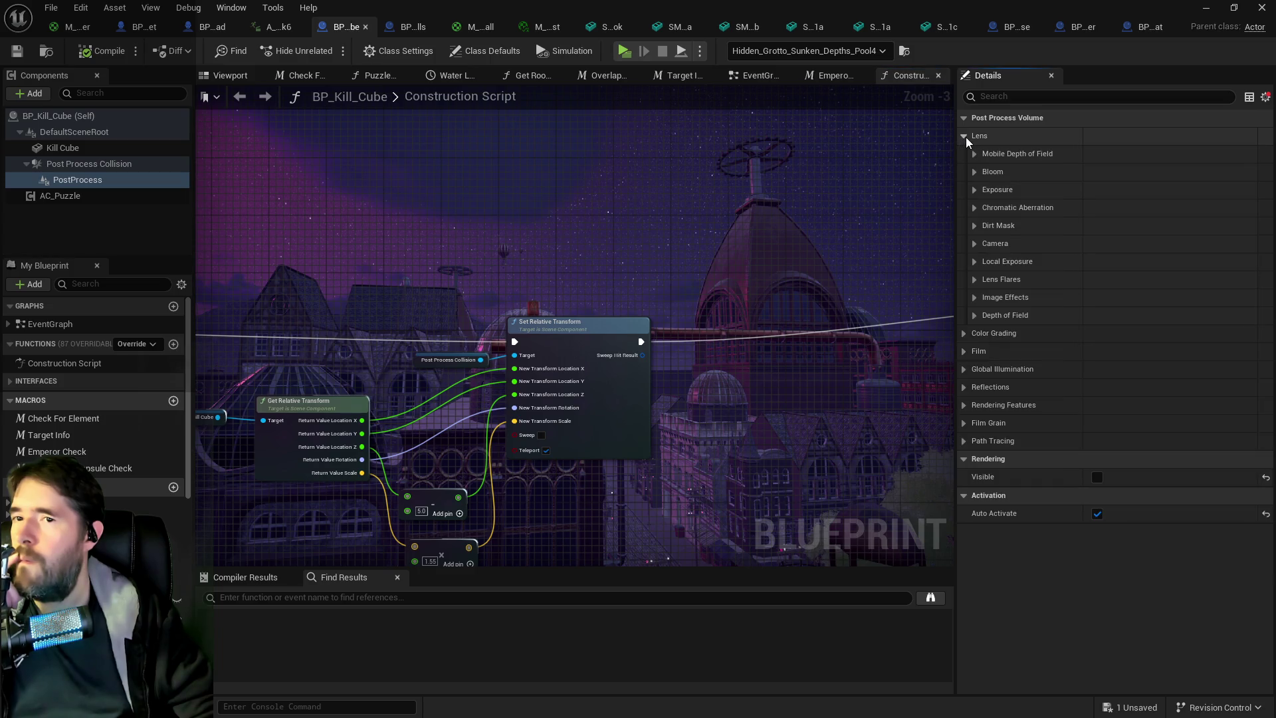
click(974, 172)
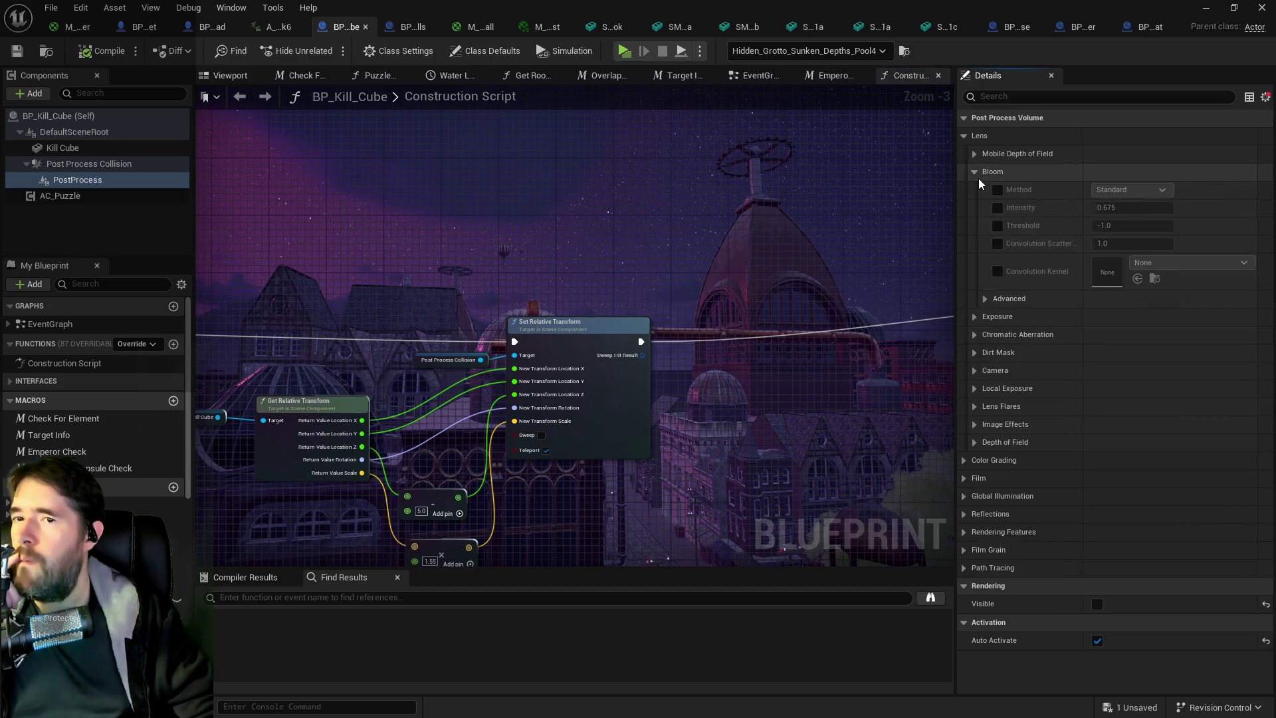
Group the Details into sections, then expand and collapse Path Tracing.
click(1265, 96)
click(1194, 190)
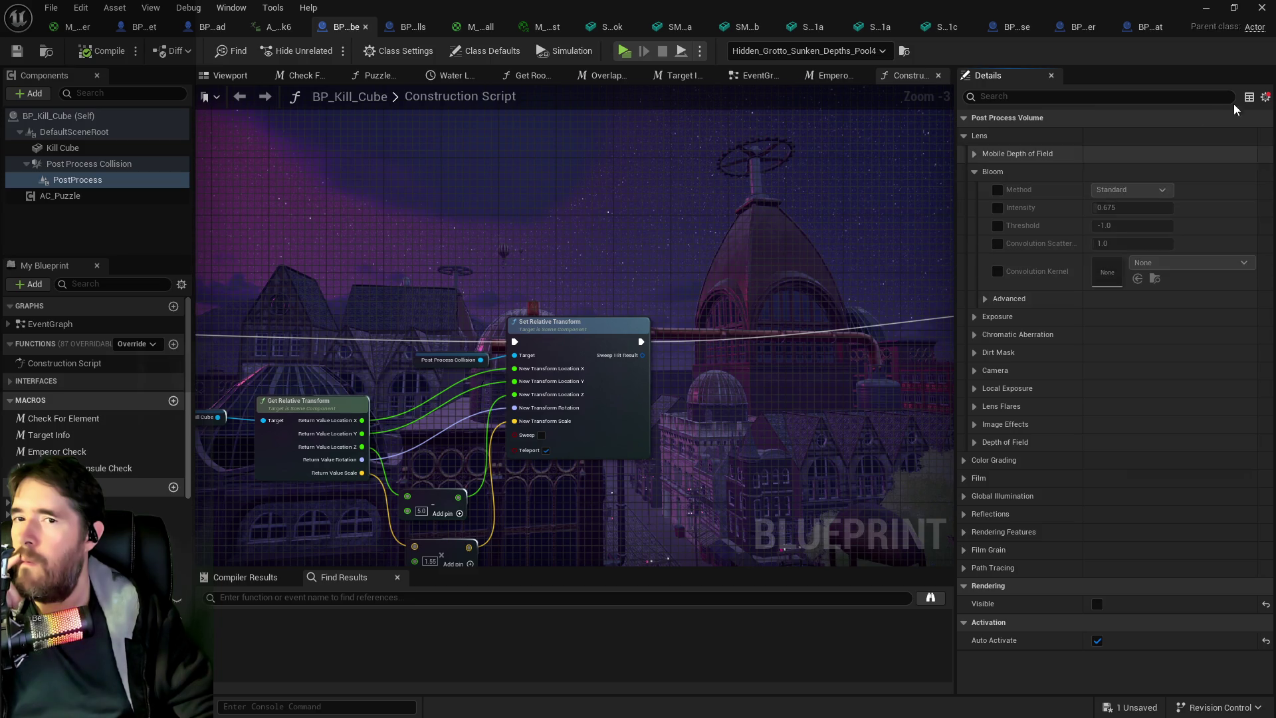
click(1266, 97)
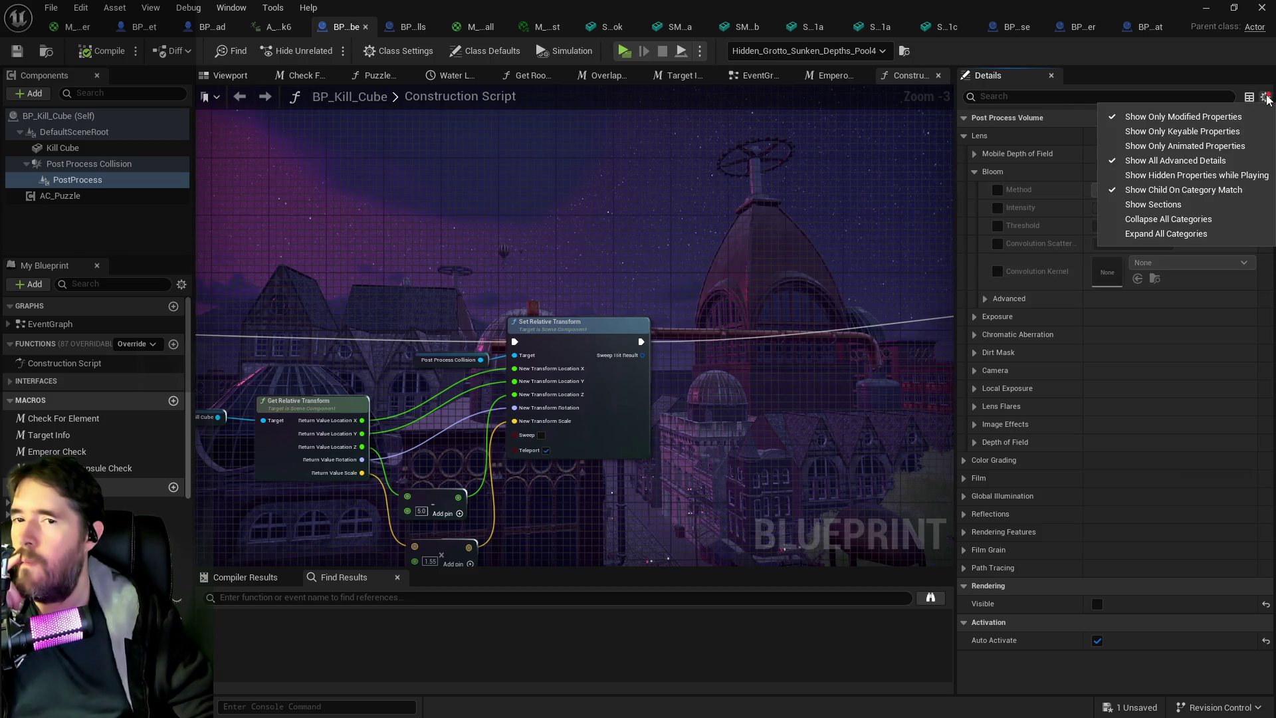
click(1143, 204)
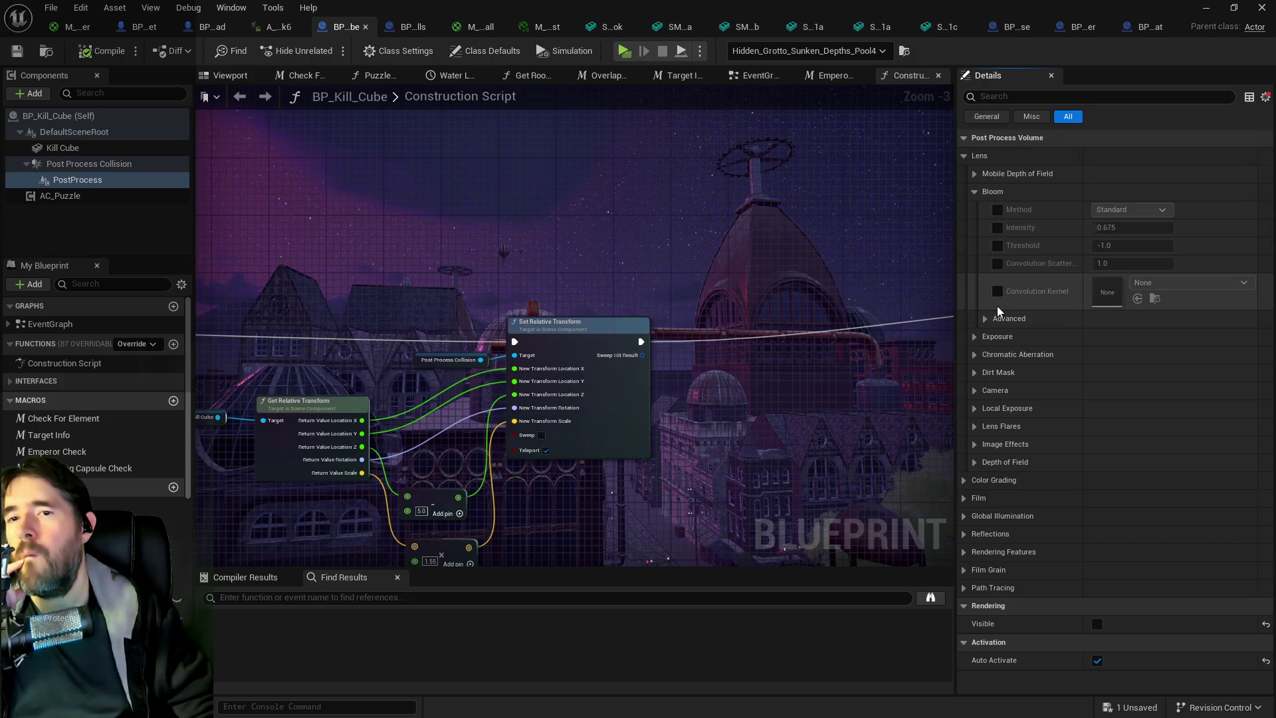
click(964, 586)
scroll(967, 573, down, 2)
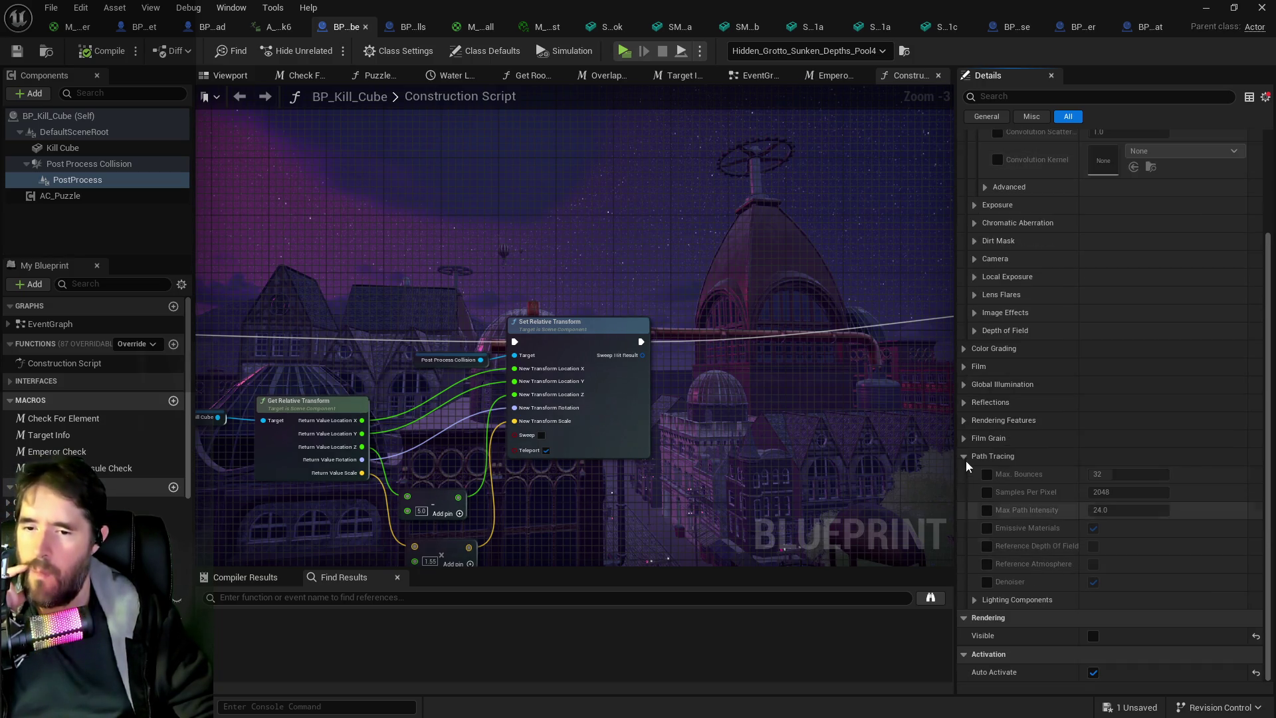
click(965, 532)
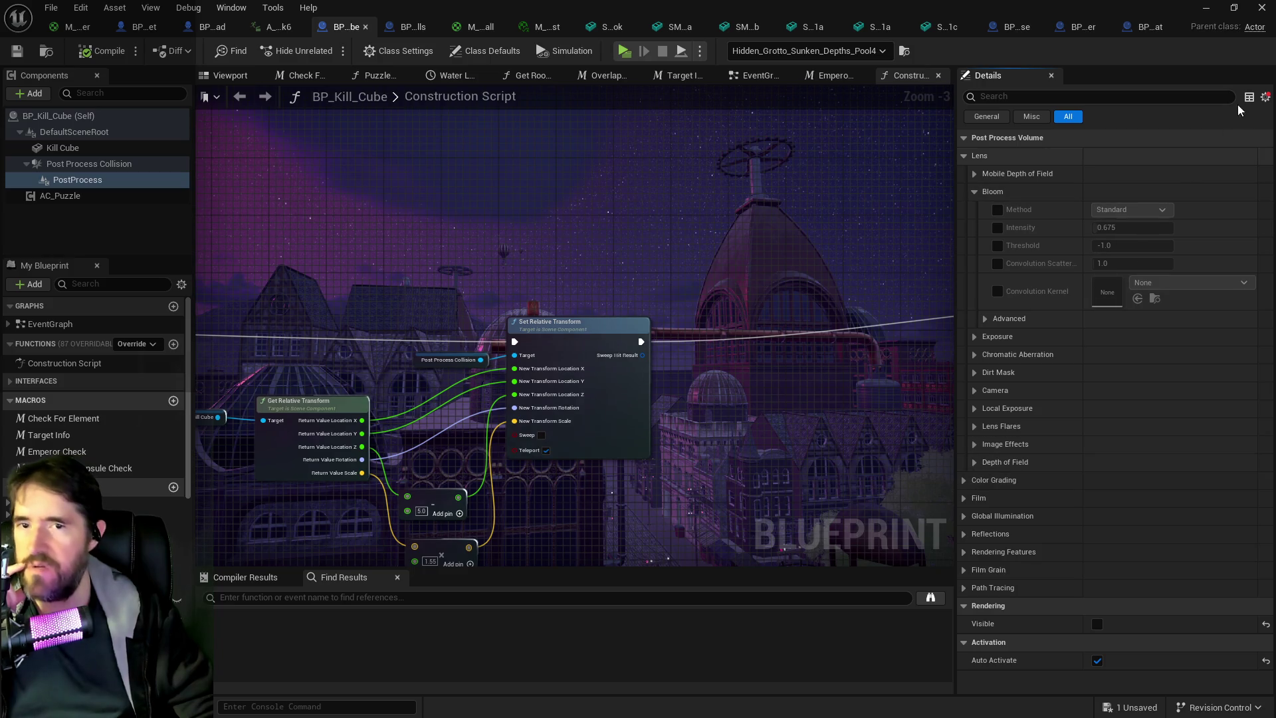
click(1267, 98)
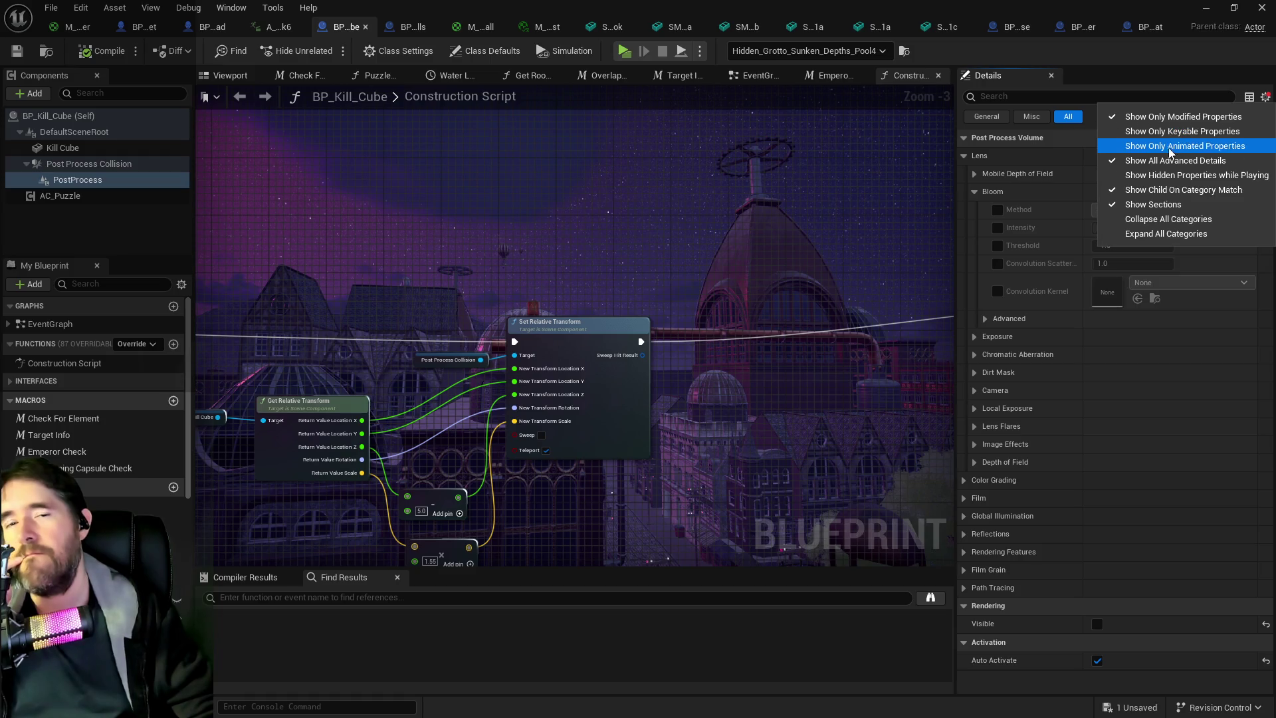
Expand the Mobile Depth of Field, Exposure and Chromatic Aberration settings.
click(1045, 359)
click(974, 173)
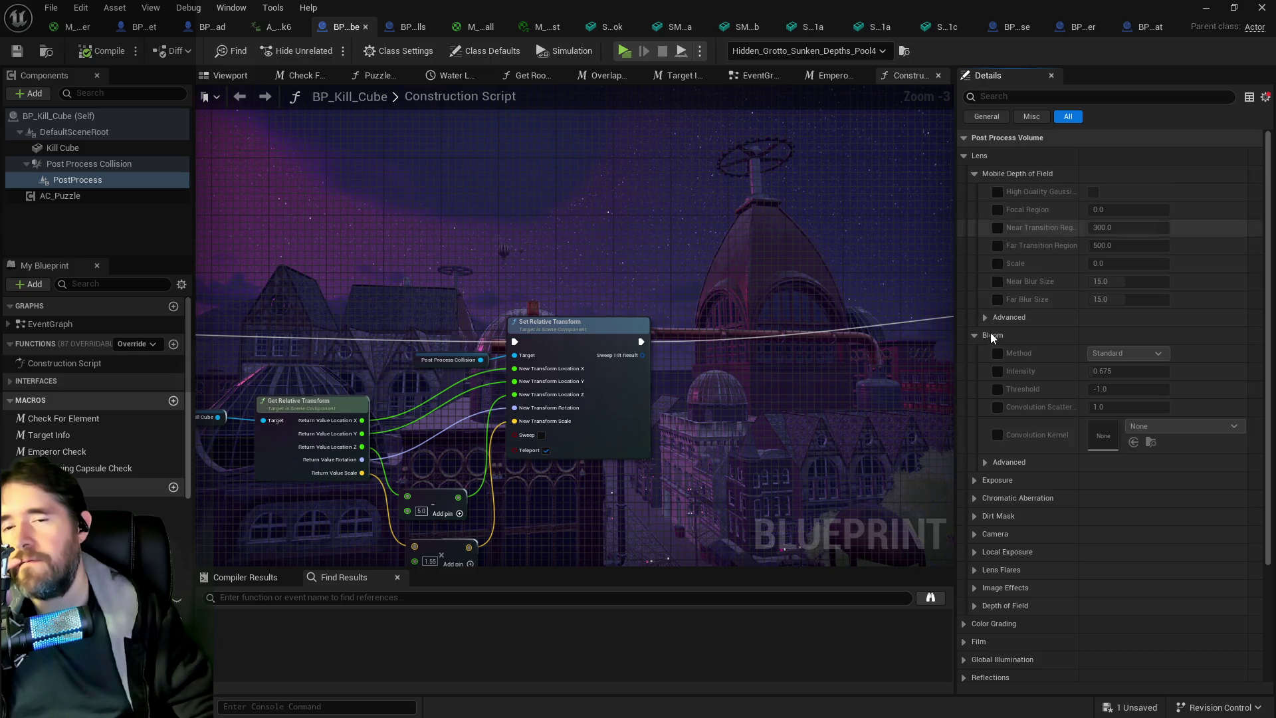
scroll(990, 338, down, 2)
scroll(990, 343, down, 2)
click(976, 348)
scroll(968, 408, down, 3)
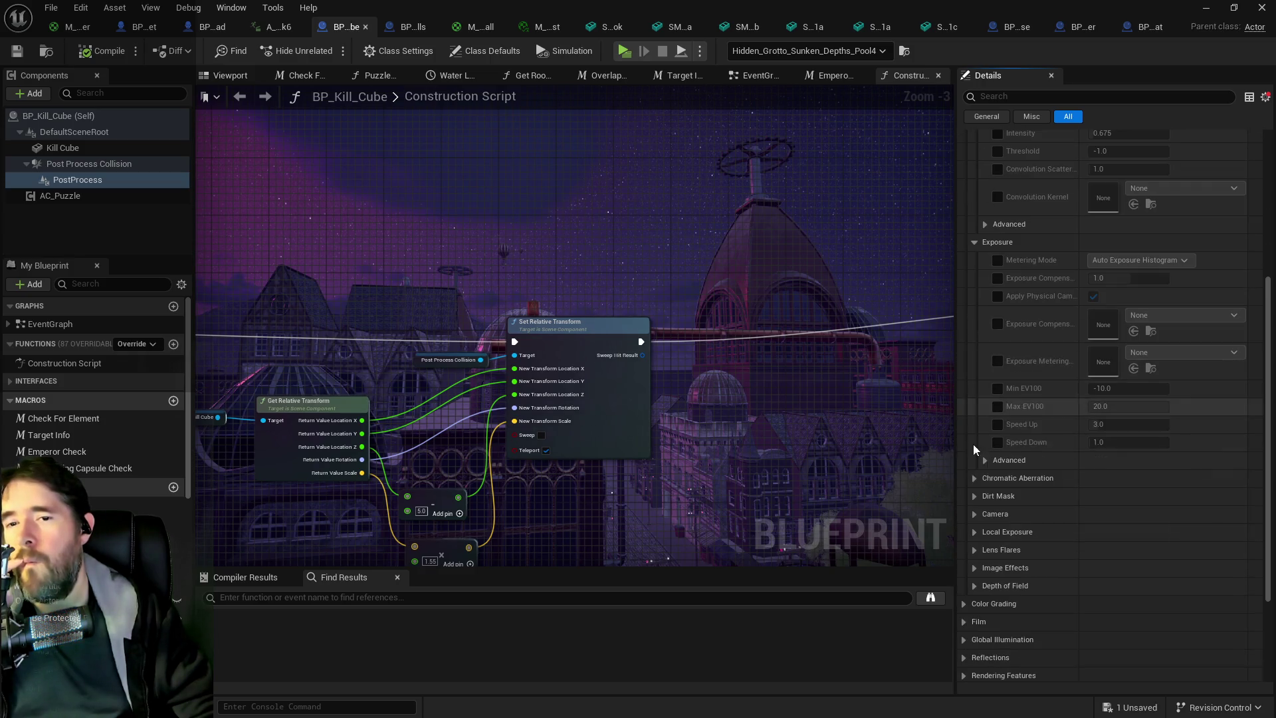
click(975, 477)
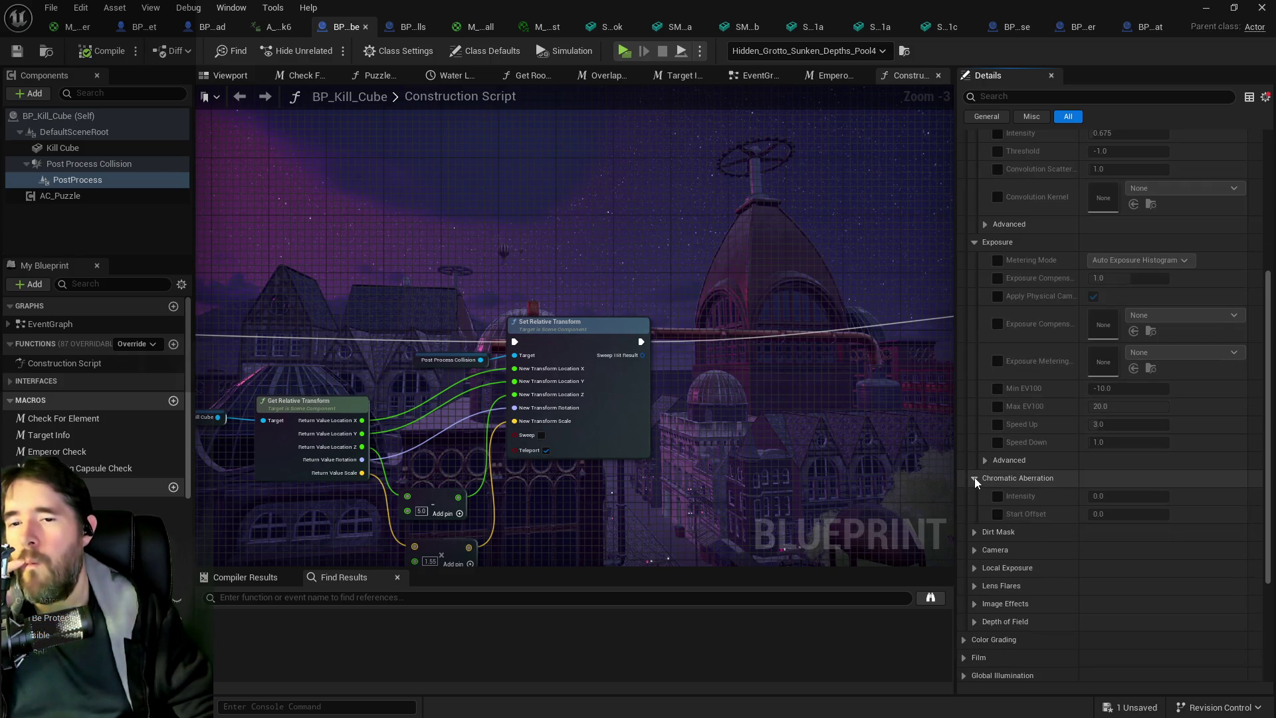
scroll(974, 477, down, 3)
Expand Color Grading's Global, Shadows and Midtones controls, and centre the Set Visibility node.
click(963, 492)
scroll(965, 497, down, 3)
click(975, 429)
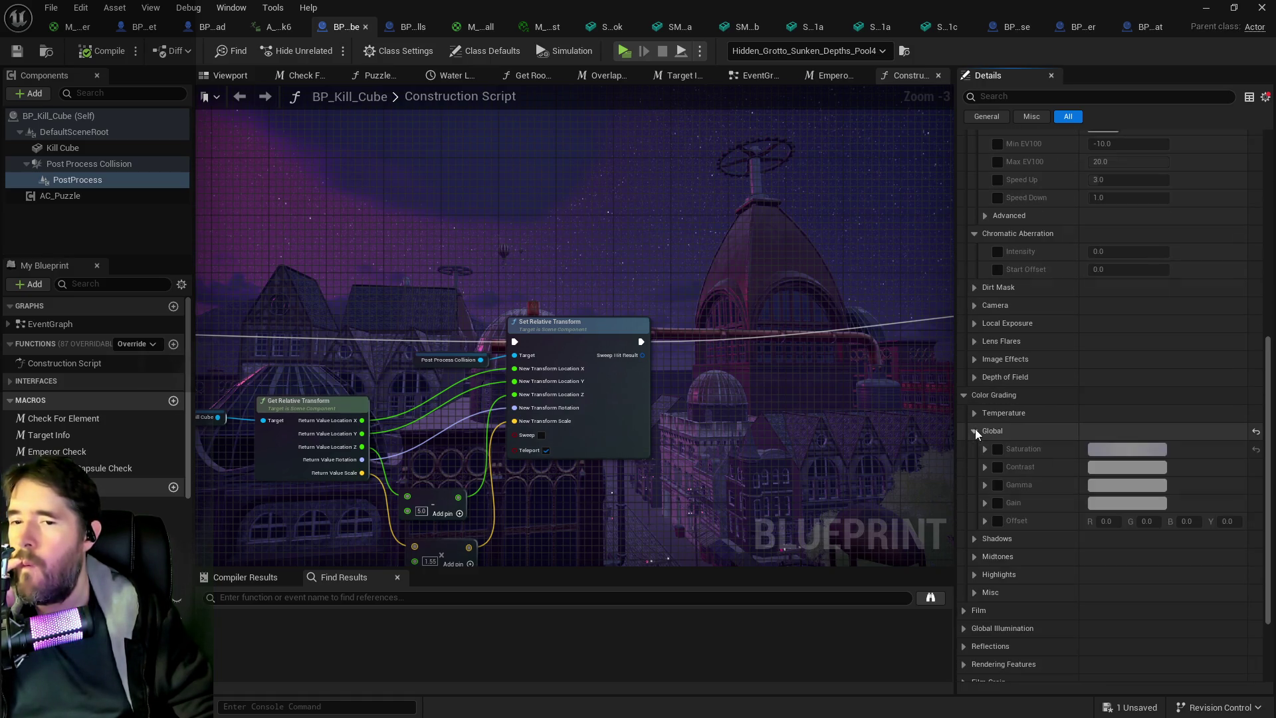
click(975, 540)
scroll(971, 558, down, 1)
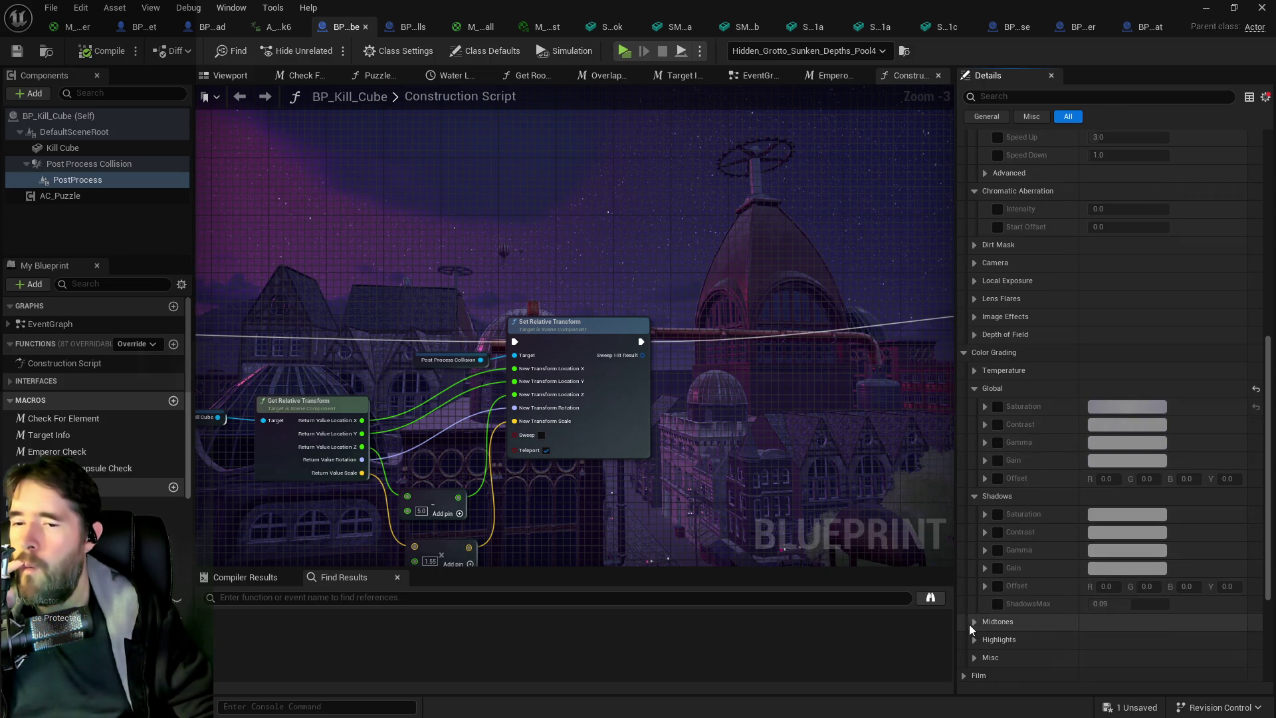
click(972, 622)
drag(372, 203, 928, 216)
drag(333, 271, 621, 293)
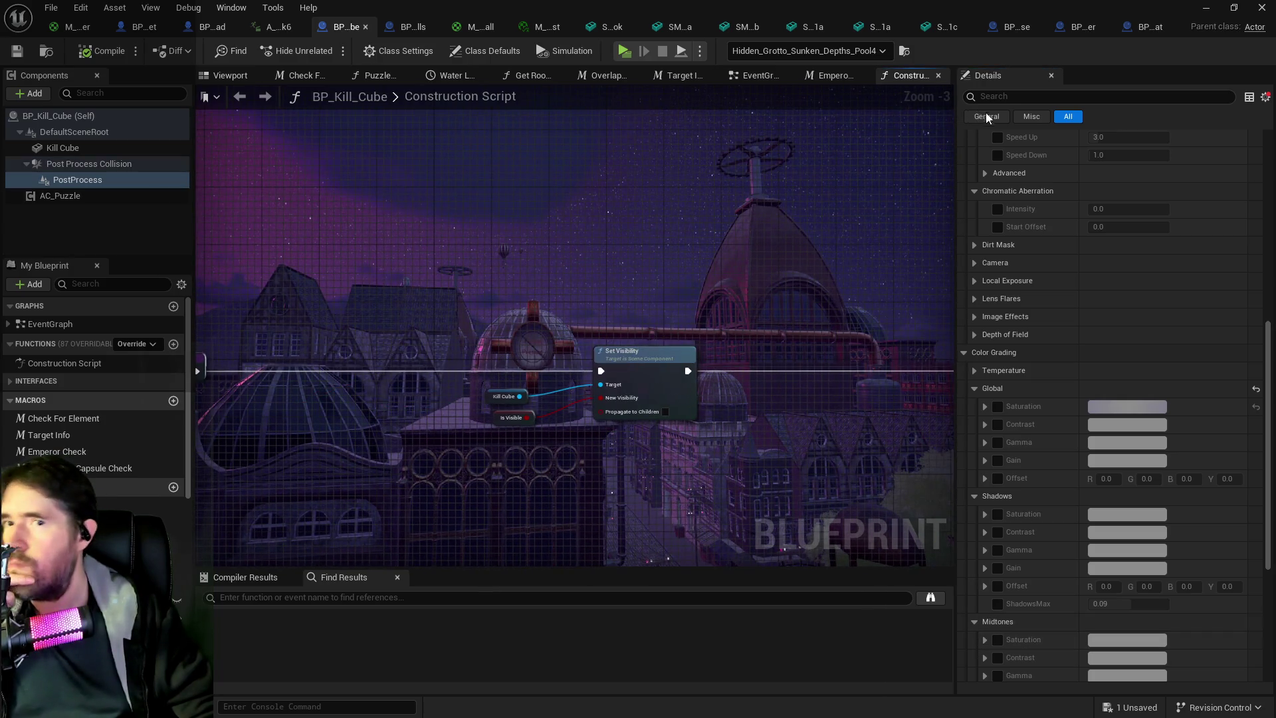
click(1264, 98)
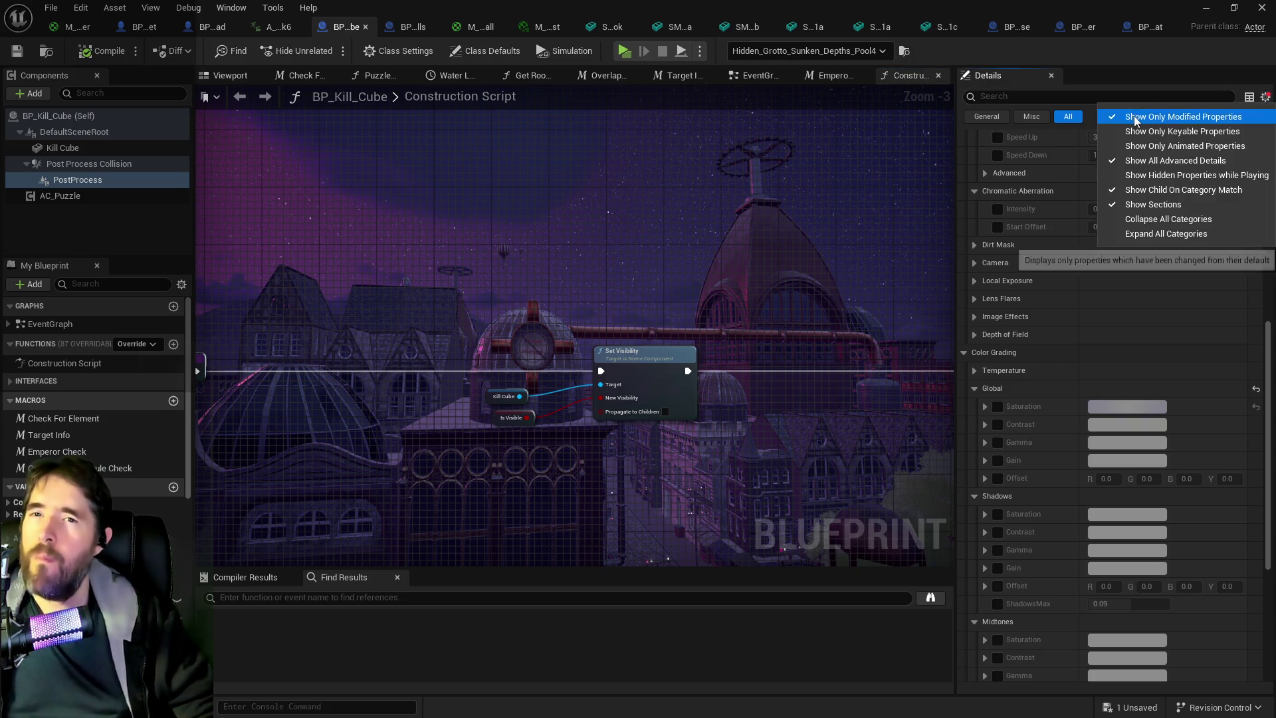
Filter Details by 'material' and expand Post Process Materials to locate M_Underwater_River_PP.
click(1143, 117)
click(1043, 98)
text(material)
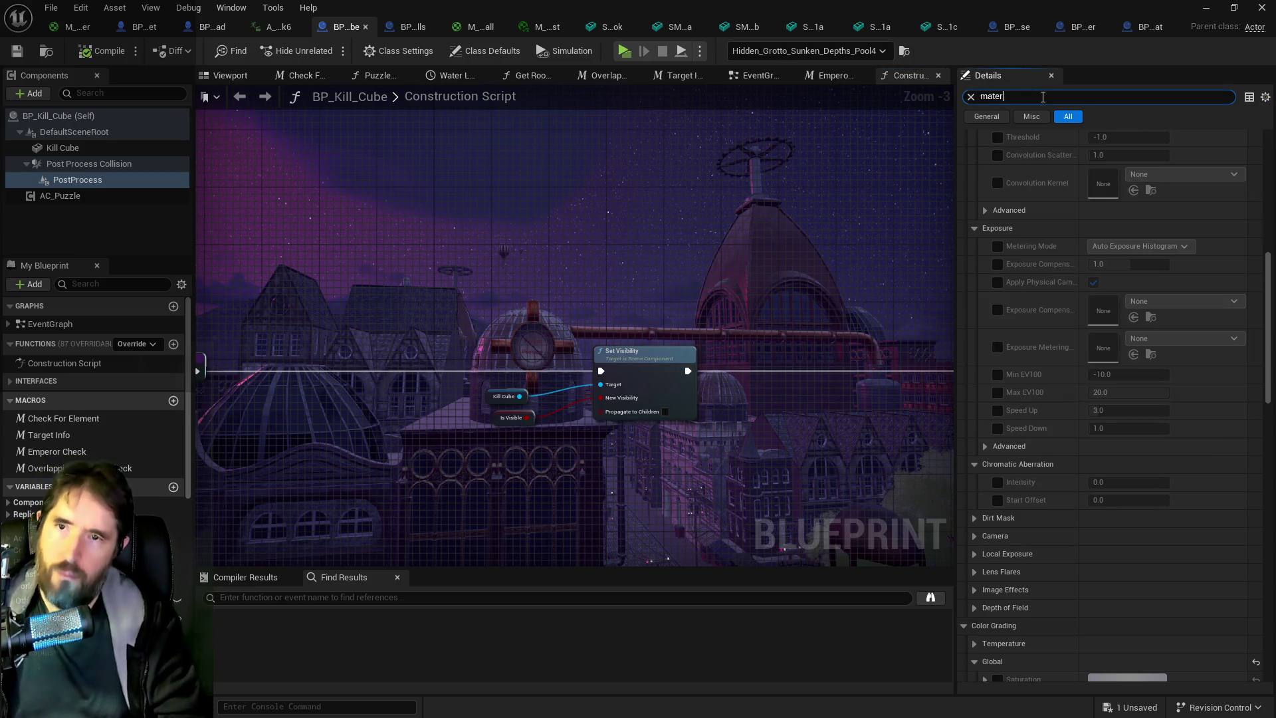
click(974, 174)
click(985, 192)
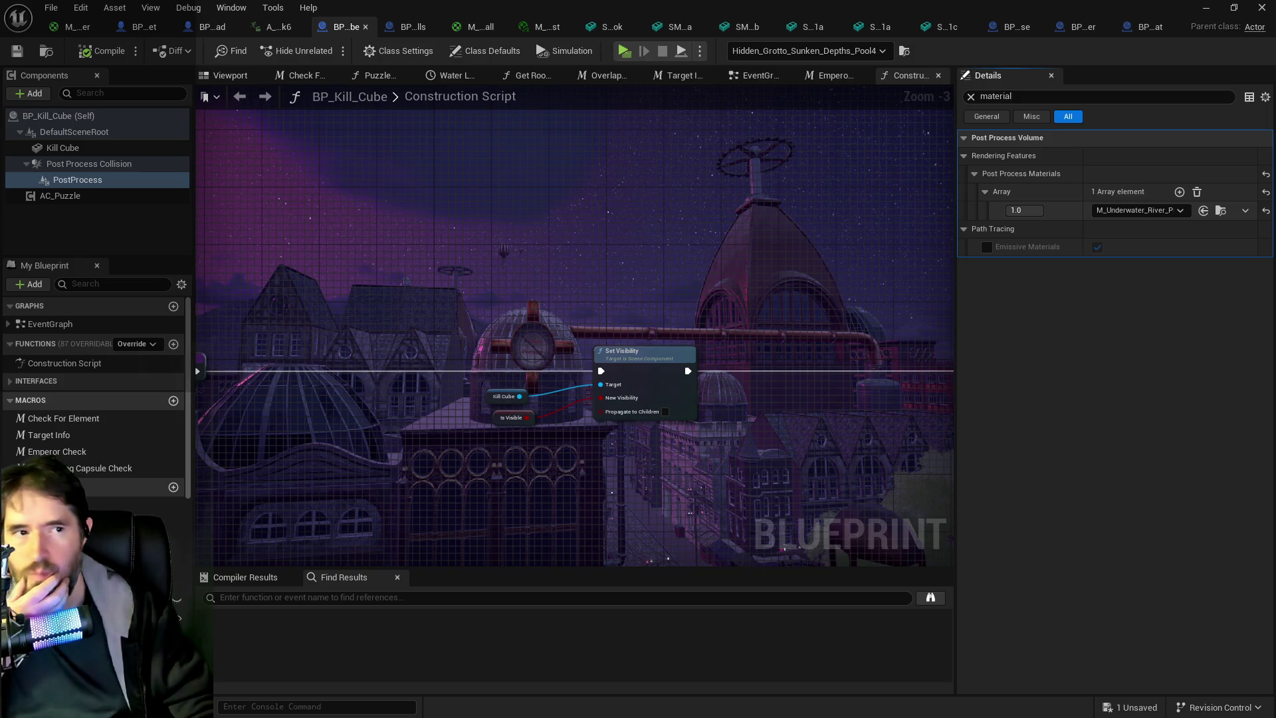
click(1221, 210)
Open M_Underwater_River_PP in the Material Editor and pan to its output node.
mouse_move(632, 343)
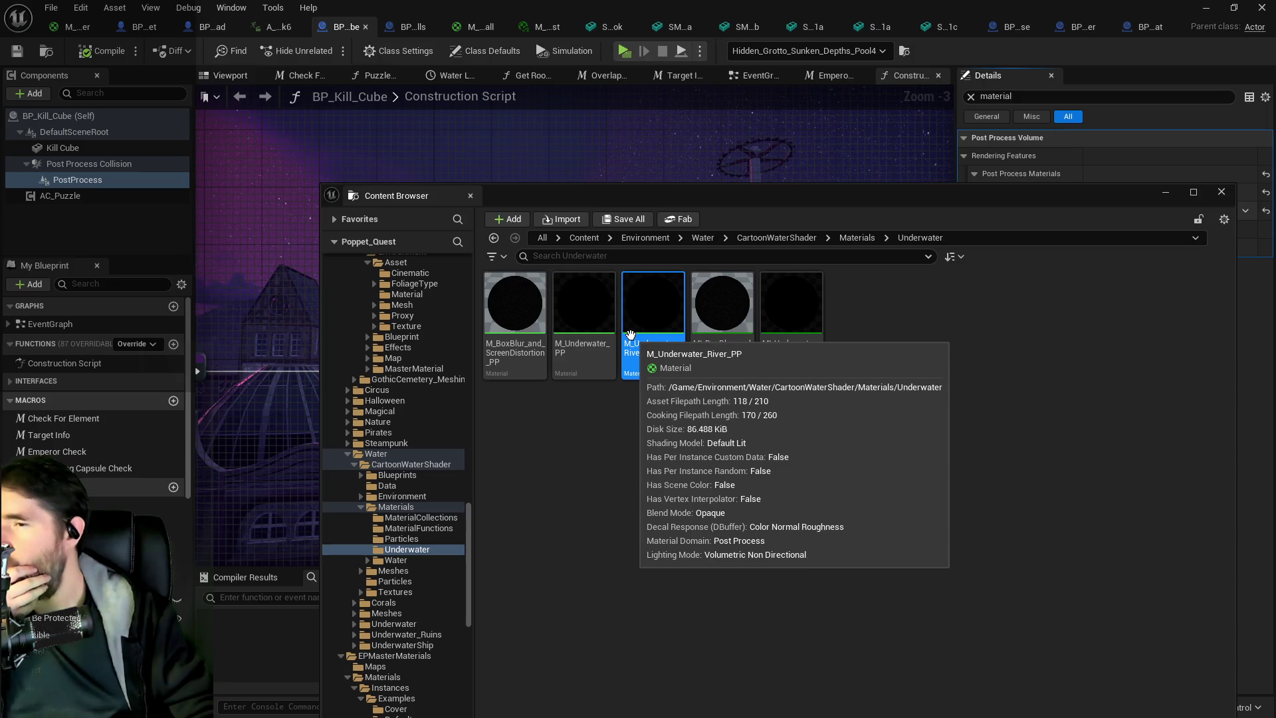
right_click(632, 342)
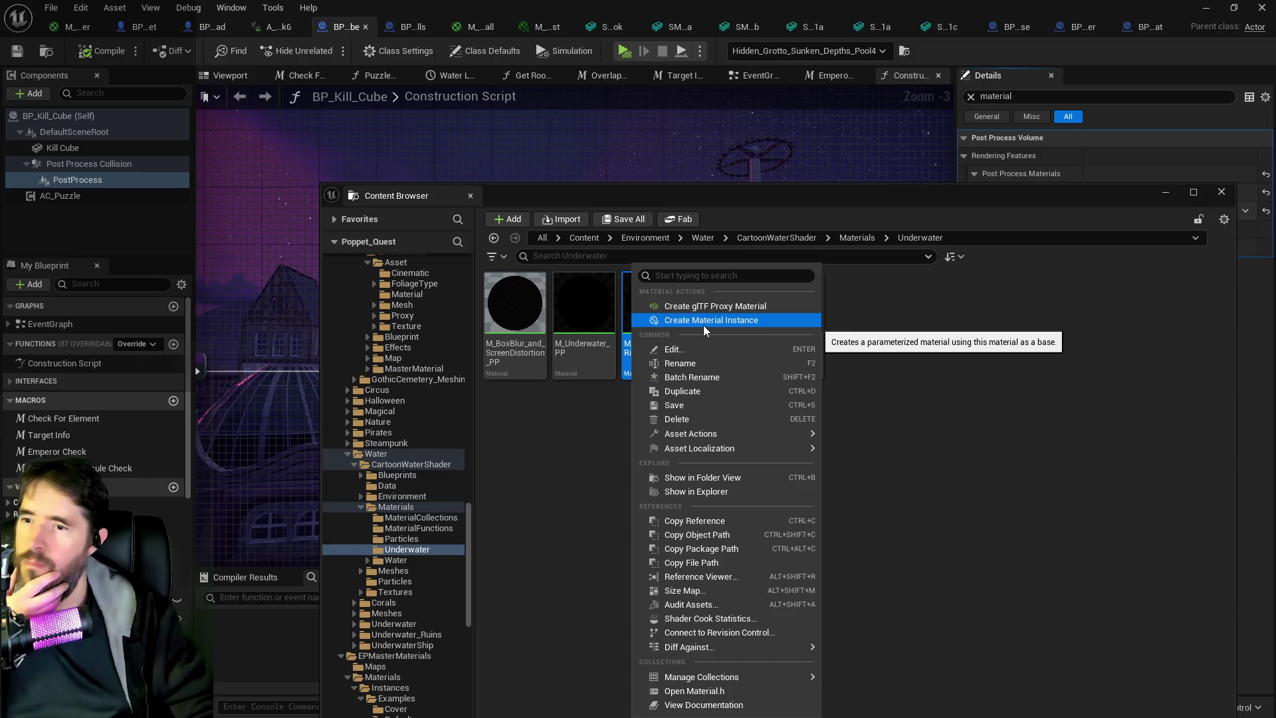
click(502, 488)
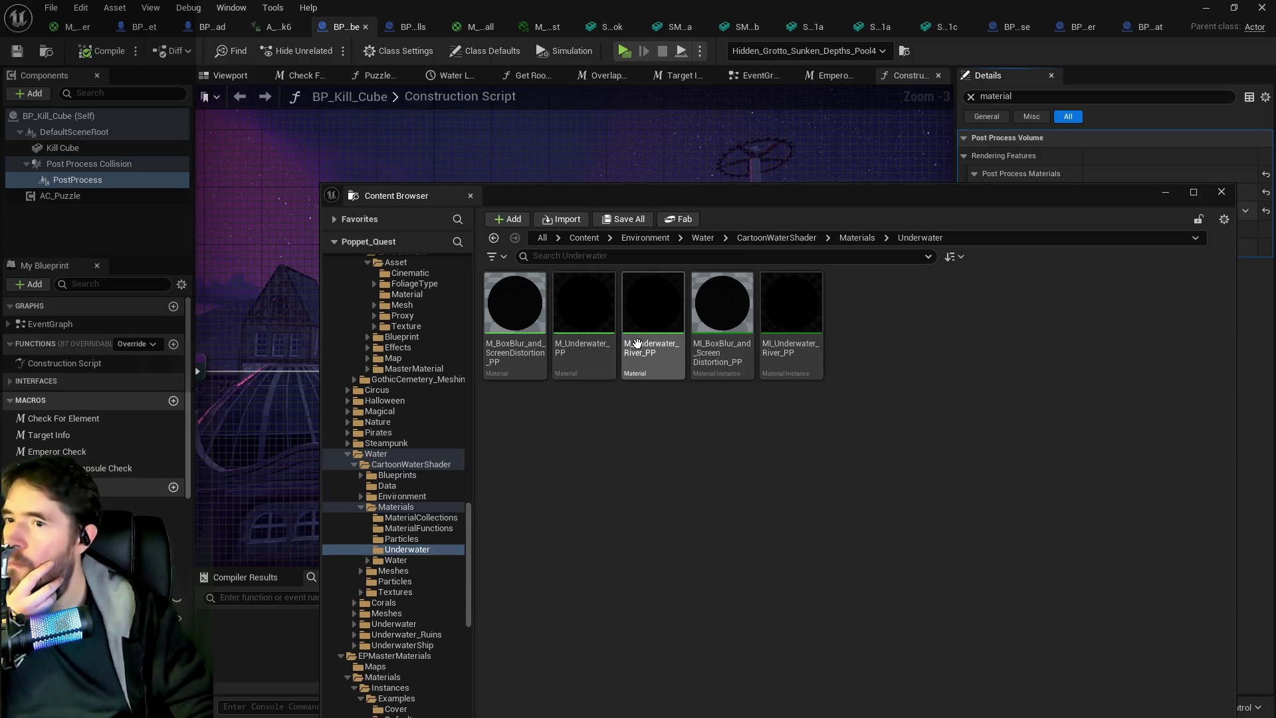
click(640, 350)
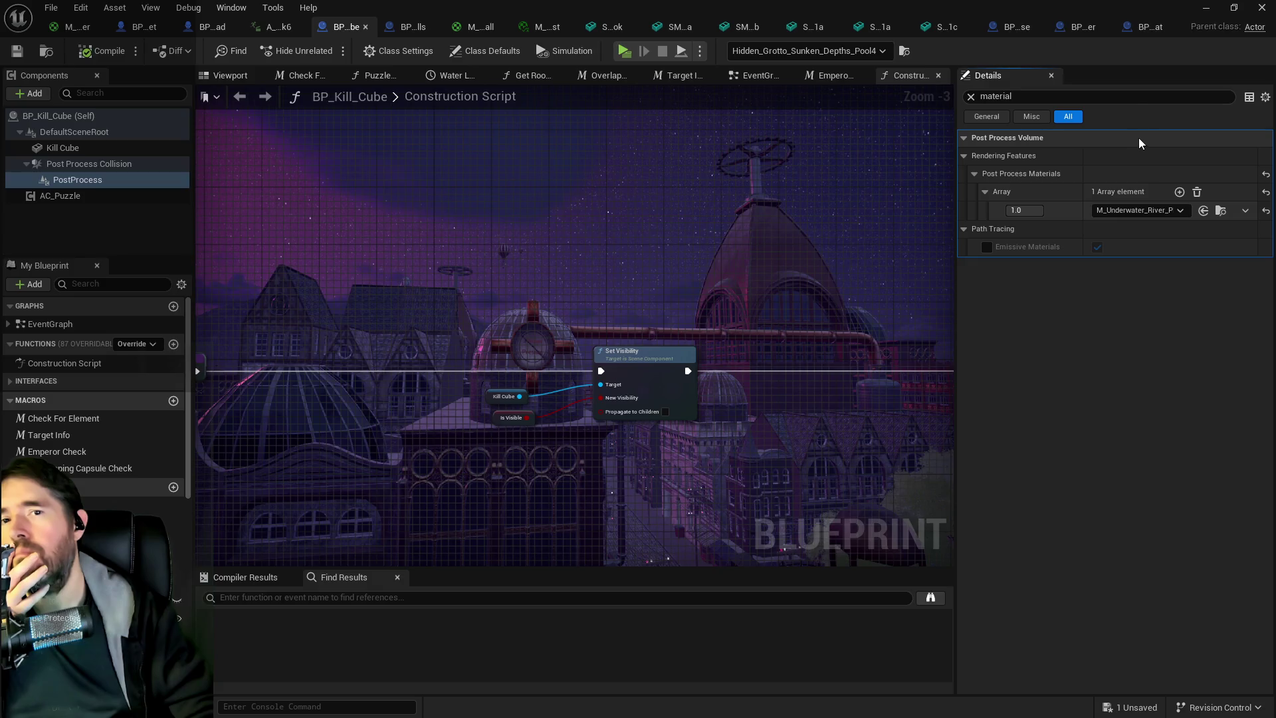
double_click(1136, 210)
mouse_move(455, 261)
mouse_down()
mouse_move(860, 285)
mouse_move(372, 295)
mouse_up()
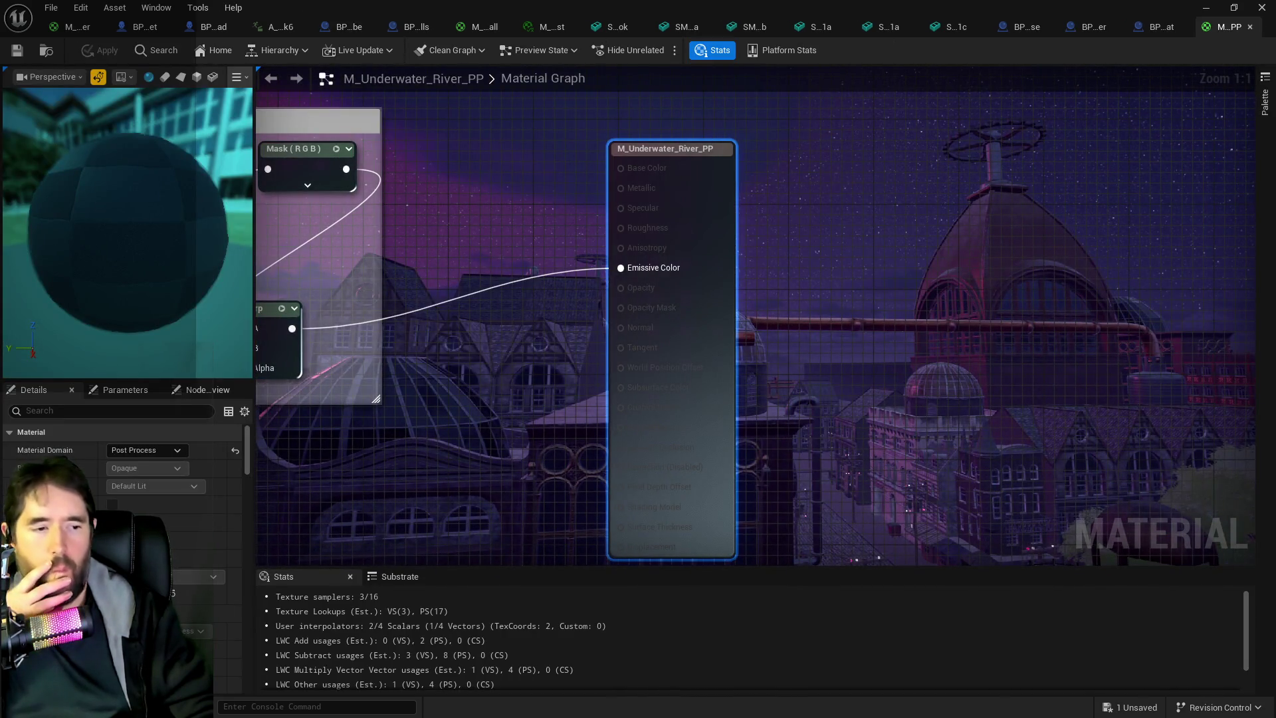
Create and open material instance M_Underwater_River_PP_Inst_Death, then switch to BP_Kill_Falls.
key(ctrl+b)
right_click(666, 319)
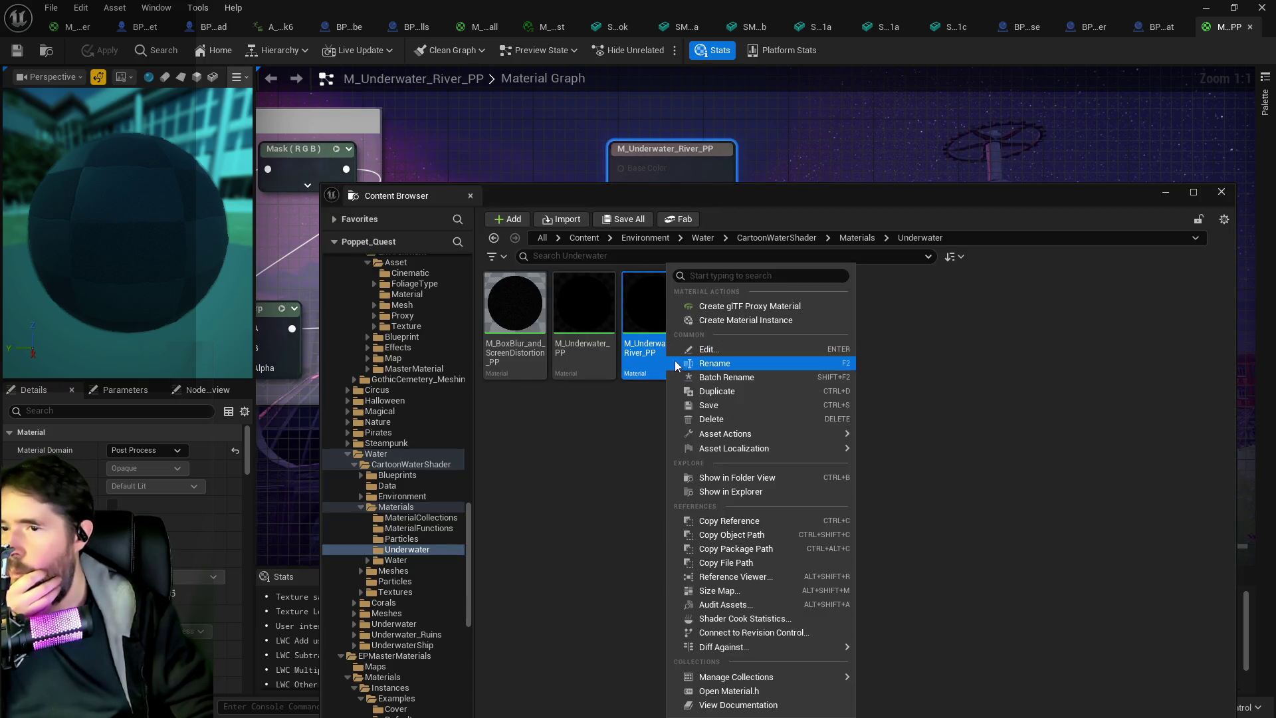
click(716, 323)
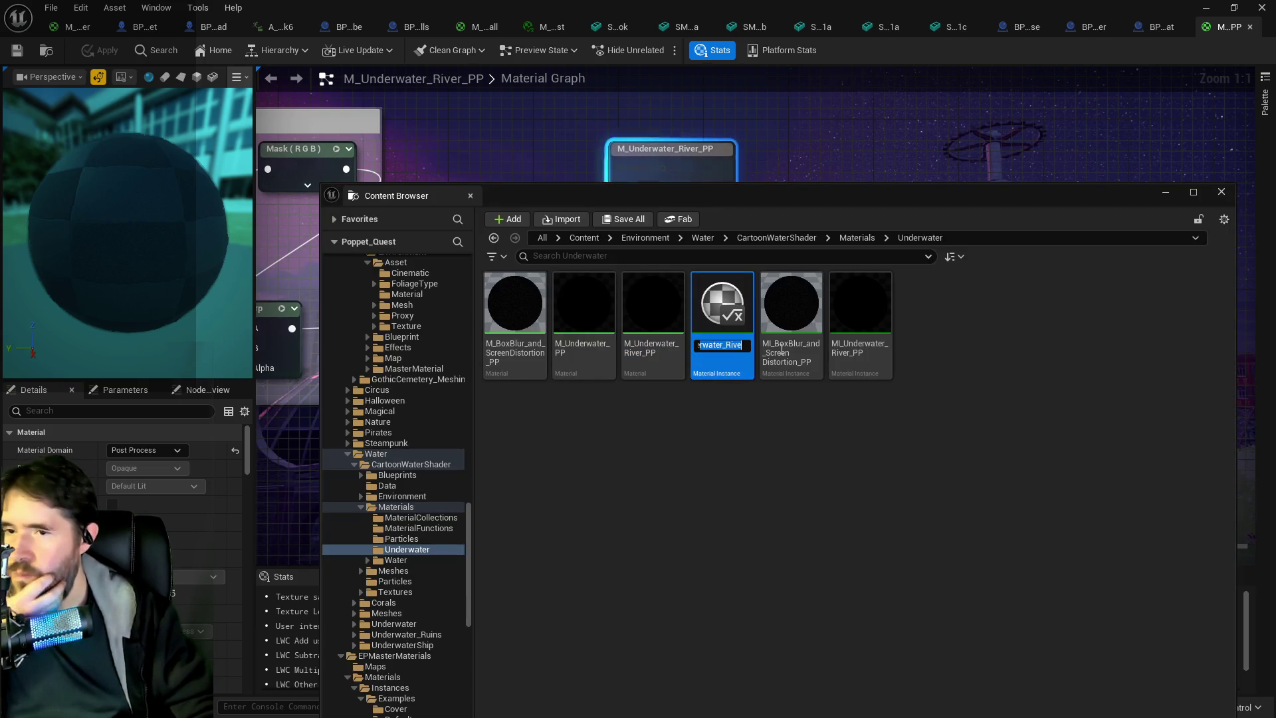
click(715, 343)
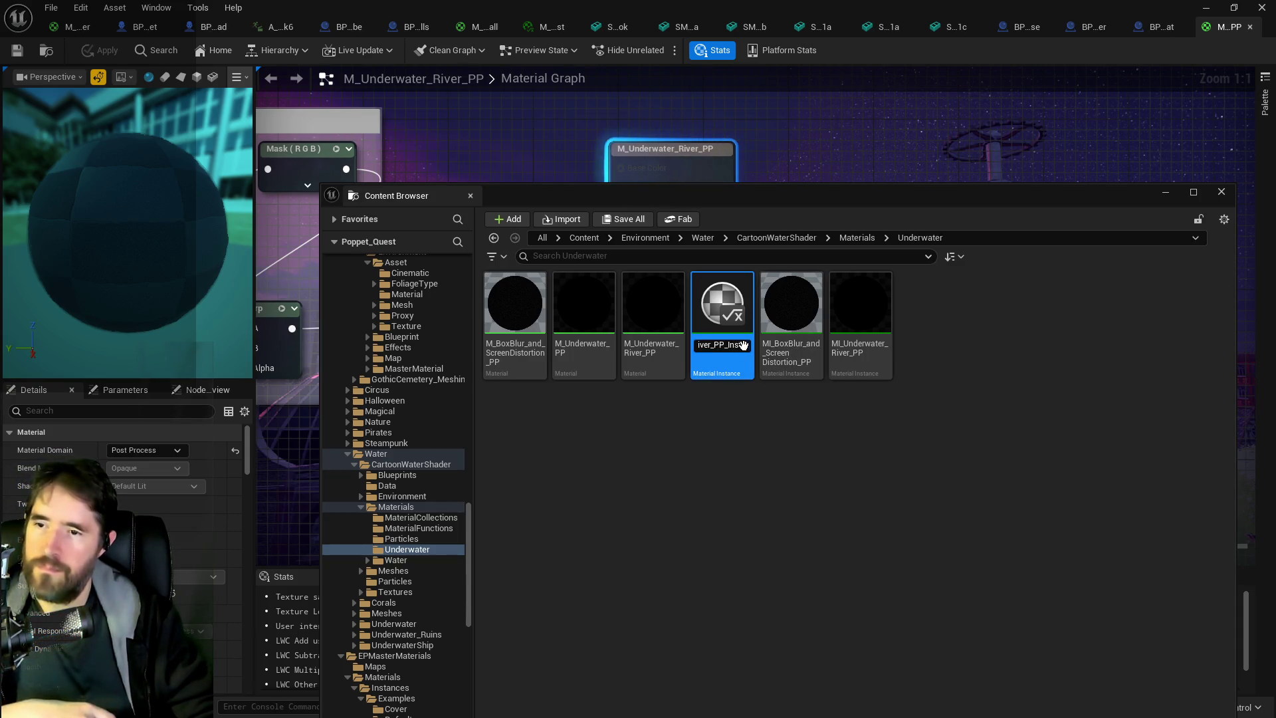
text(_)
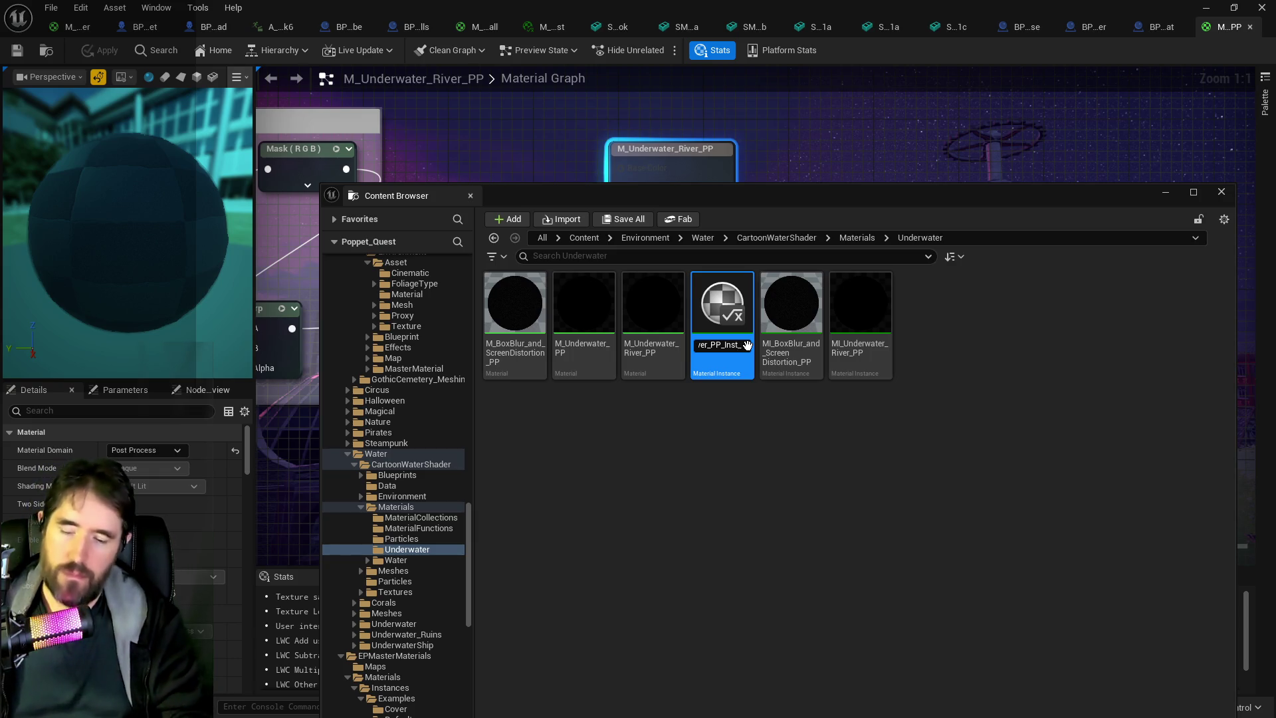
text(Death)
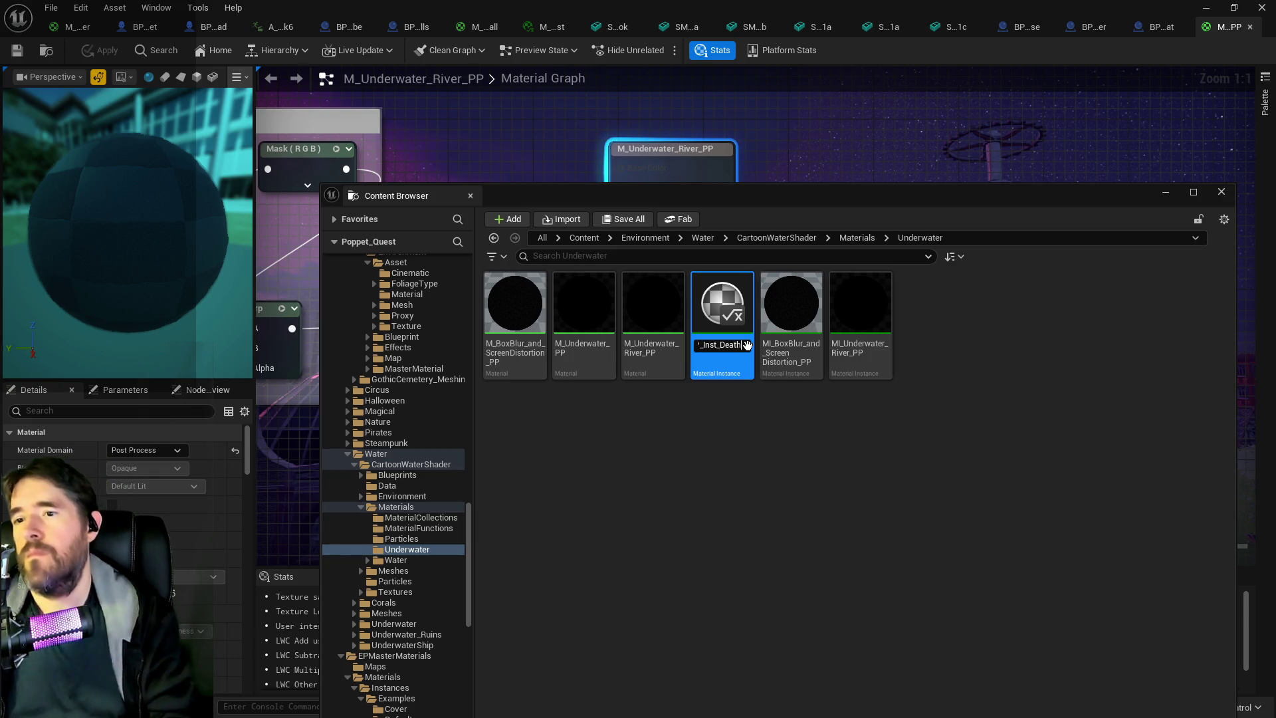
key(Return)
double_click(711, 352)
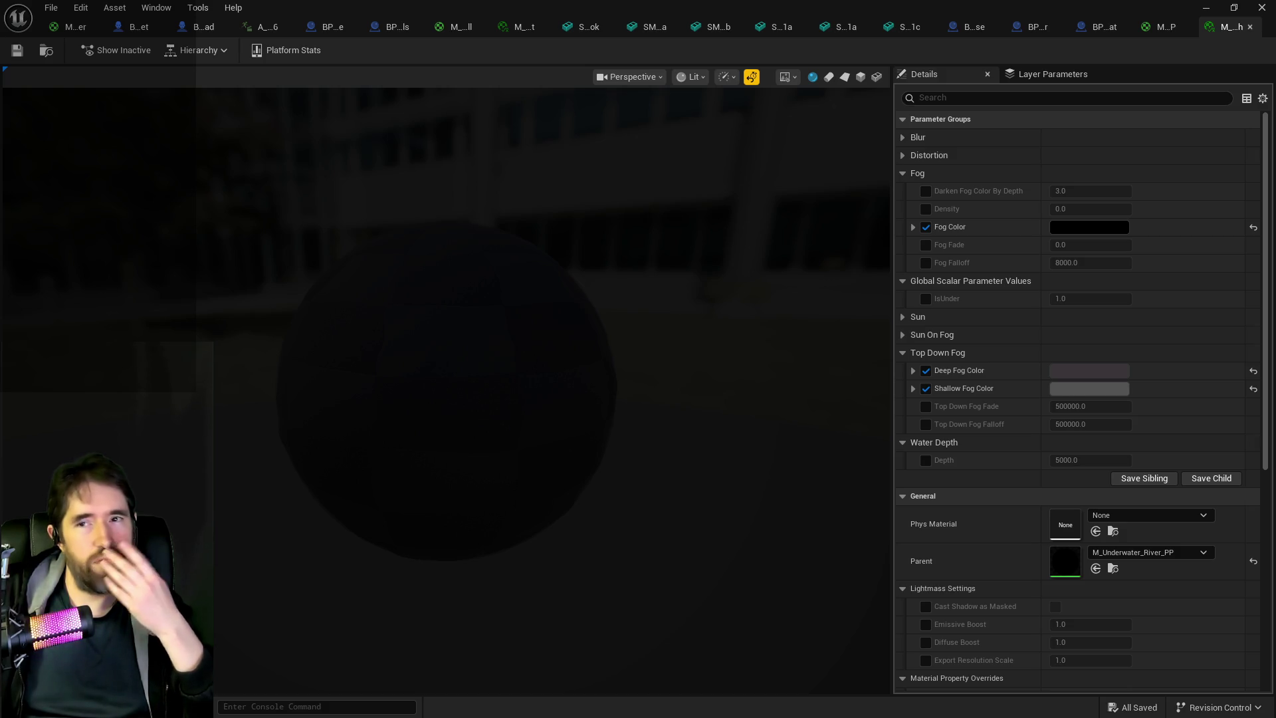
click(392, 26)
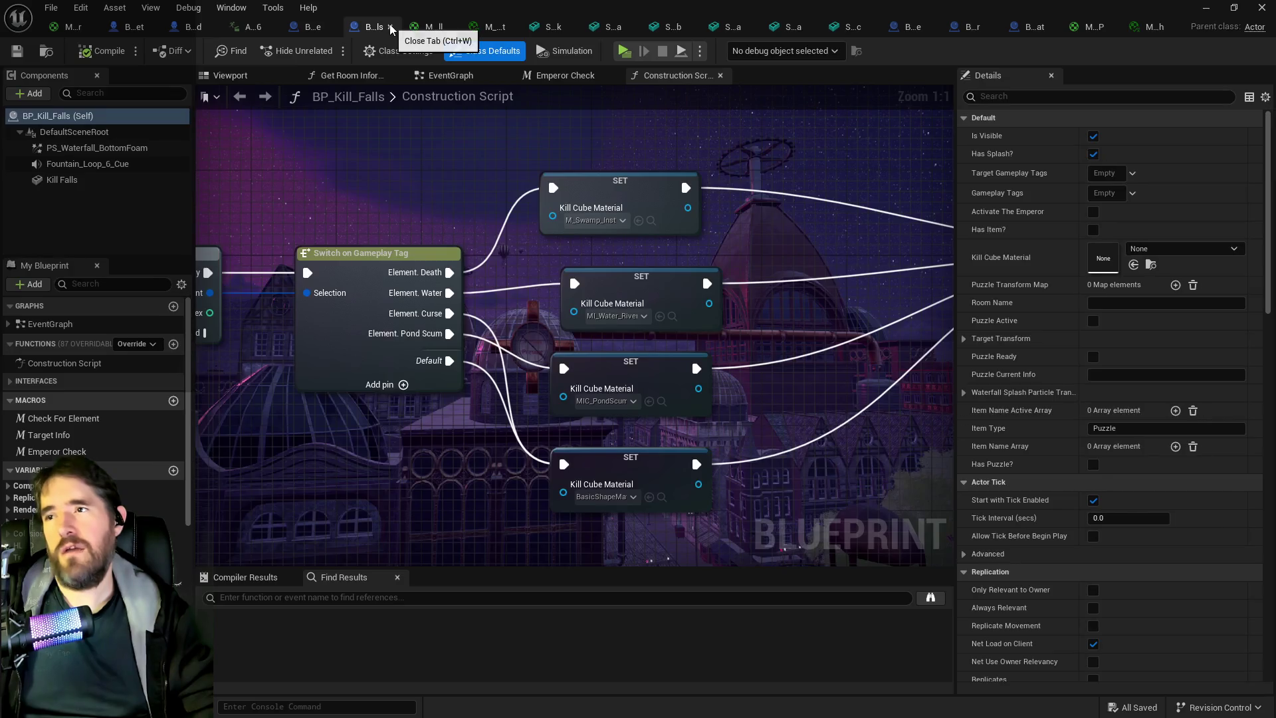
Check Kill Falls, review BP_Kill_Cylinder's Details, and bring the SM_Lantern_Hook mesh window into view.
click(63, 180)
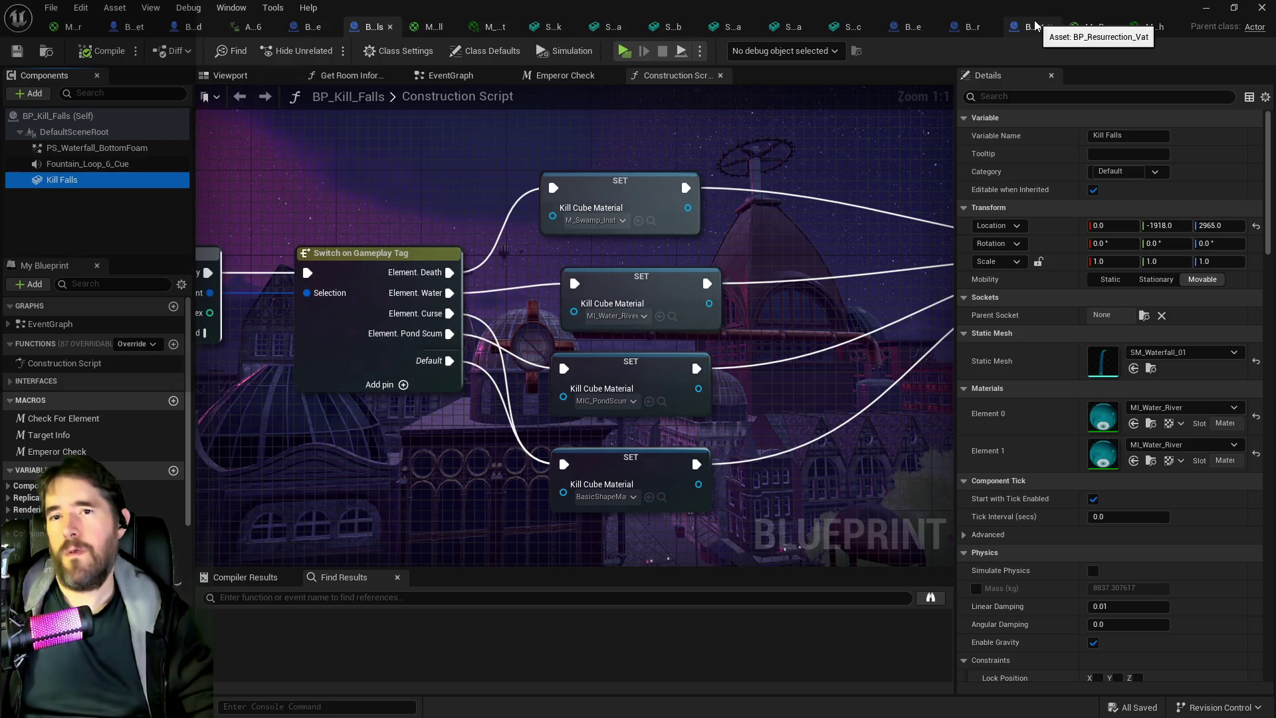
click(972, 26)
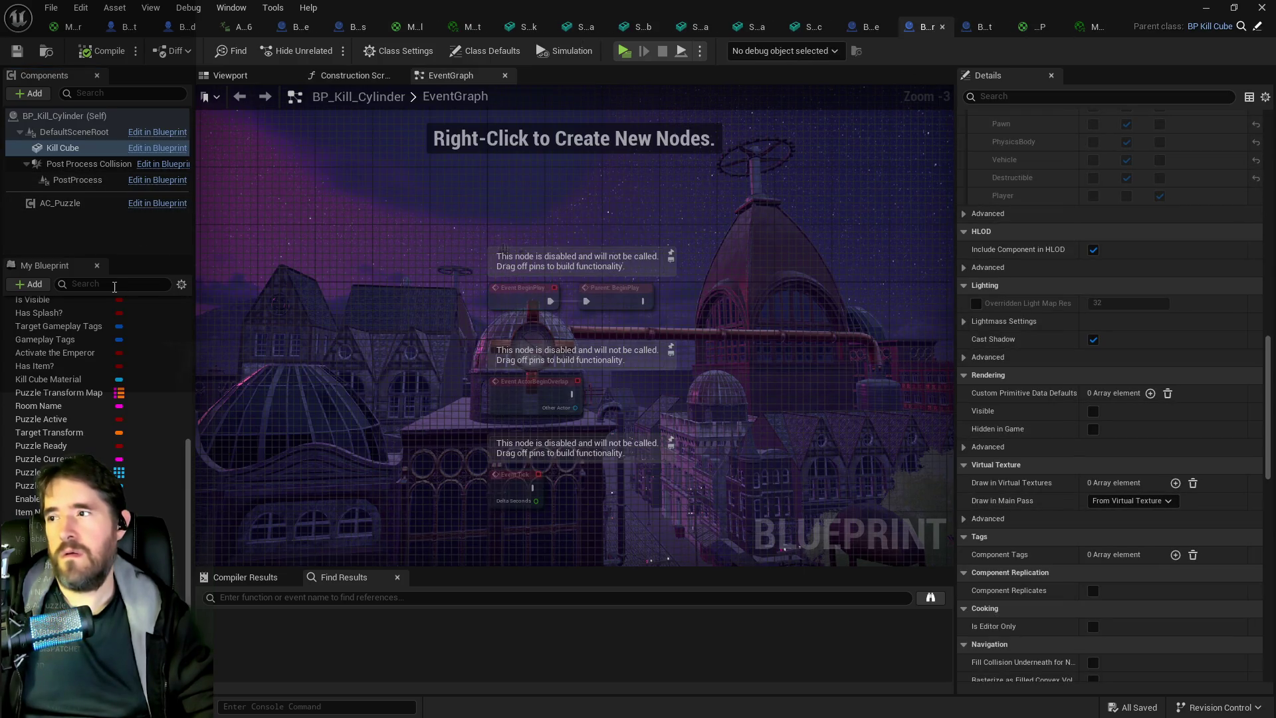
scroll(1138, 306, up, 7)
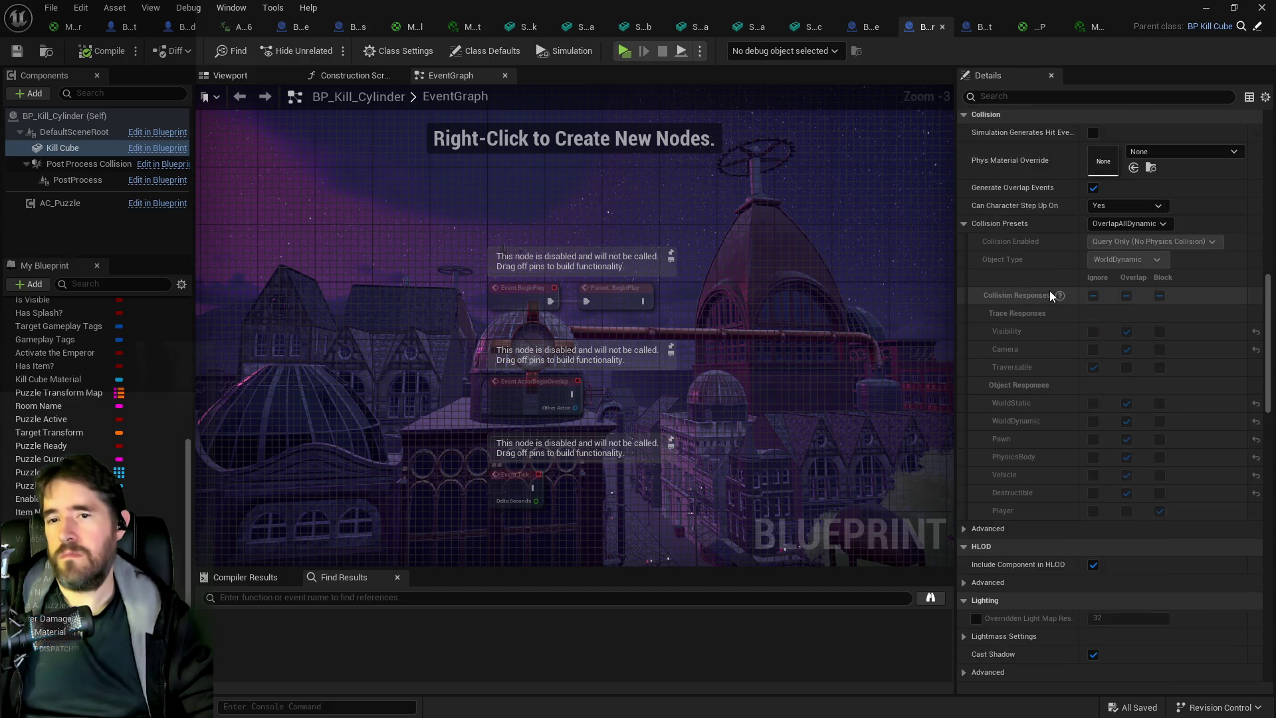
scroll(1051, 295, up, 10)
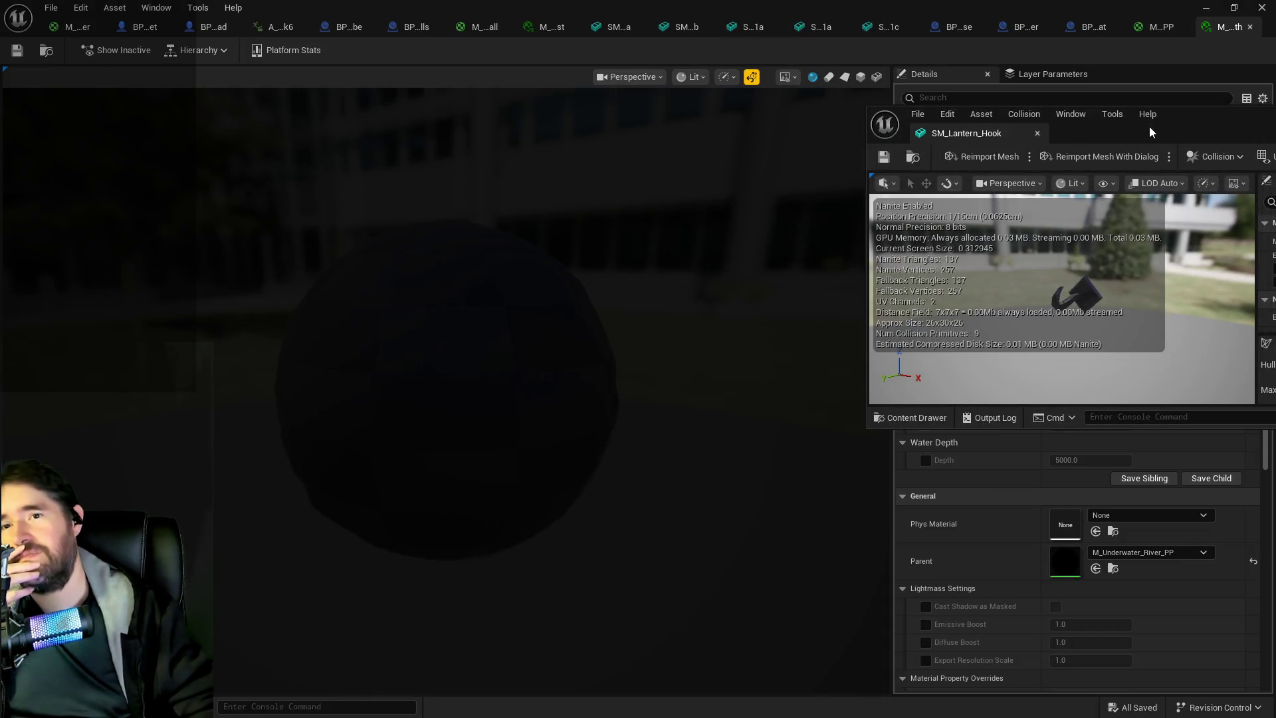
drag(1149, 126, 819, 226)
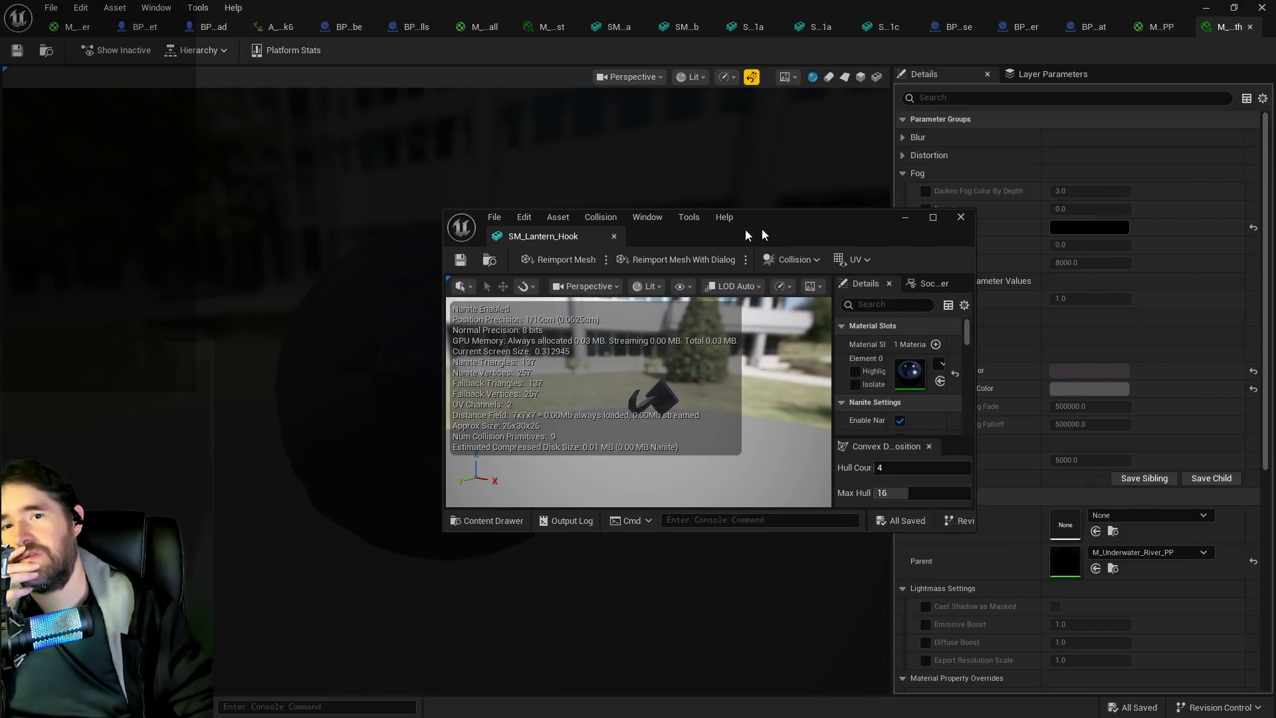
Close the SM_Lantern_Hook editor and retag the pool from Element Death to Element Water.
click(883, 218)
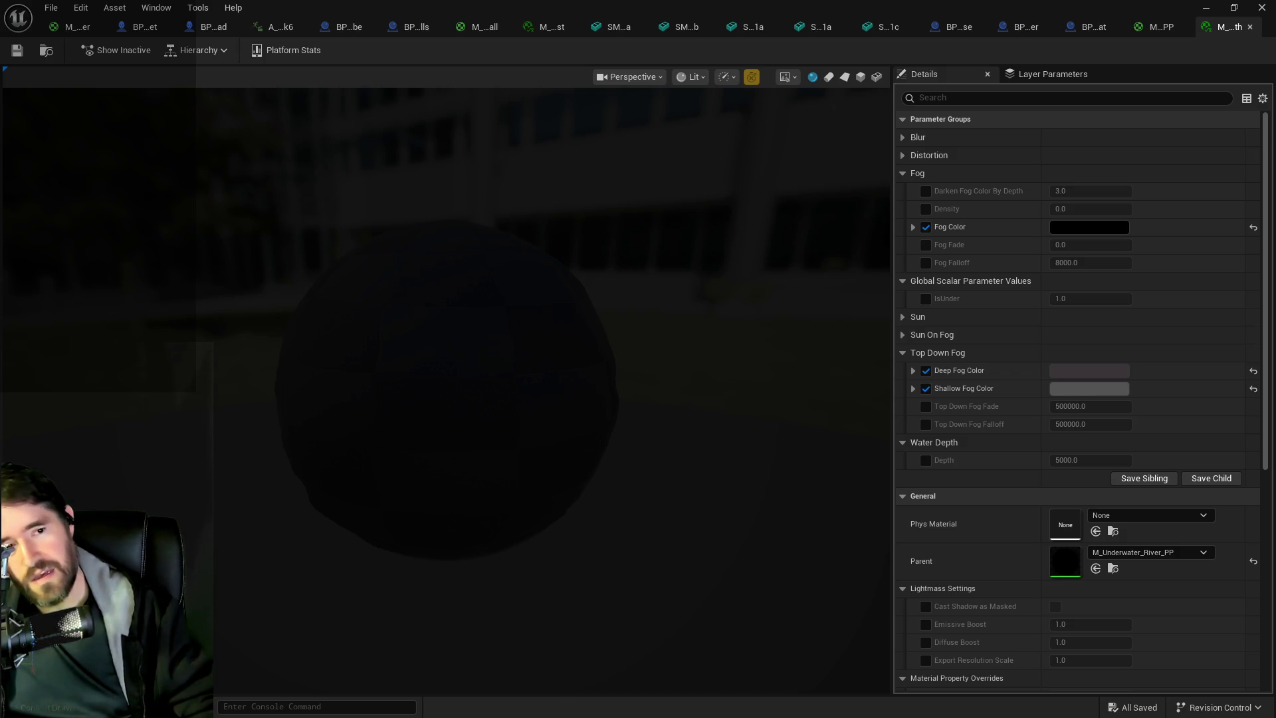
click(1205, 8)
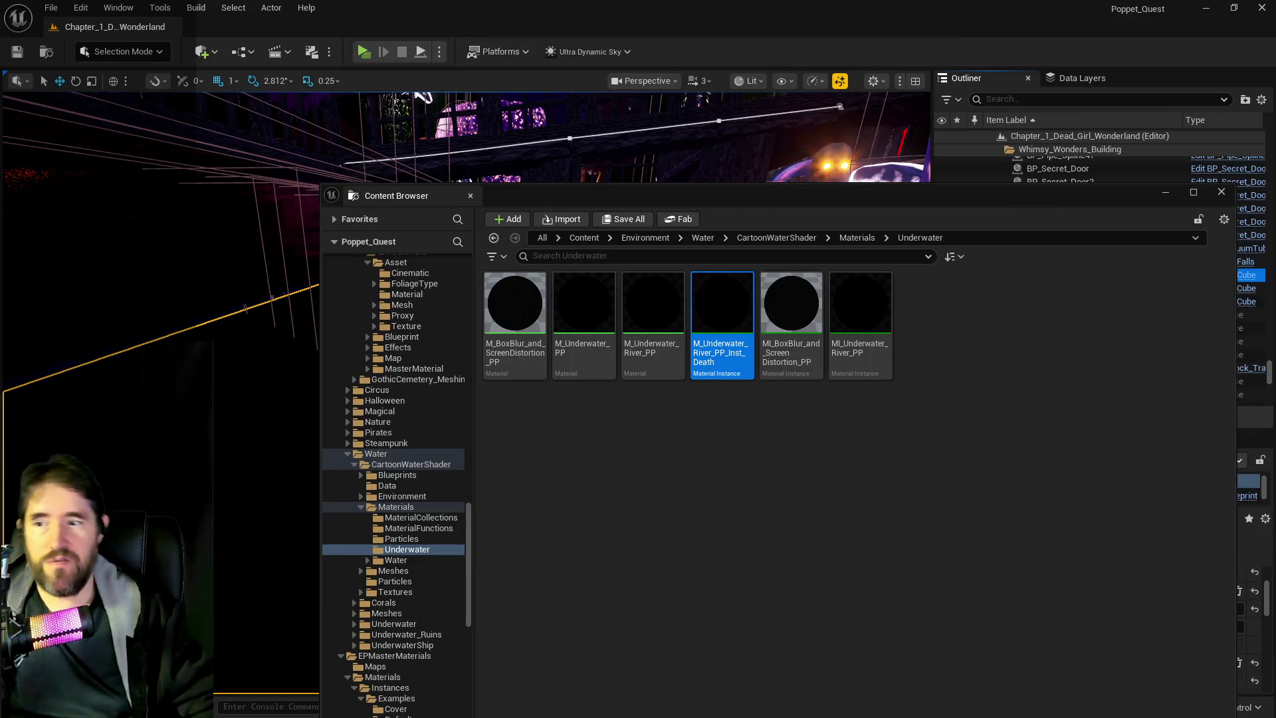
mouse_move(950, 200)
mouse_down()
mouse_move(980, 205)
mouse_move(334, 327)
mouse_up()
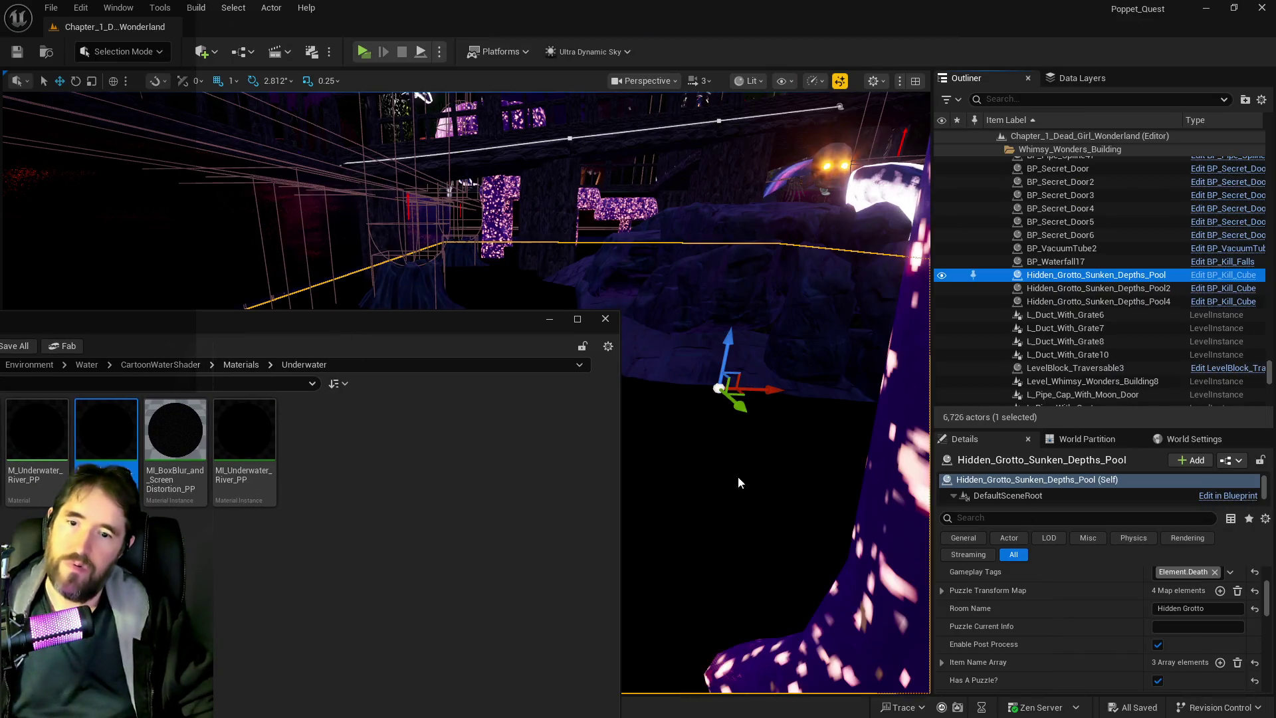
click(1170, 576)
click(1102, 440)
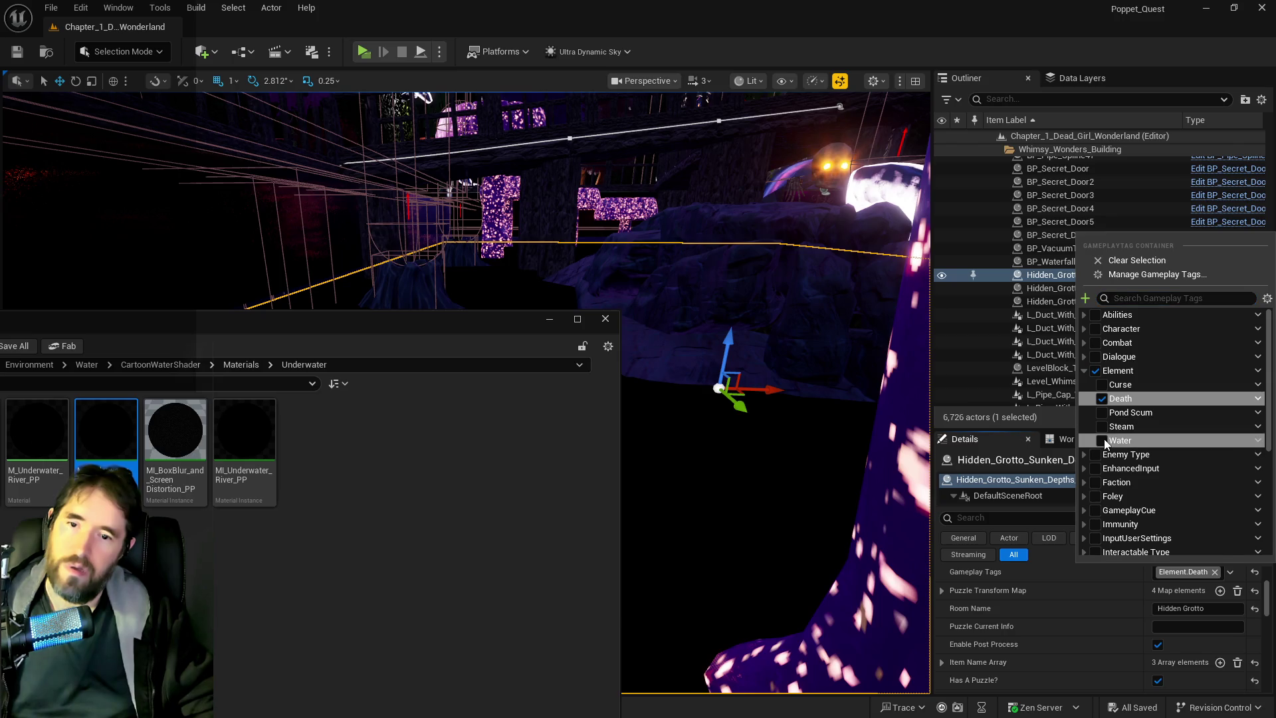
click(1099, 398)
Look over the pool's pipe openings and reopen the underwater material instance.
drag(462, 312, 465, 220)
mouse_move(660, 481)
mouse_down()
mouse_move(661, 468)
mouse_move(660, 481)
mouse_up()
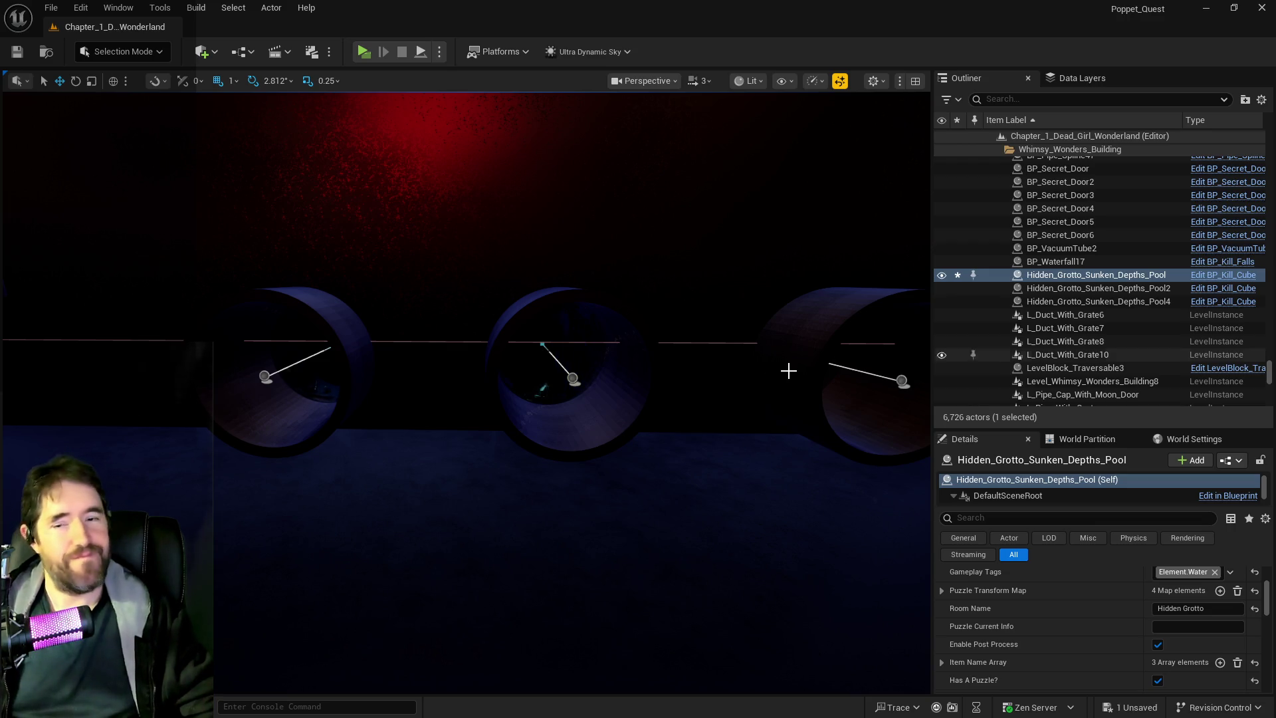
drag(489, 435, 466, 405)
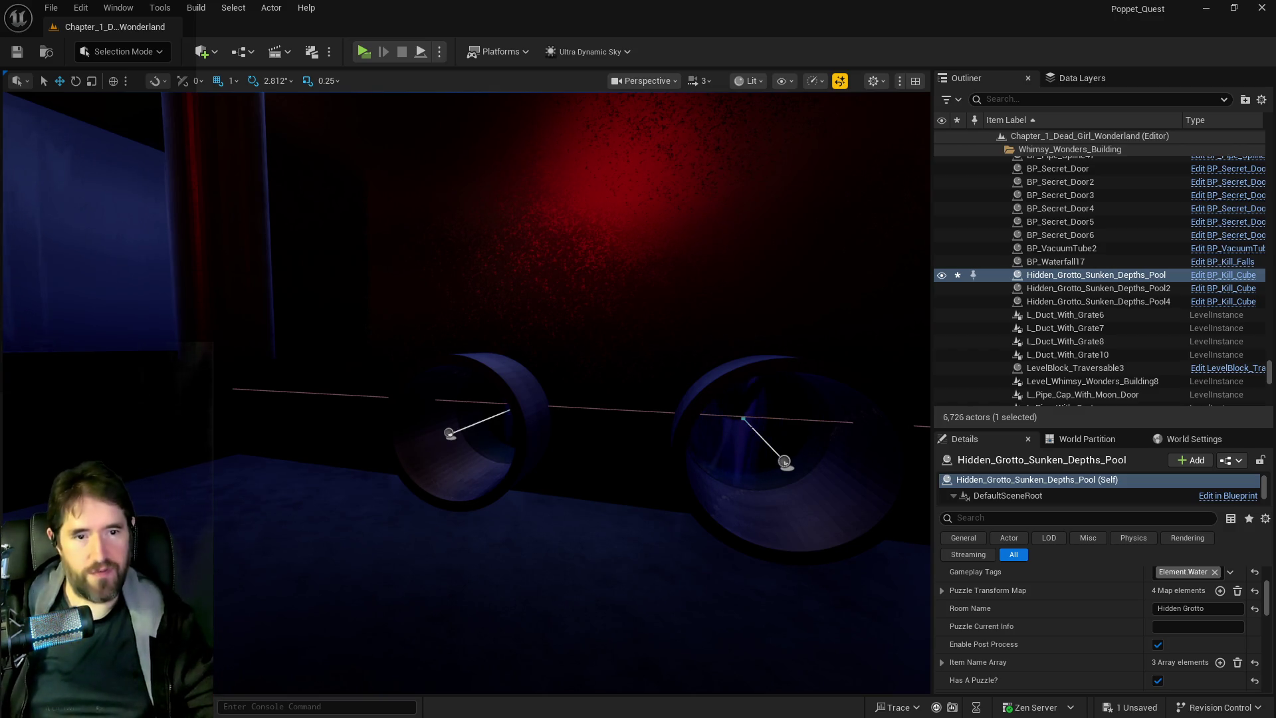
double_click(728, 427)
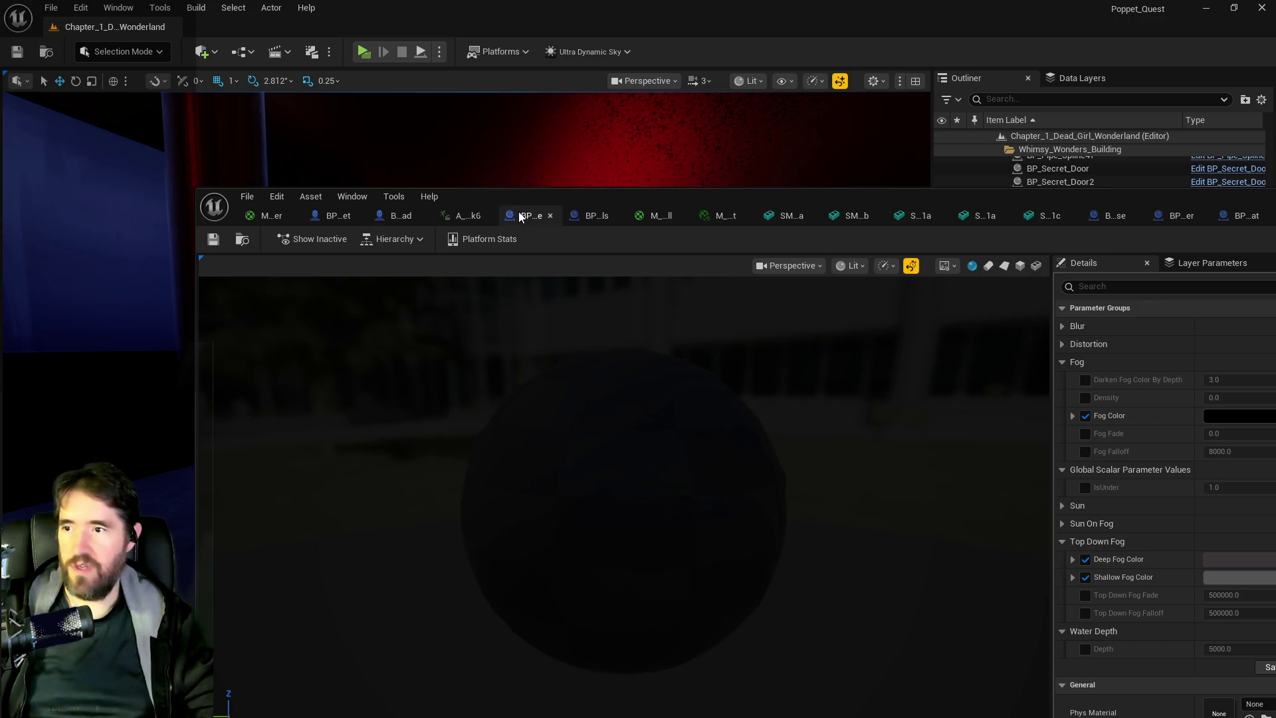
Locate BP_Kill_Cube in Kill_Planes and create a child Blueprint class from it.
click(509, 216)
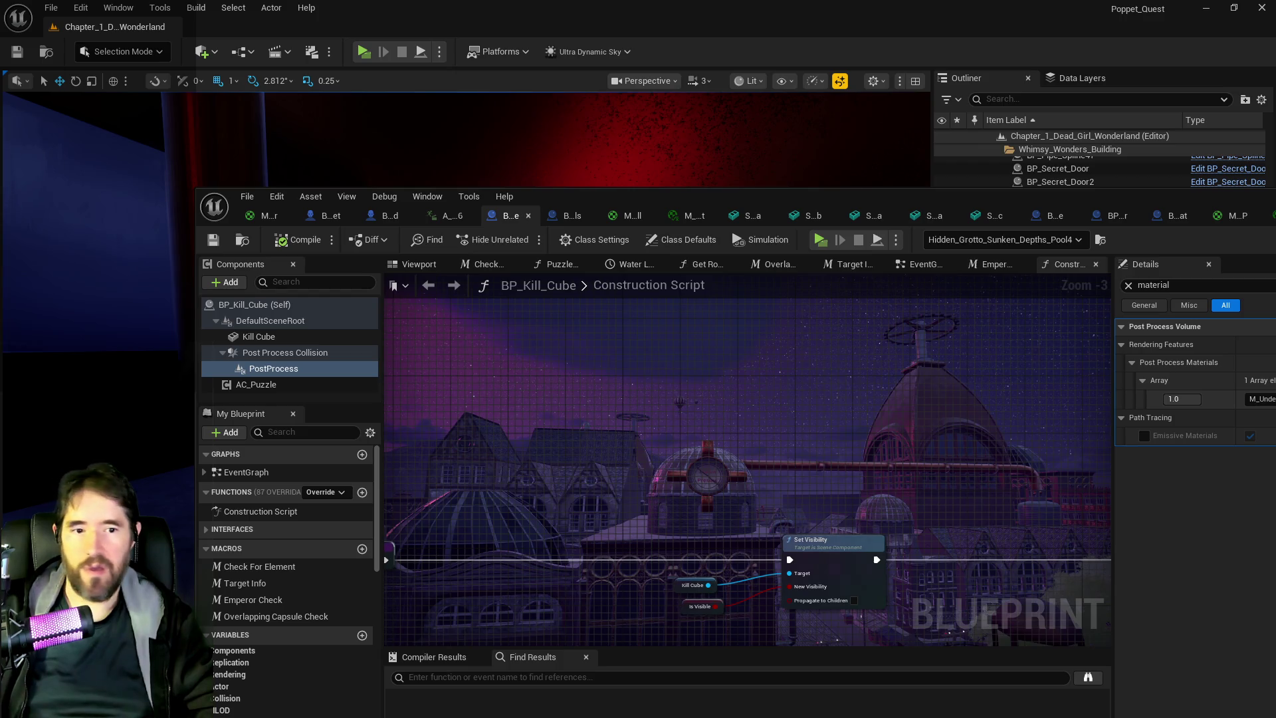
key(ctrl+b)
right_click(496, 355)
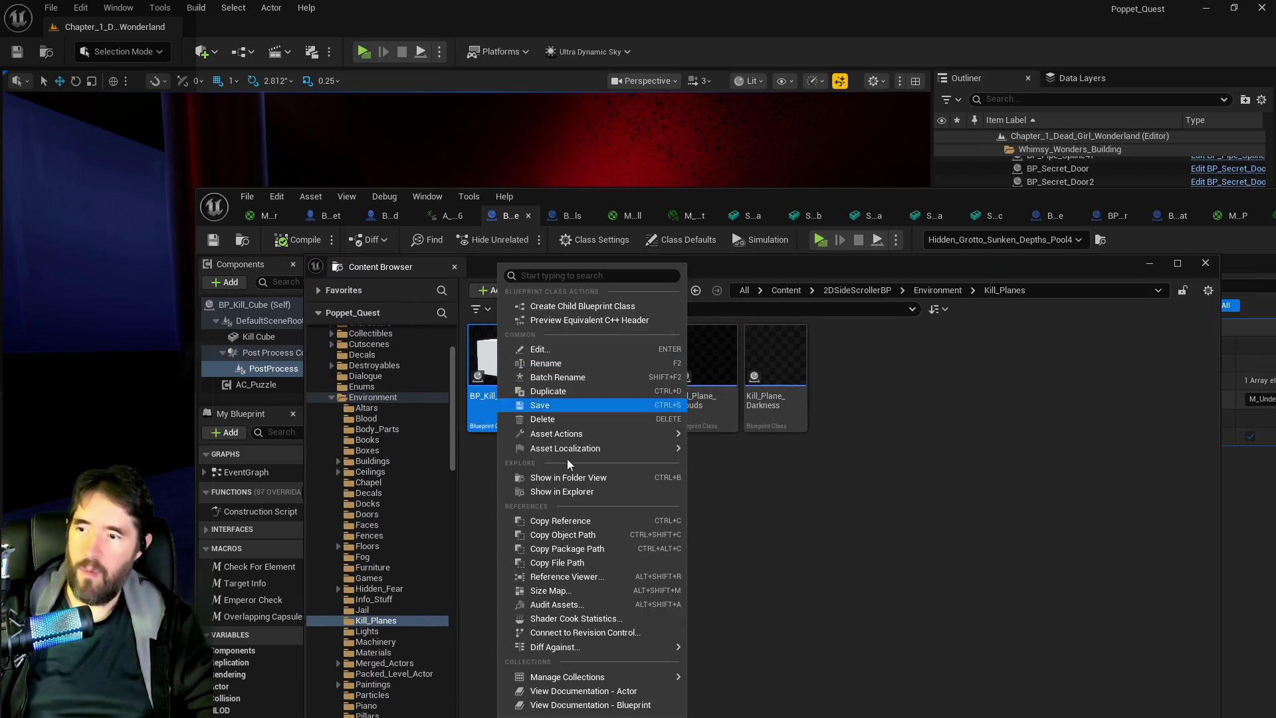
mouse_move(559, 432)
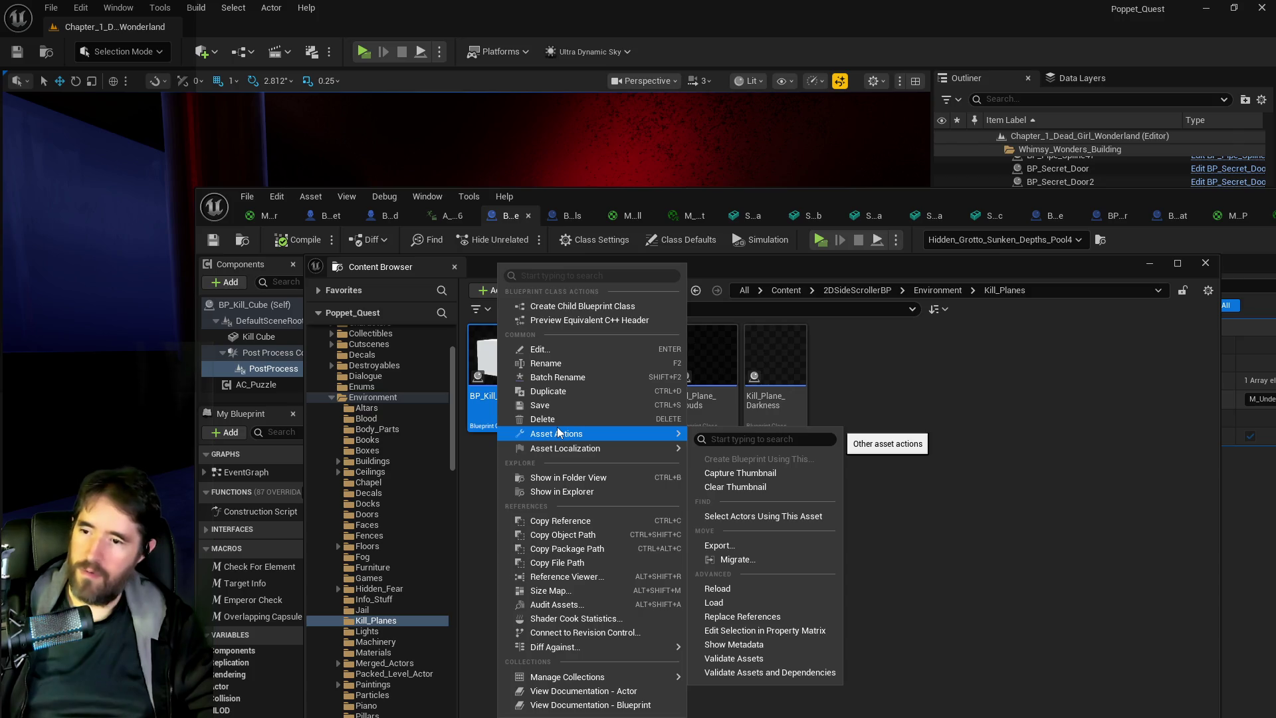
click(573, 305)
Rename the new child Blueprint to BP_Kill_Barrier.
double_click(580, 397)
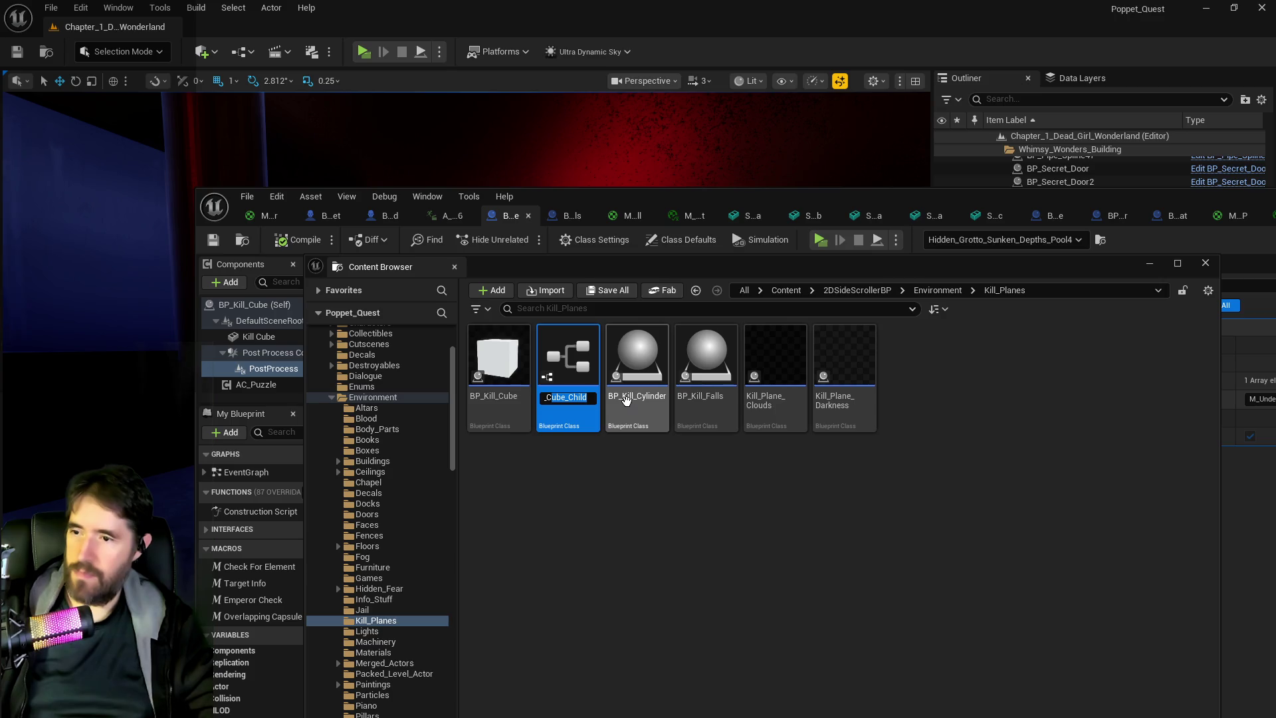
key(End)
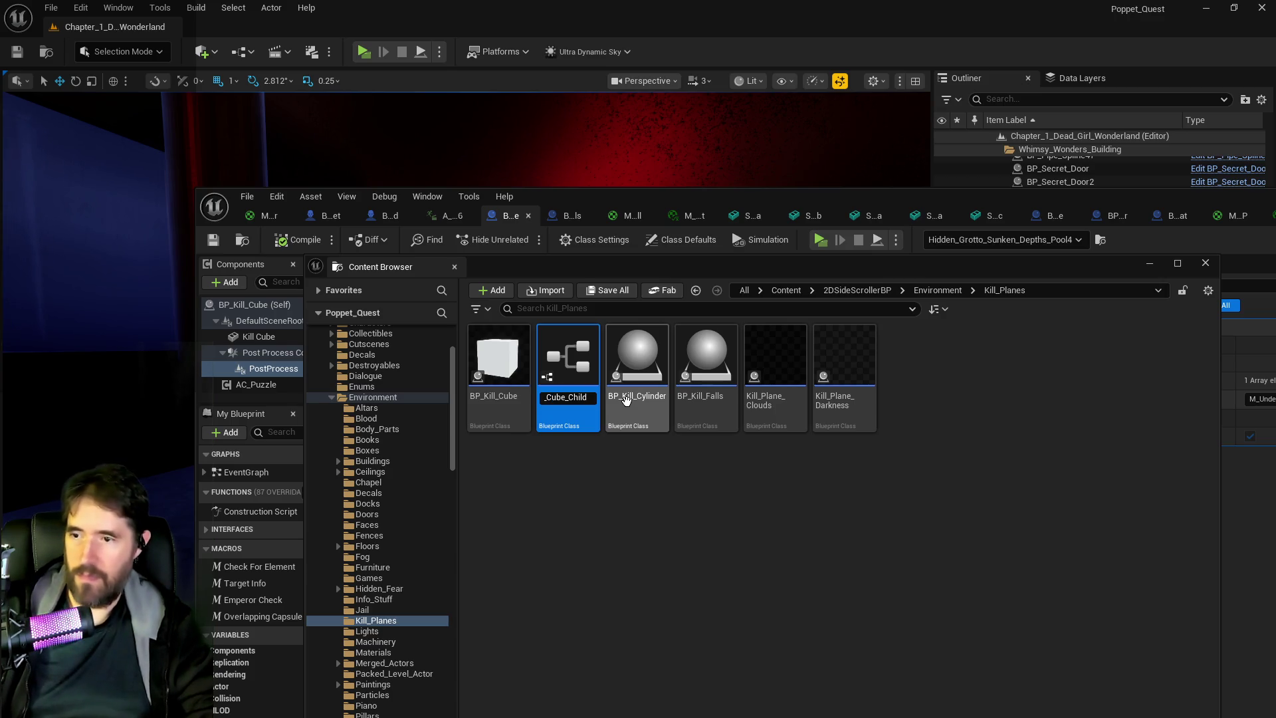
key(BackSpace)
key(BackSpace)
key(BackSpace)
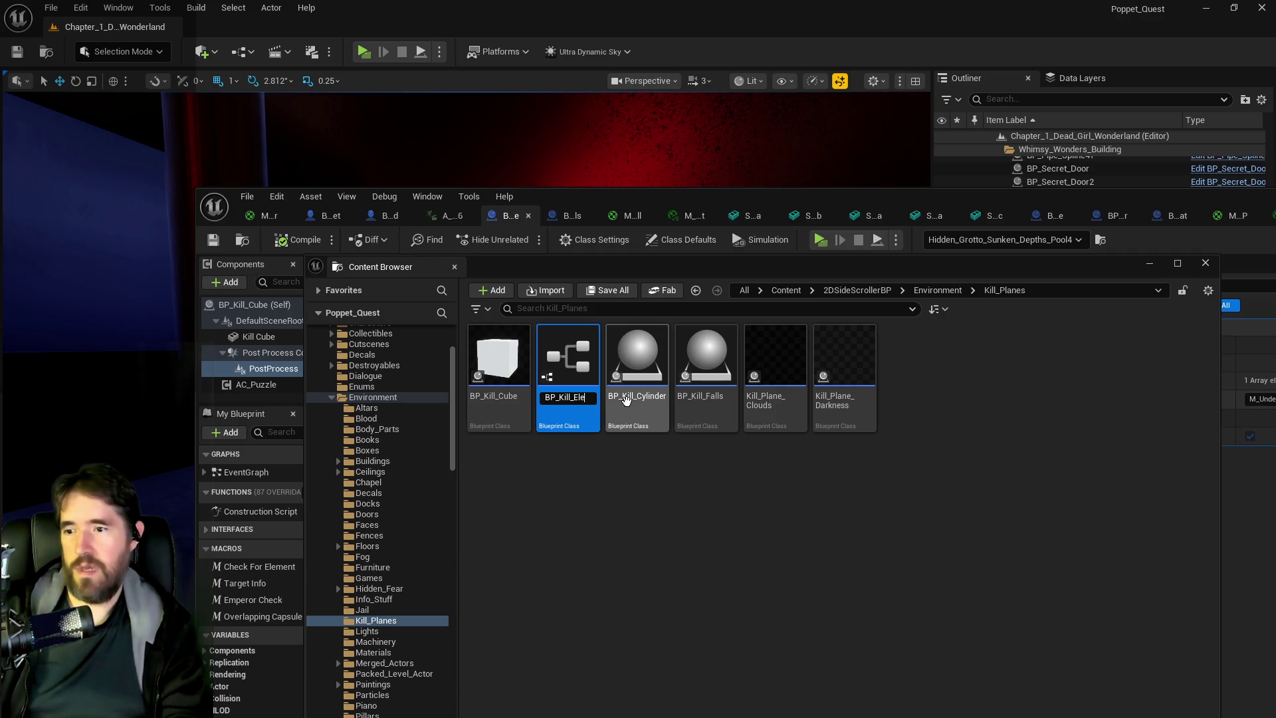
text(Barrier)
key(Return)
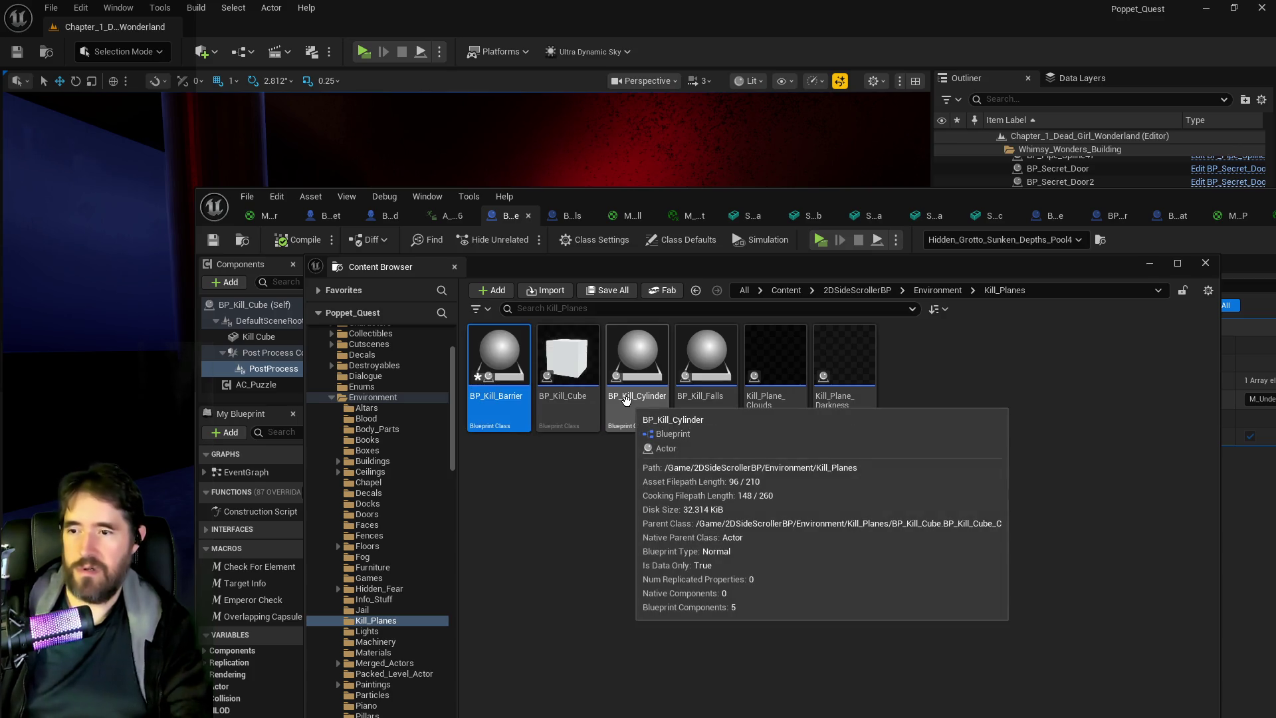
key(ctrl+space)
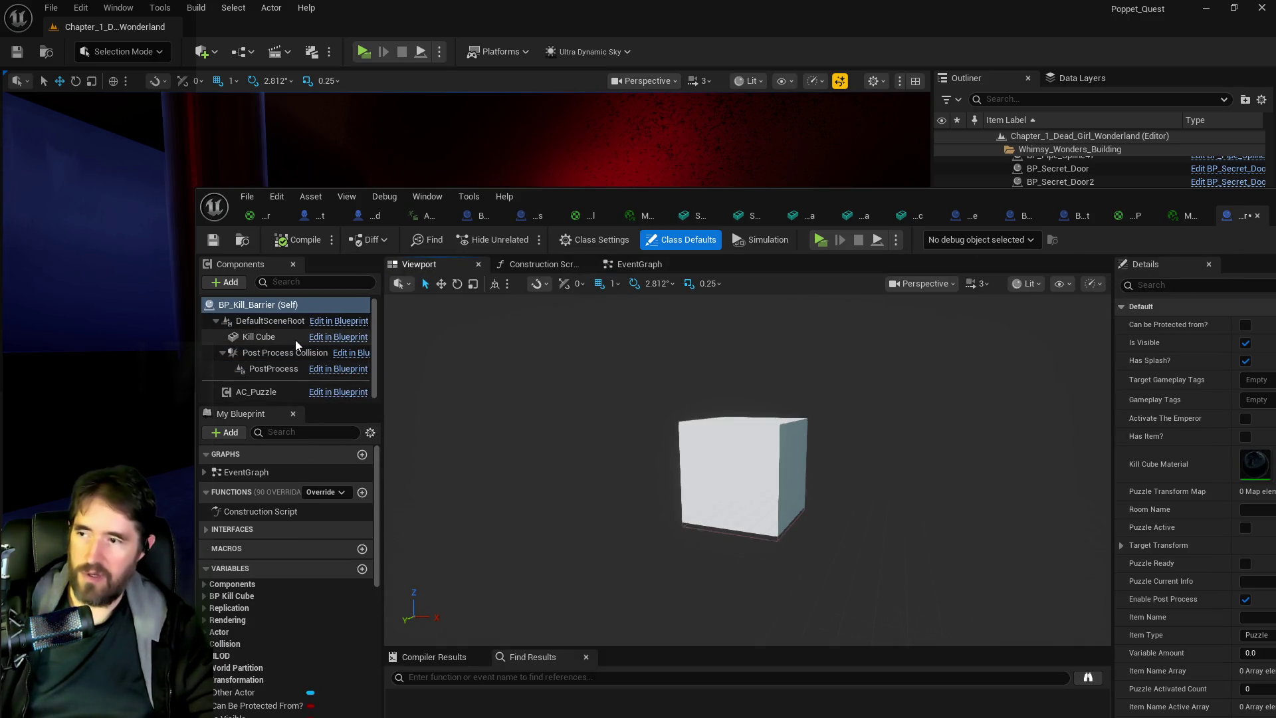
Select the Kill Cube component and bring the content browser up beside the blueprint.
click(295, 340)
mouse_move(627, 444)
mouse_down()
mouse_move(648, 505)
mouse_move(664, 491)
mouse_move(671, 505)
mouse_move(644, 495)
mouse_move(665, 501)
mouse_up()
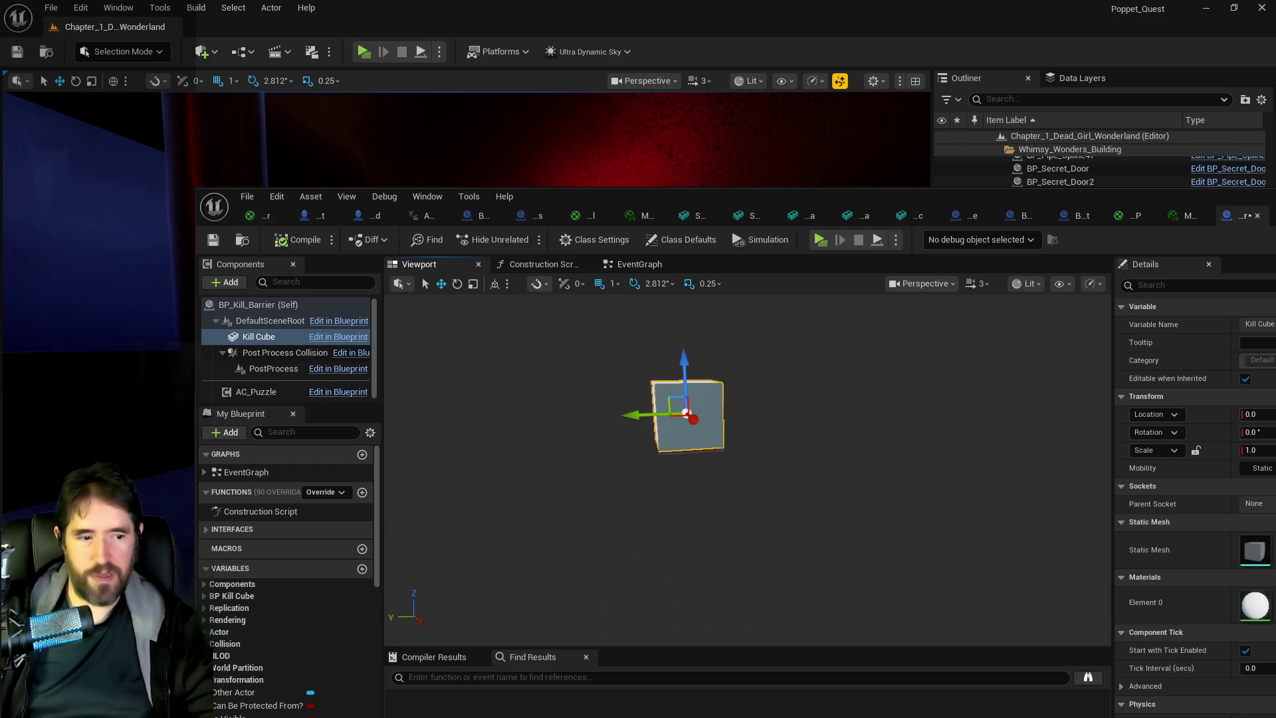
key(ctrl+b)
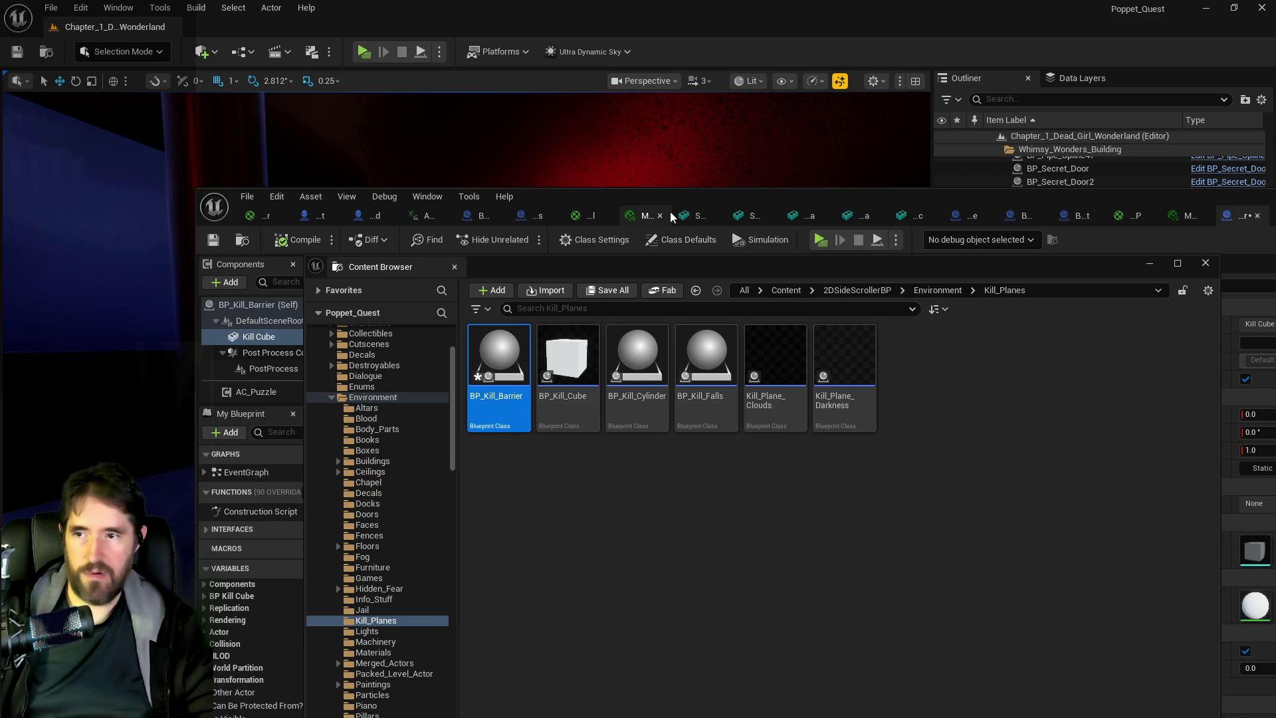
click(693, 265)
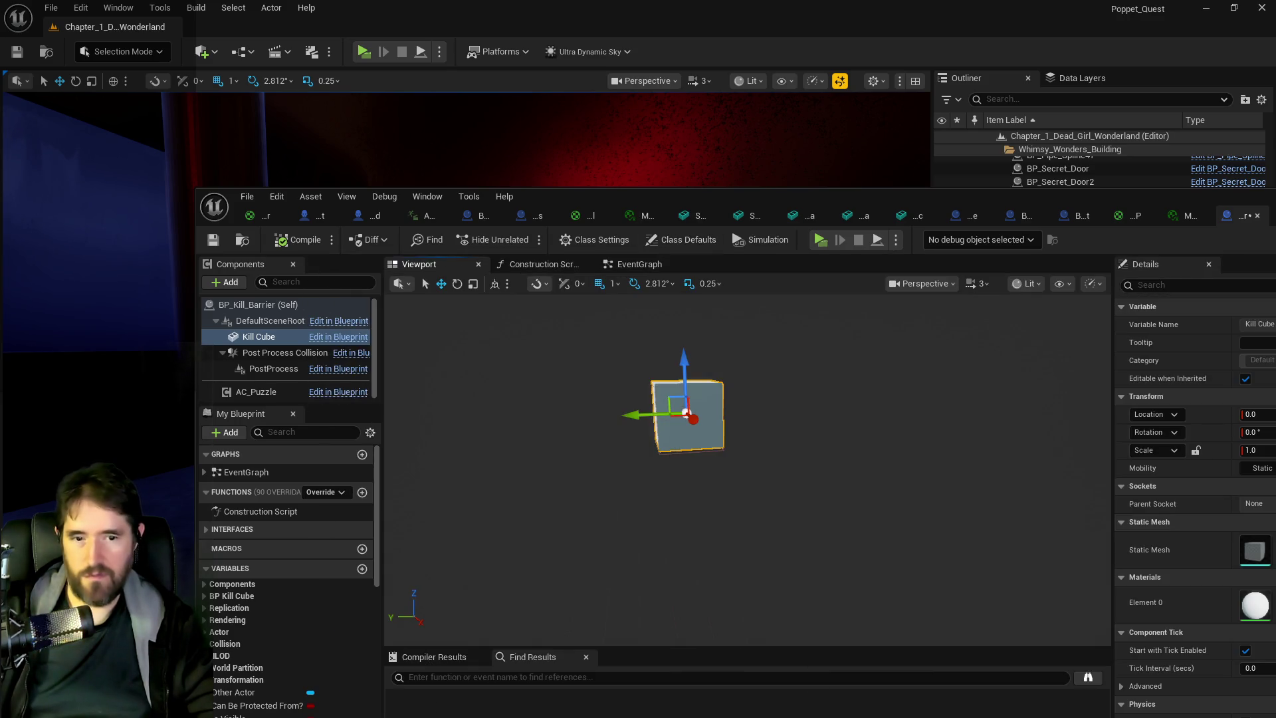
key(ctrl+b)
drag(779, 122, 695, 122)
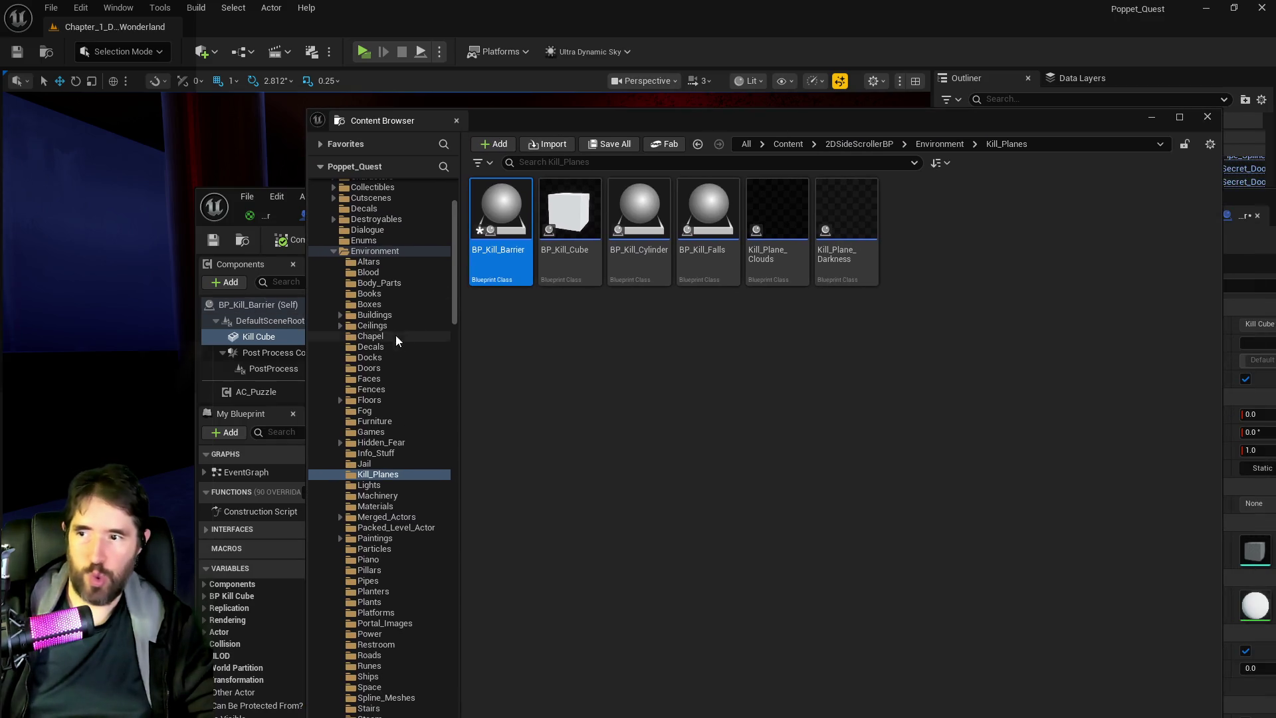
Navigate from Buildings to the SteampunkWorkshop Blueprints folder and scroll through its contents.
click(449, 314)
mouse_move(455, 312)
mouse_down()
mouse_move(455, 445)
mouse_move(425, 619)
mouse_up()
click(366, 556)
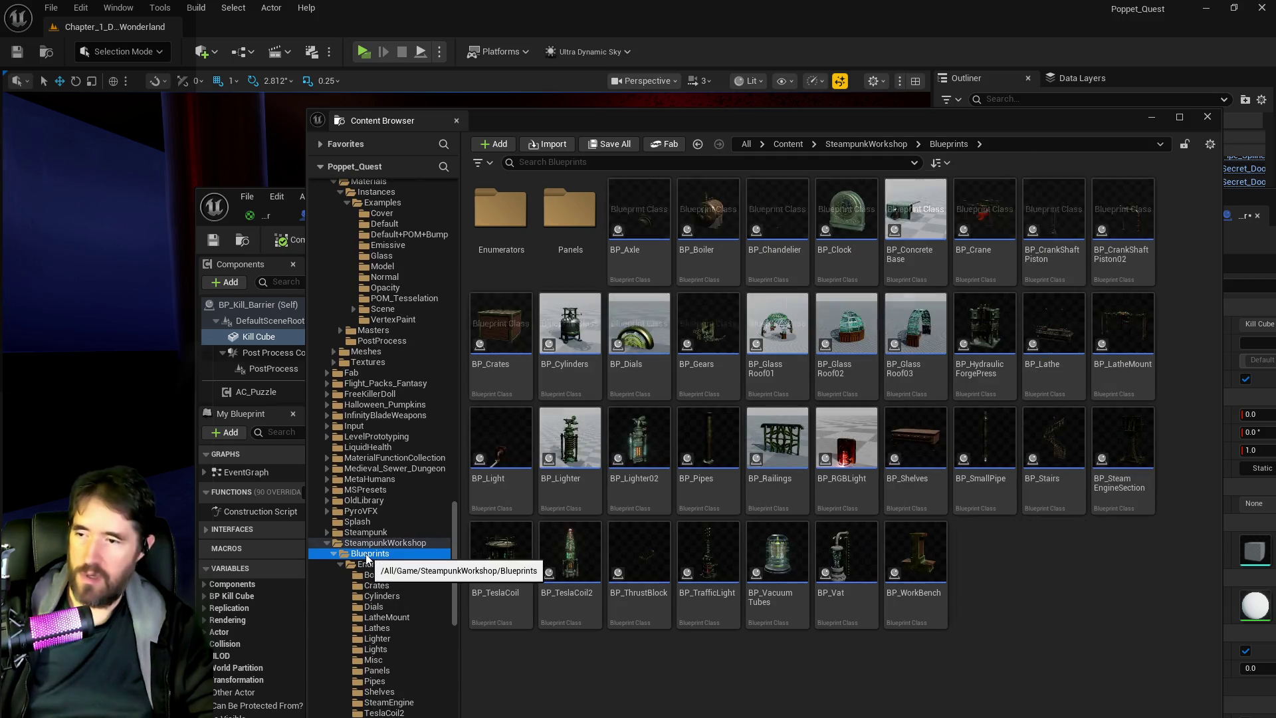
scroll(386, 572, down, 5)
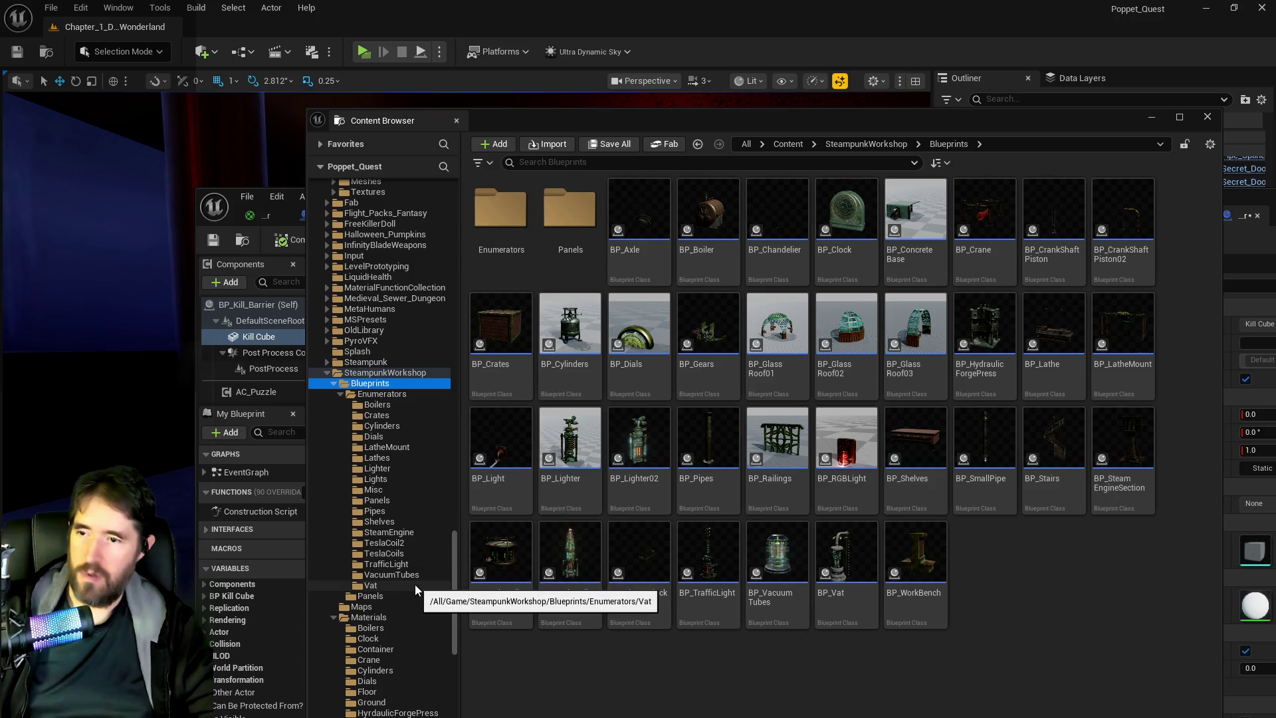
scroll(414, 584, down, 2)
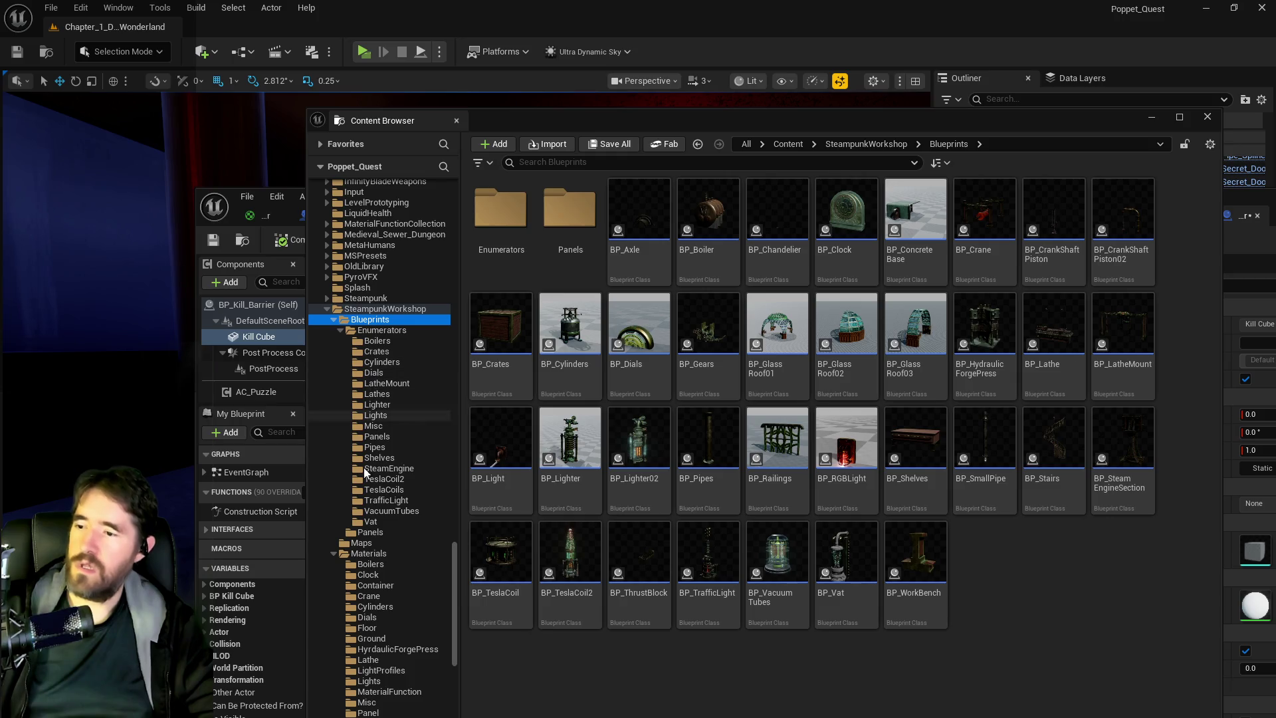
scroll(362, 484, down, 2)
scroll(362, 484, down, 4)
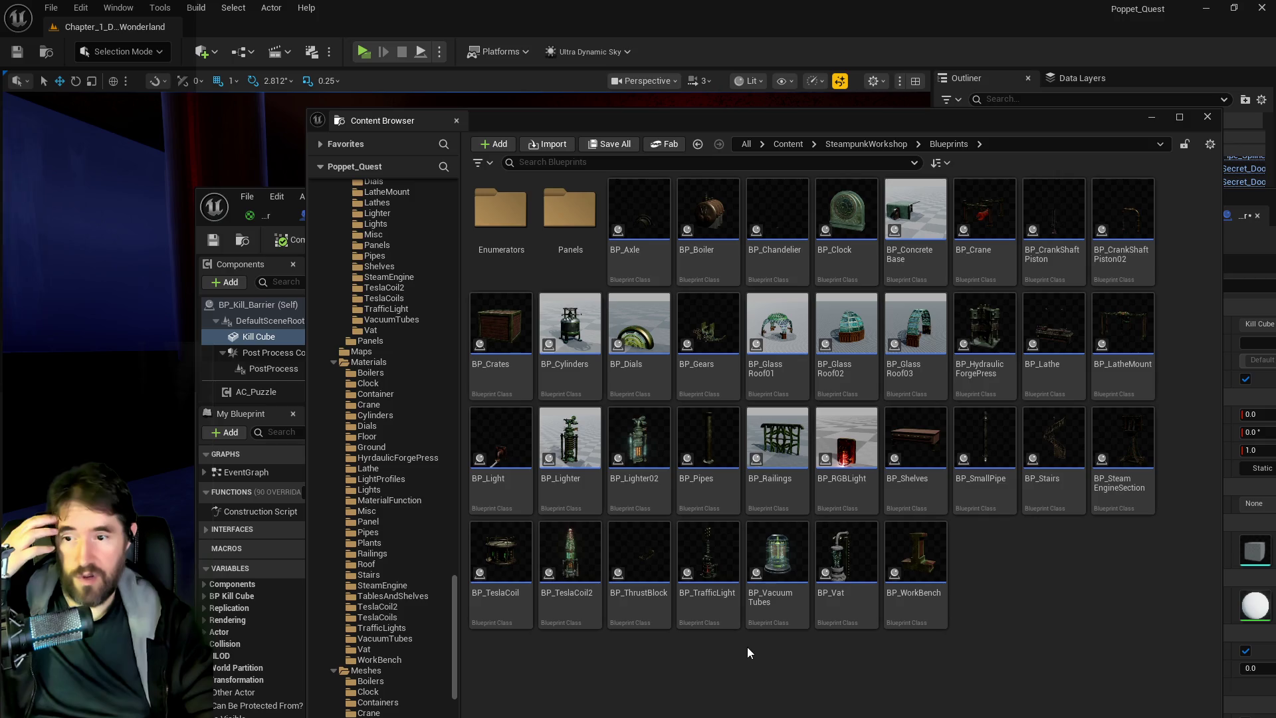
Open BP_Vat's viewport and inspect its HISMC coil, arc and mount components.
double_click(850, 548)
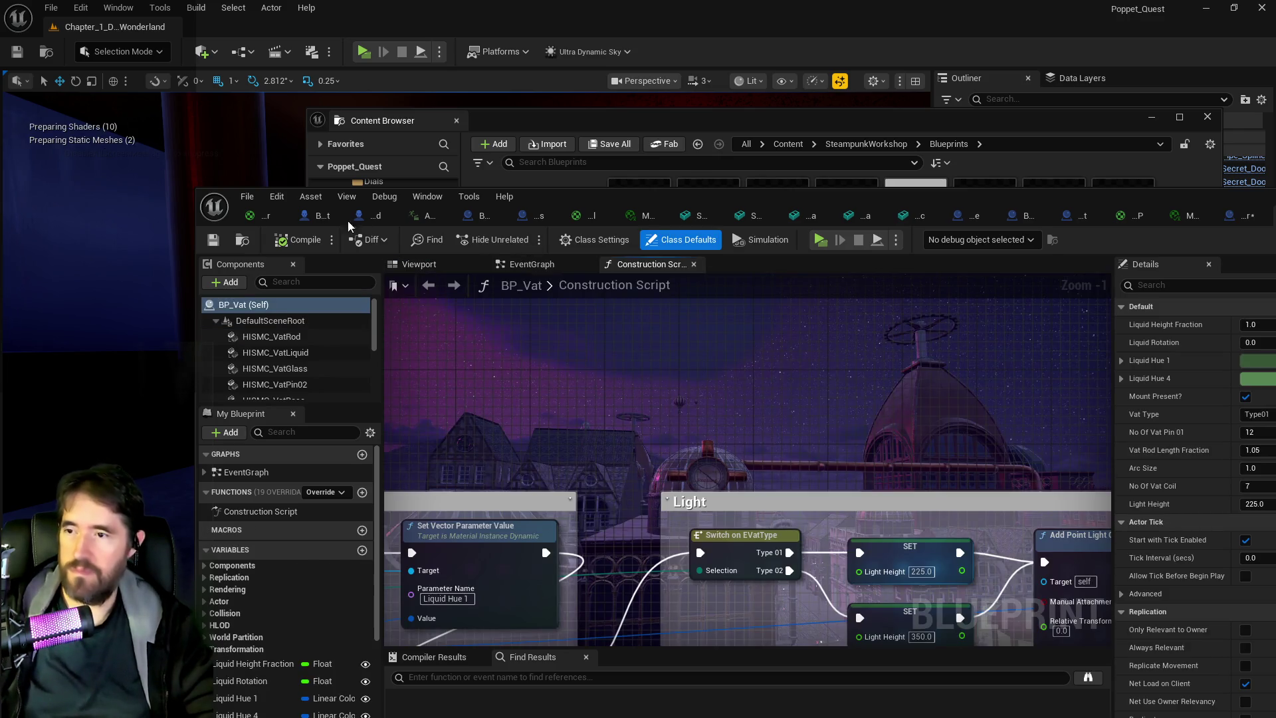
click(407, 265)
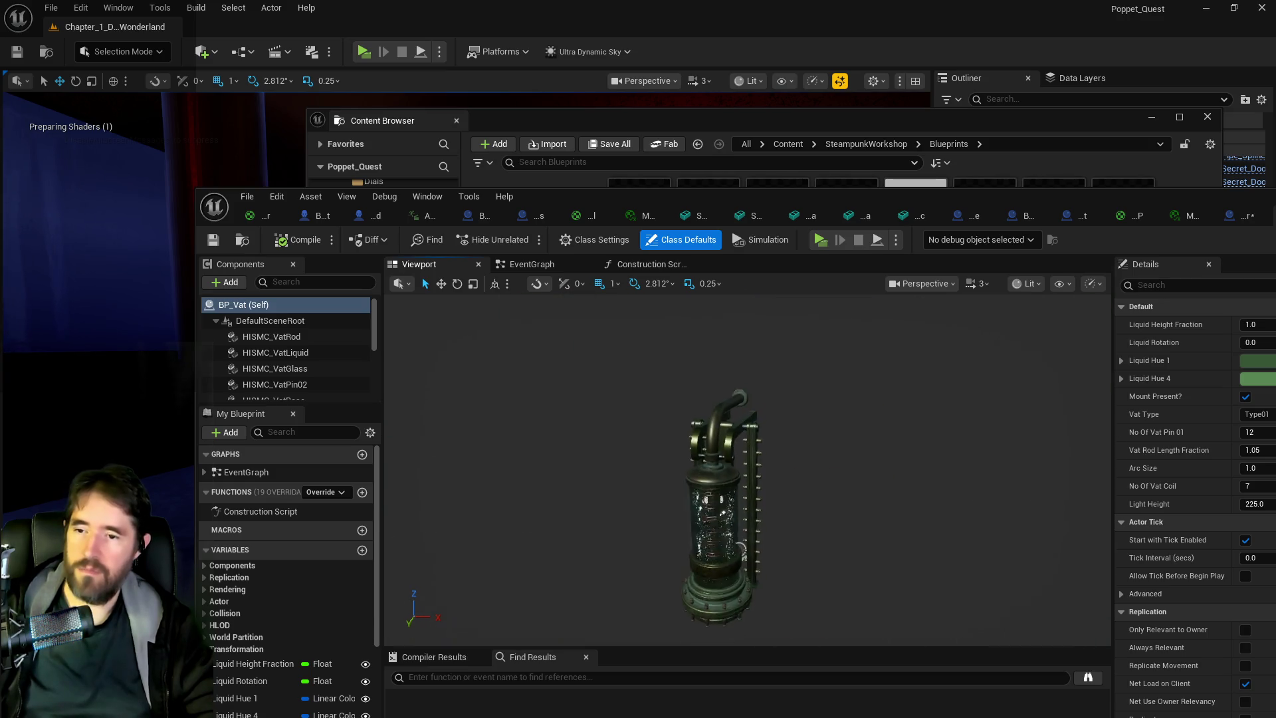
mouse_move(730, 465)
mouse_down()
mouse_move(812, 627)
mouse_move(817, 589)
mouse_up()
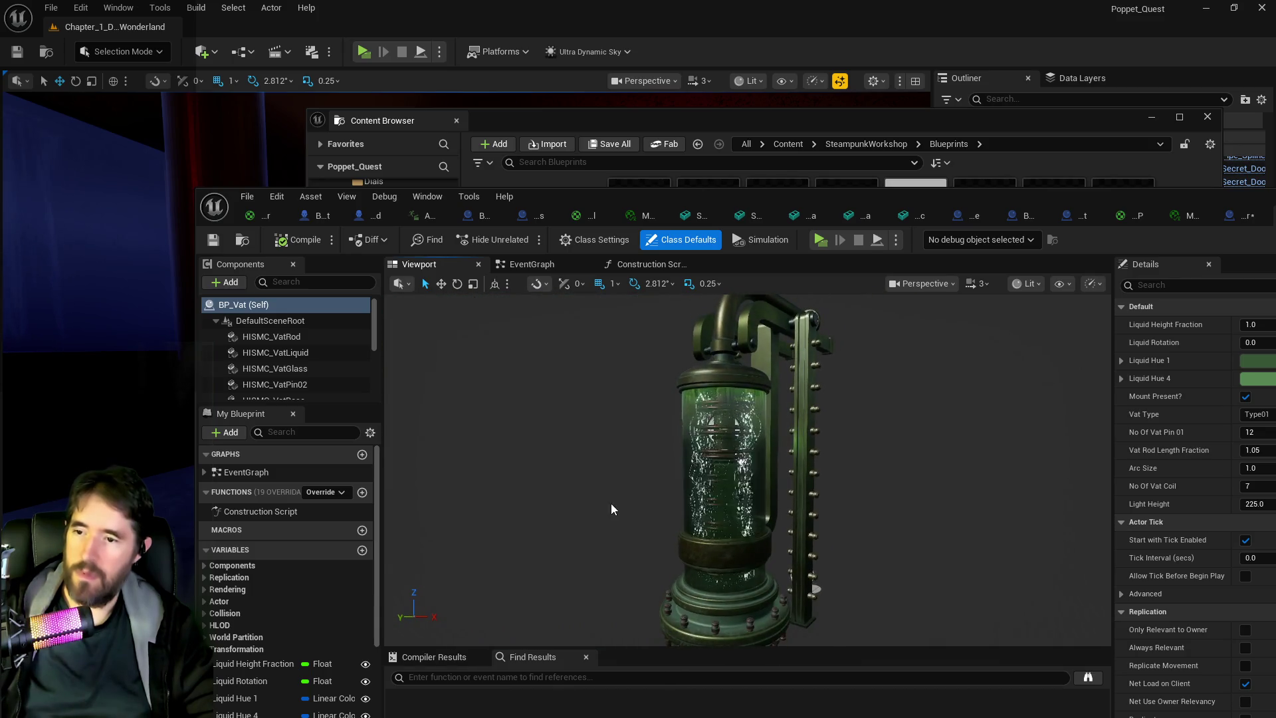
scroll(311, 376, down, 2)
scroll(311, 376, down, 2)
click(297, 364)
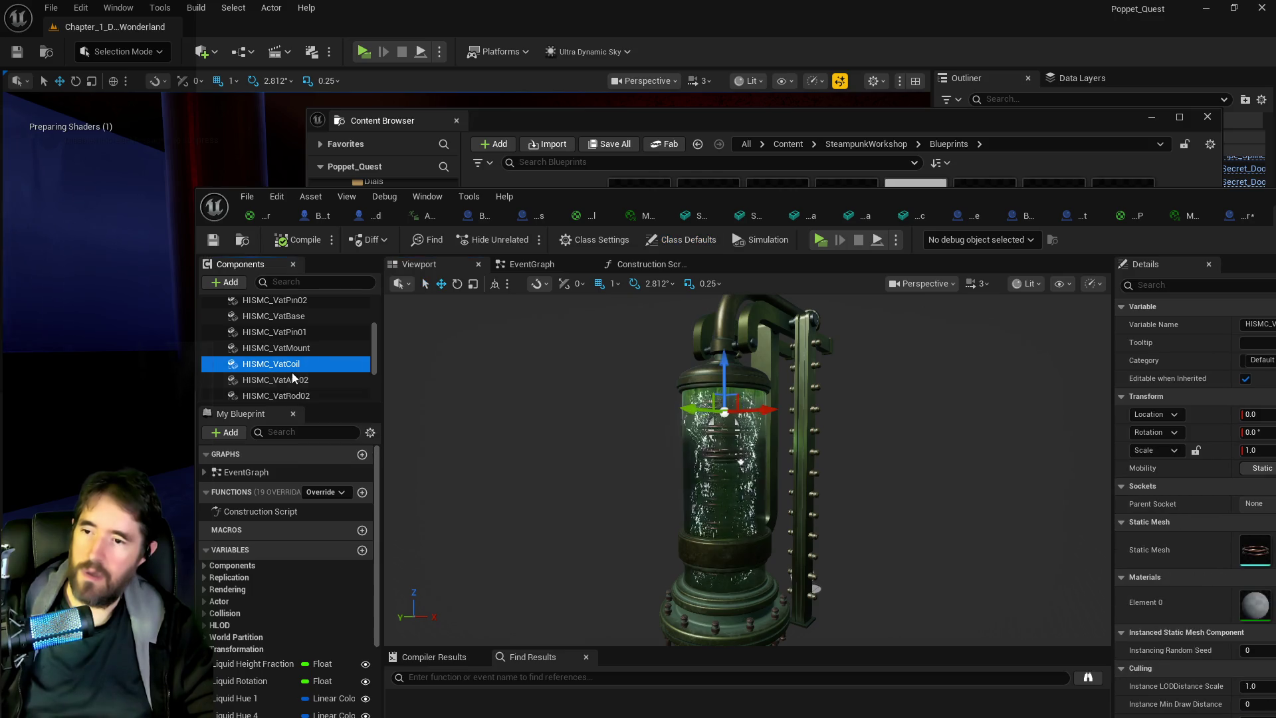
click(296, 379)
click(287, 349)
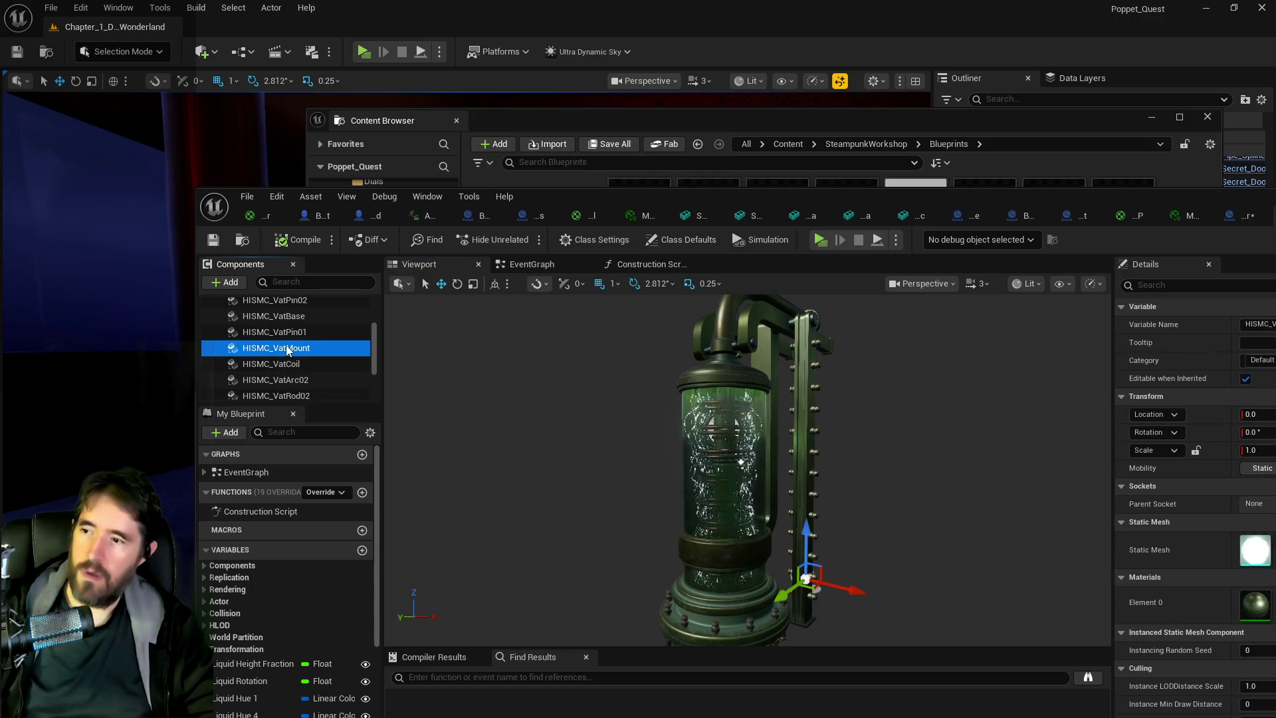
click(278, 380)
Test-move the vat's arc component, undo it, and browse to SM_VatArc01.
scroll(274, 388, down, 1)
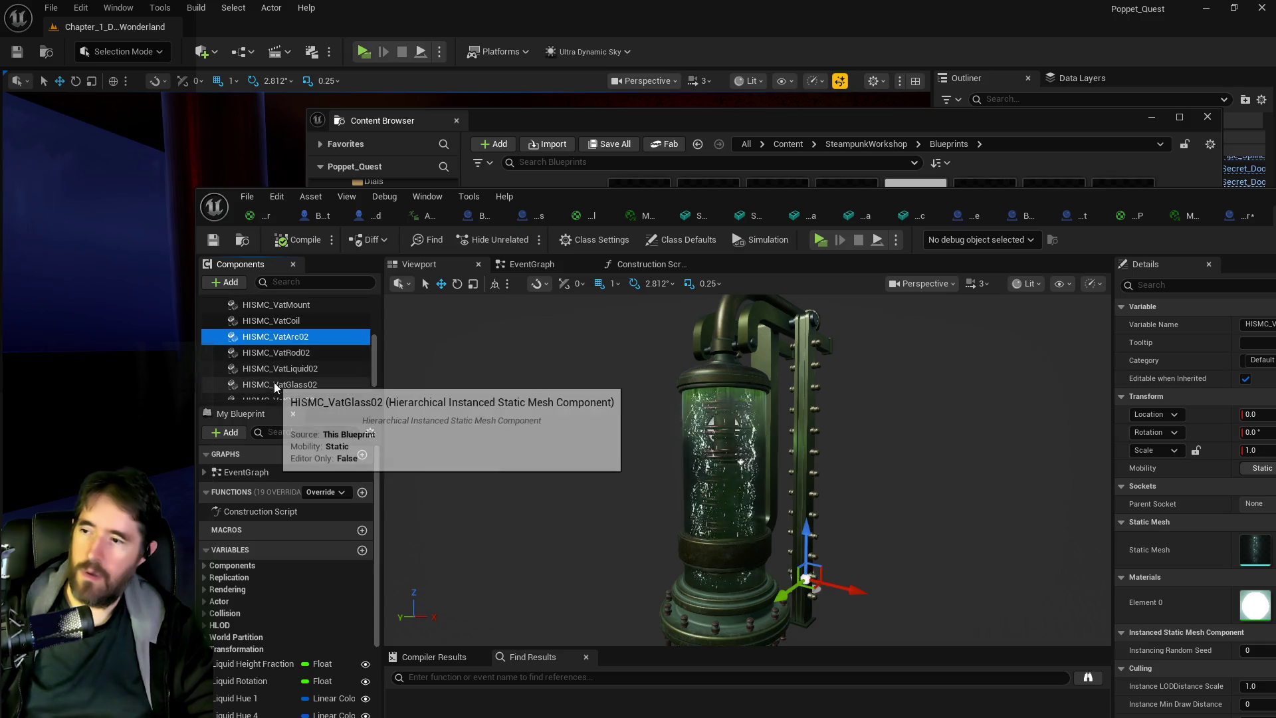
scroll(274, 387, down, 3)
click(275, 392)
scroll(274, 392, up, 3)
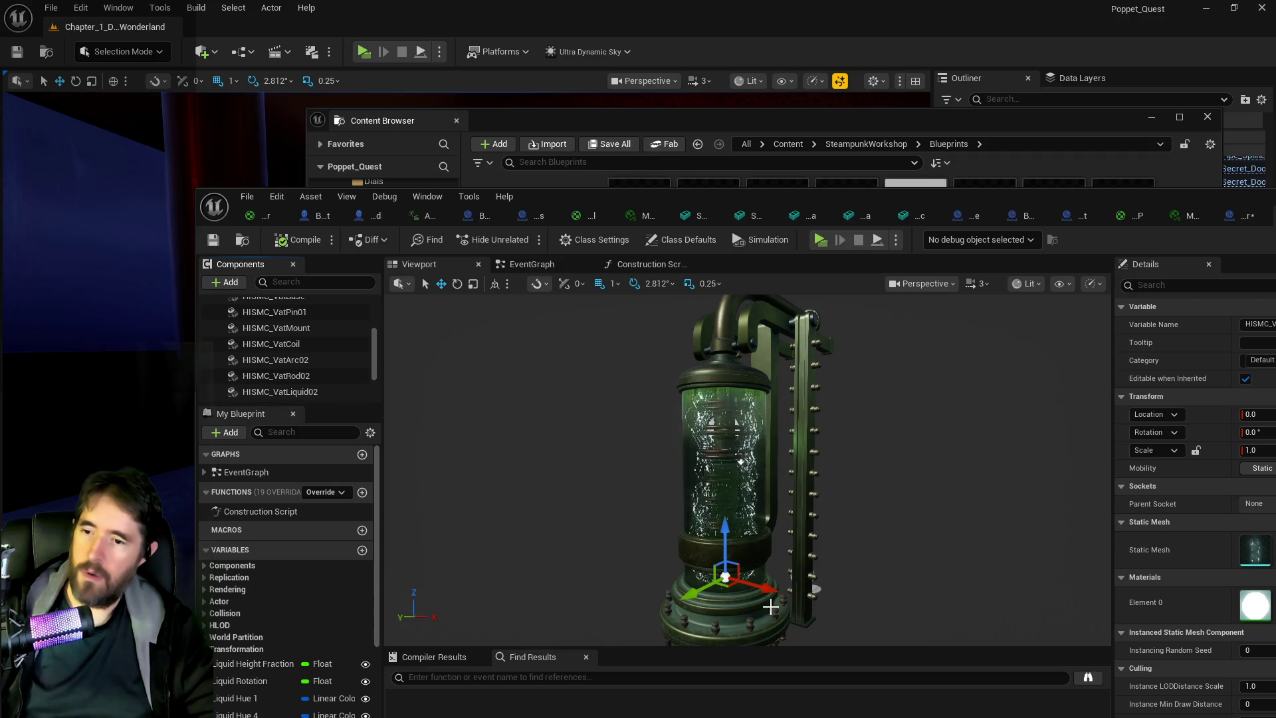
drag(764, 587, 905, 619)
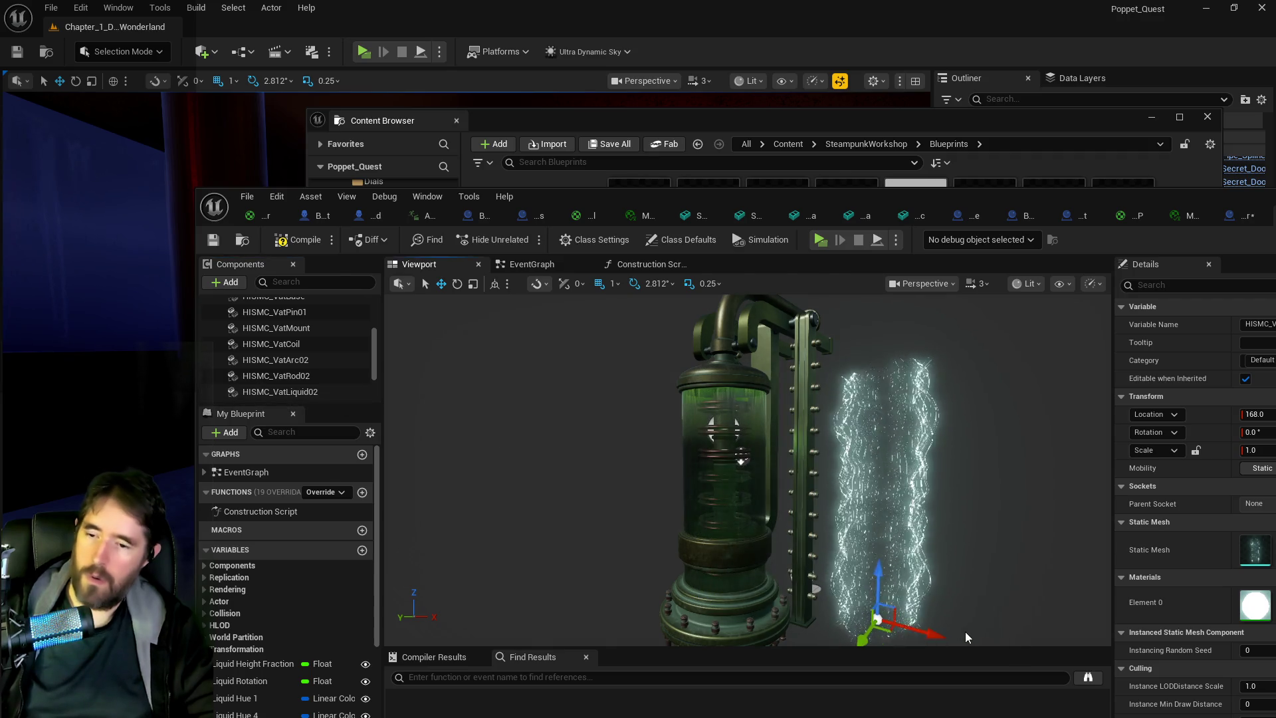
key(ctrl+z)
drag(1229, 196, 901, 159)
click(973, 520)
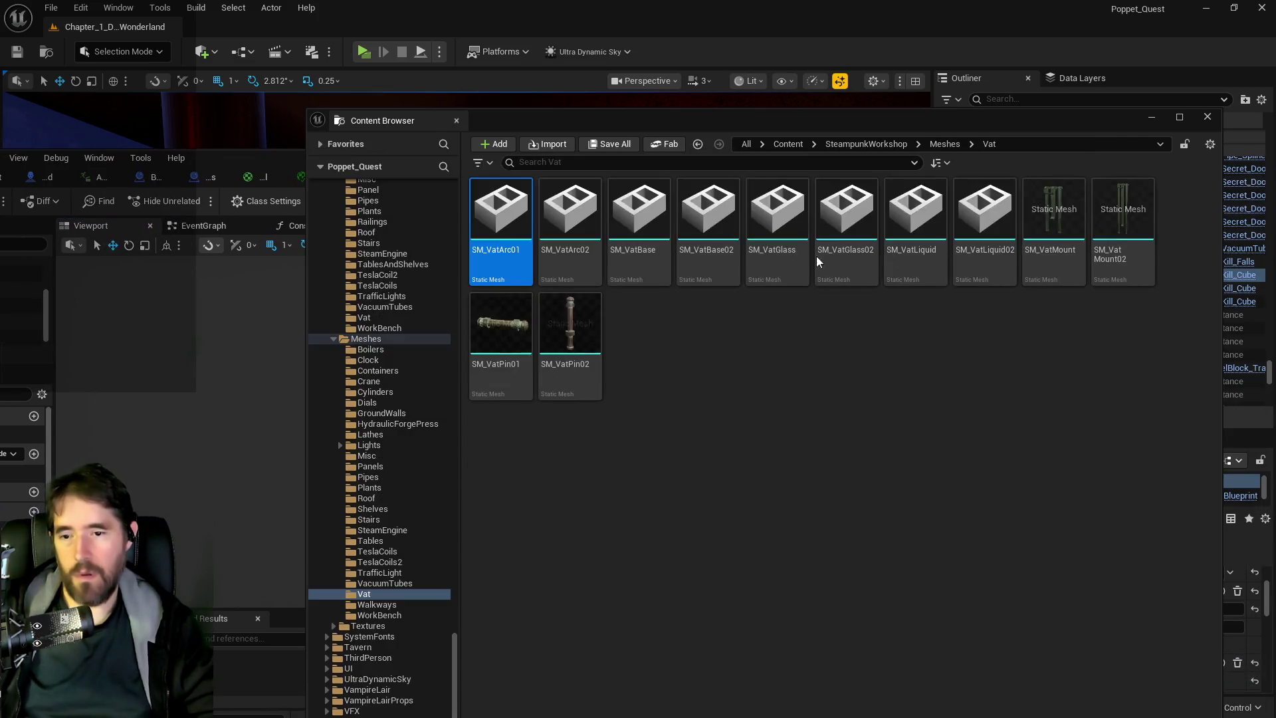
Give BP_Kill_Barrier's Kill Cube component the SM_VatArc01 mesh.
drag(759, 122, 927, 143)
click(487, 549)
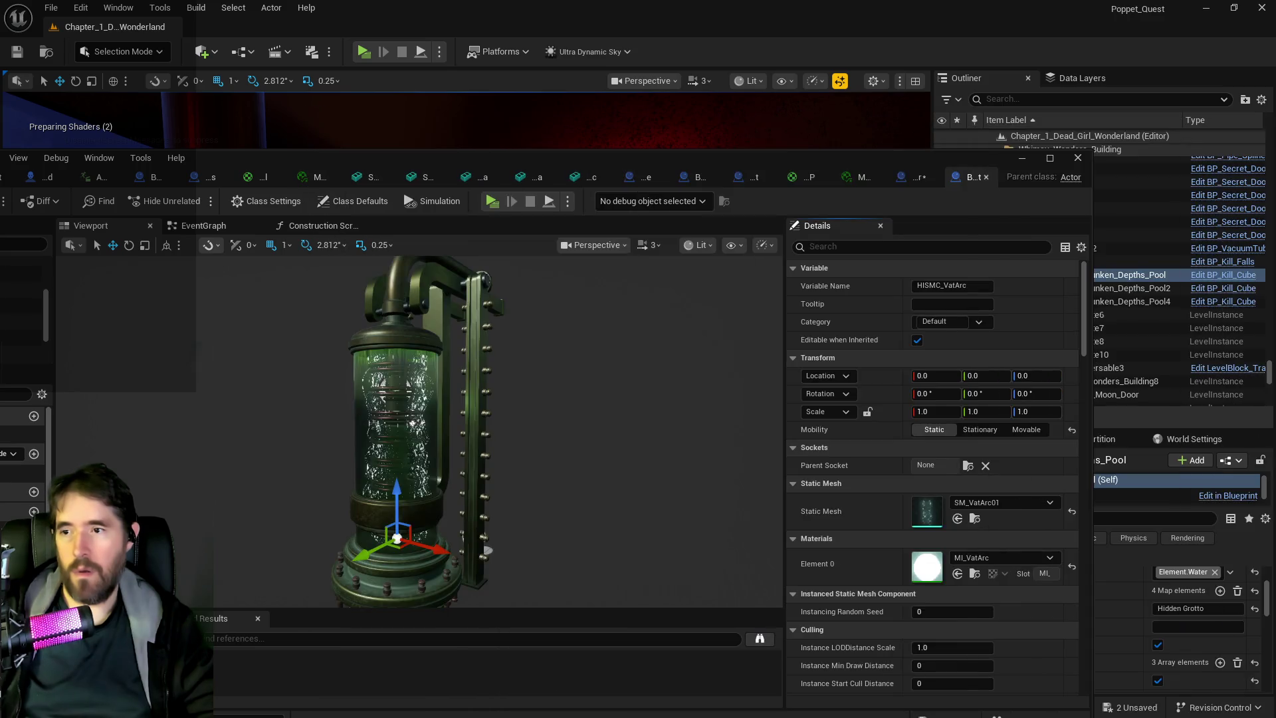
double_click(817, 160)
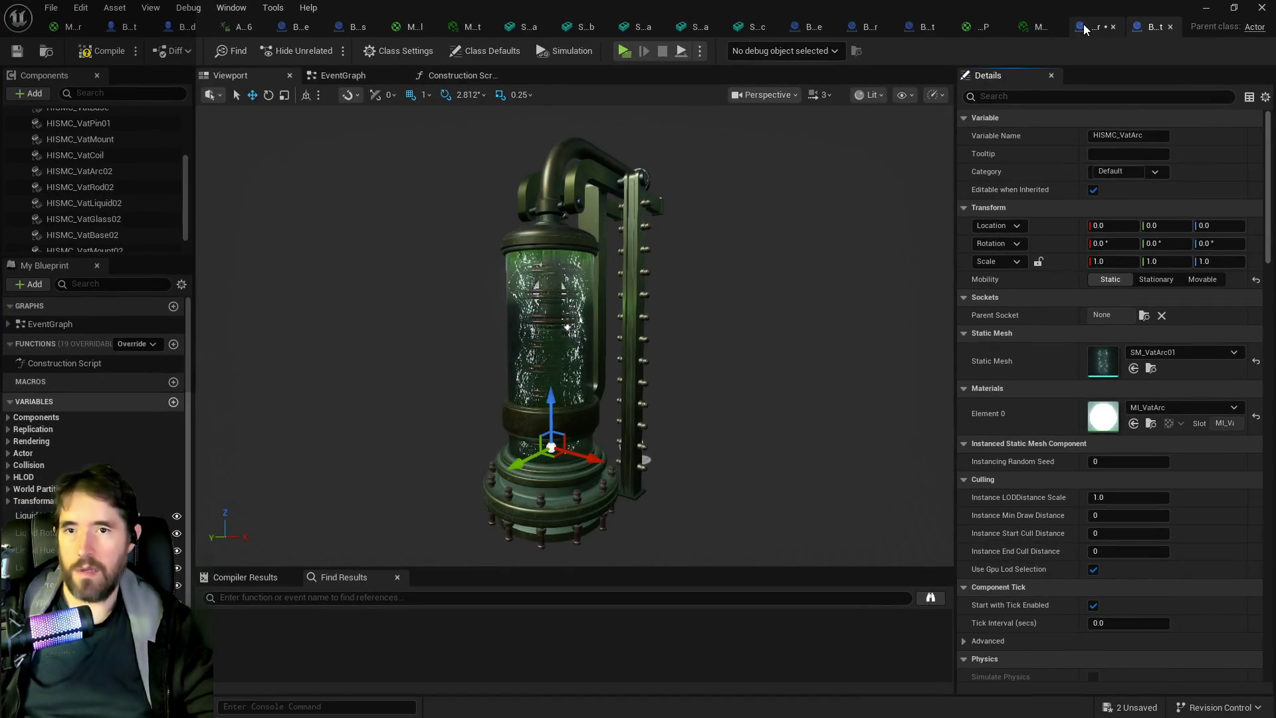
click(1083, 25)
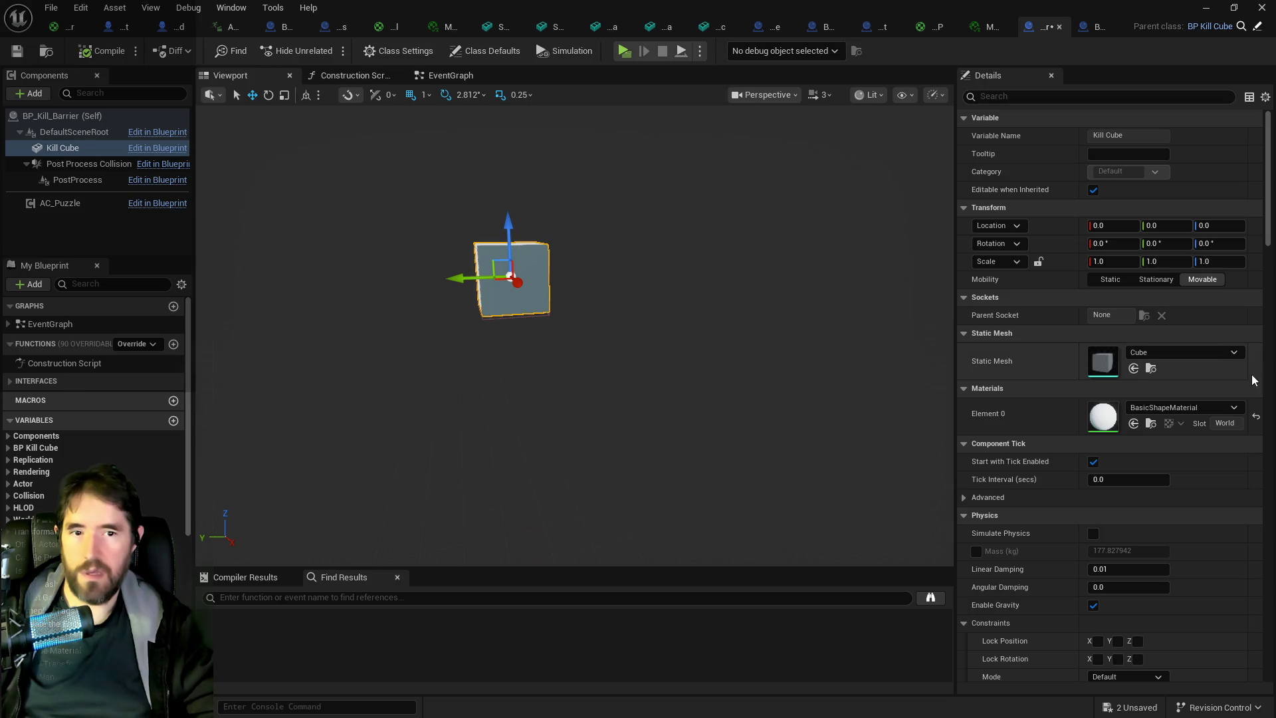
click(1133, 369)
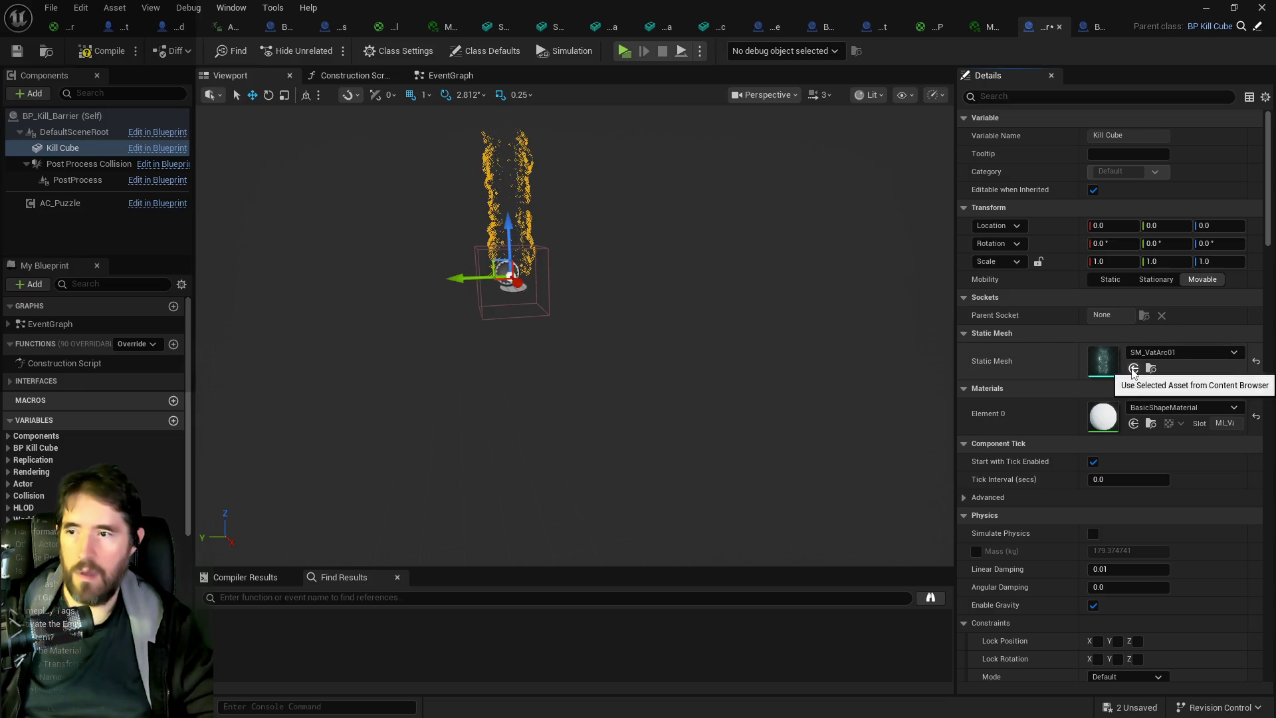
Inspect the barrier's Kill Cube and Post Process Collision components, undoing the Kill Cube's last move.
mouse_move(626, 351)
mouse_down()
mouse_move(571, 352)
mouse_move(628, 352)
mouse_move(671, 326)
mouse_up()
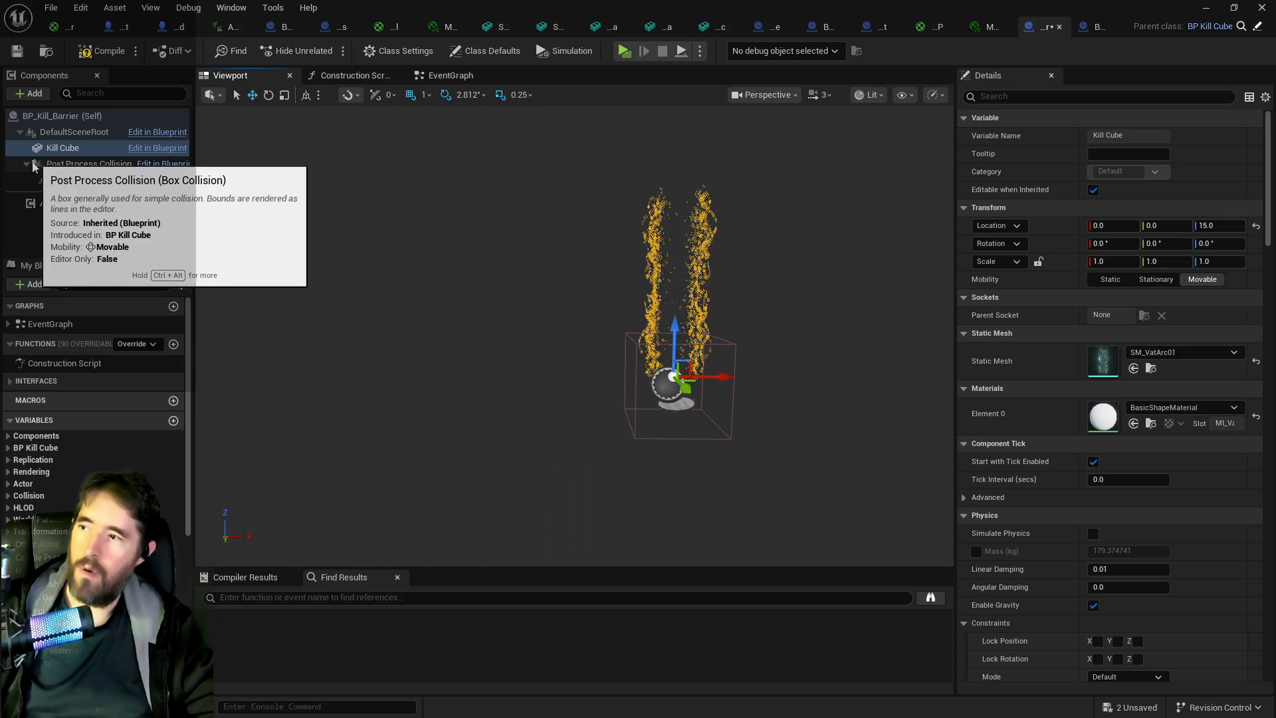
click(57, 166)
click(60, 147)
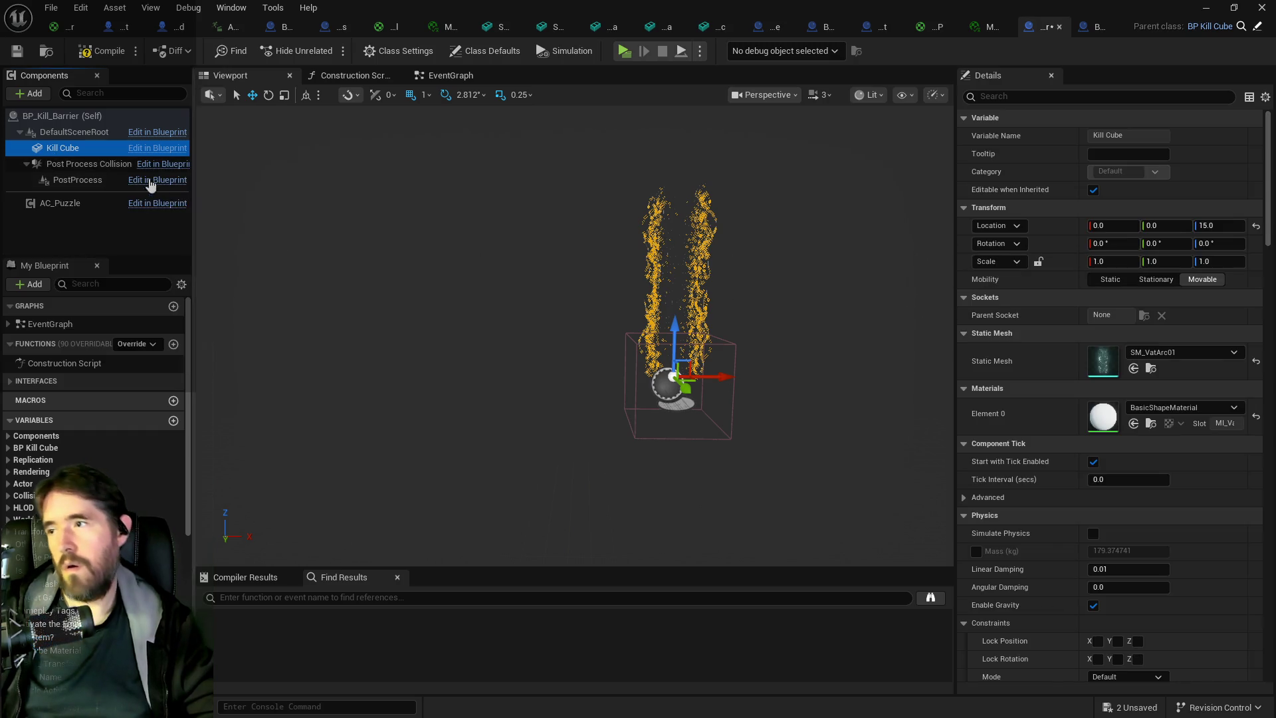
click(84, 136)
scroll(665, 366, down, 5)
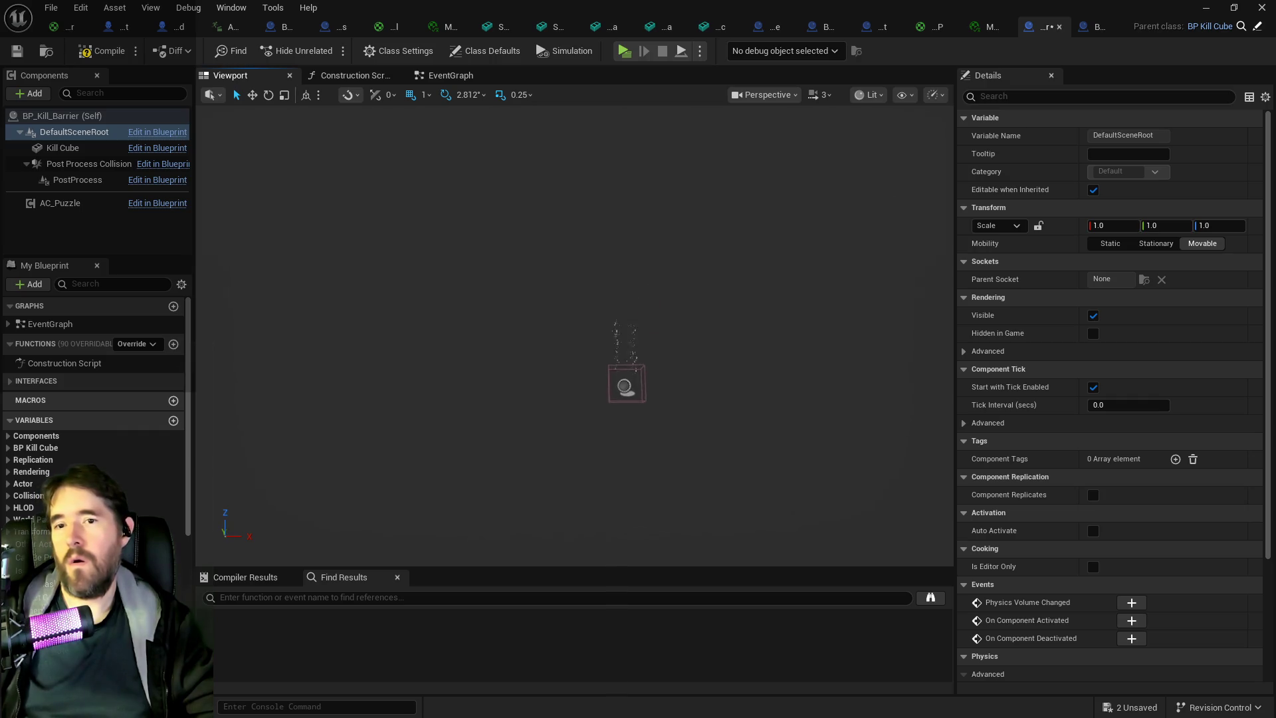
scroll(664, 366, down, 3)
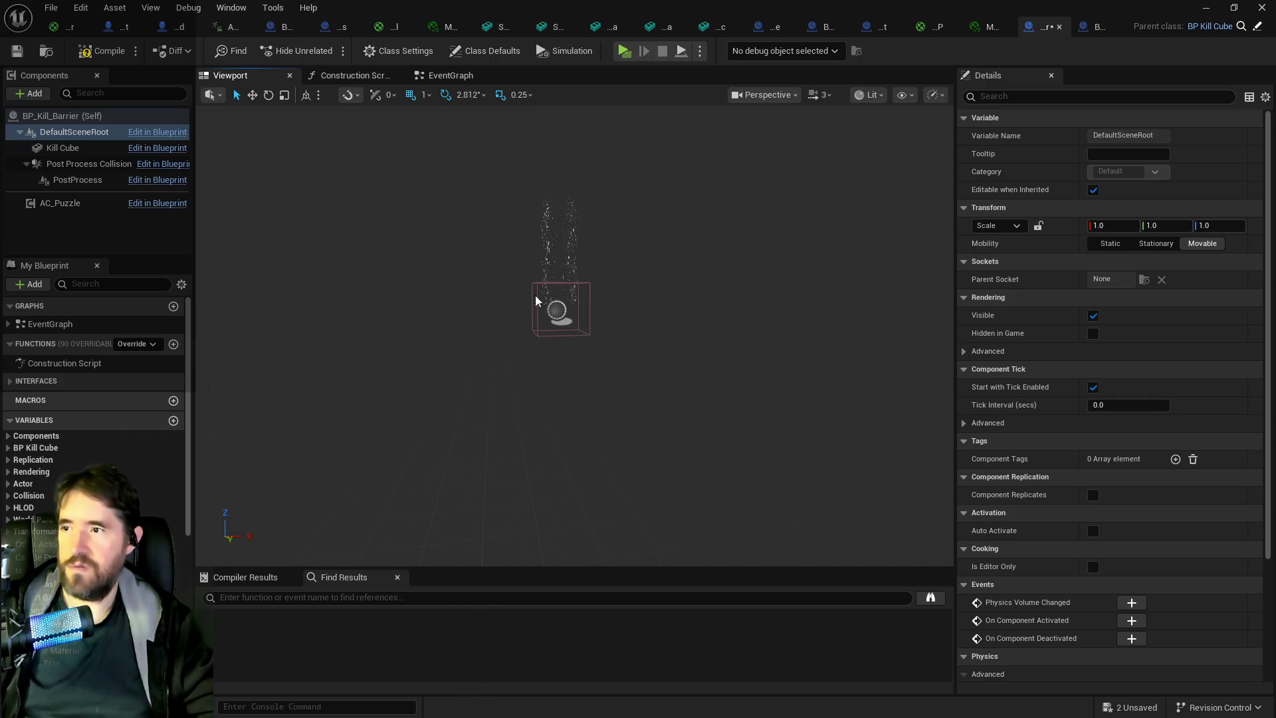
click(152, 150)
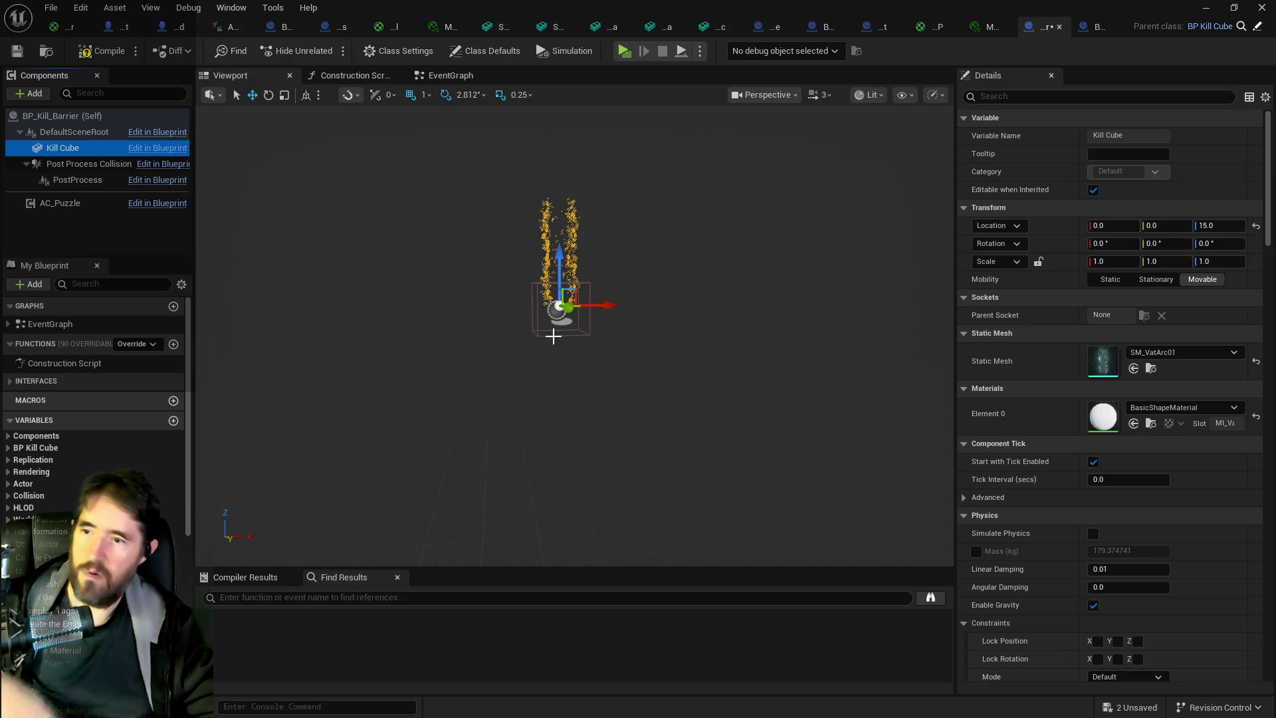
click(537, 315)
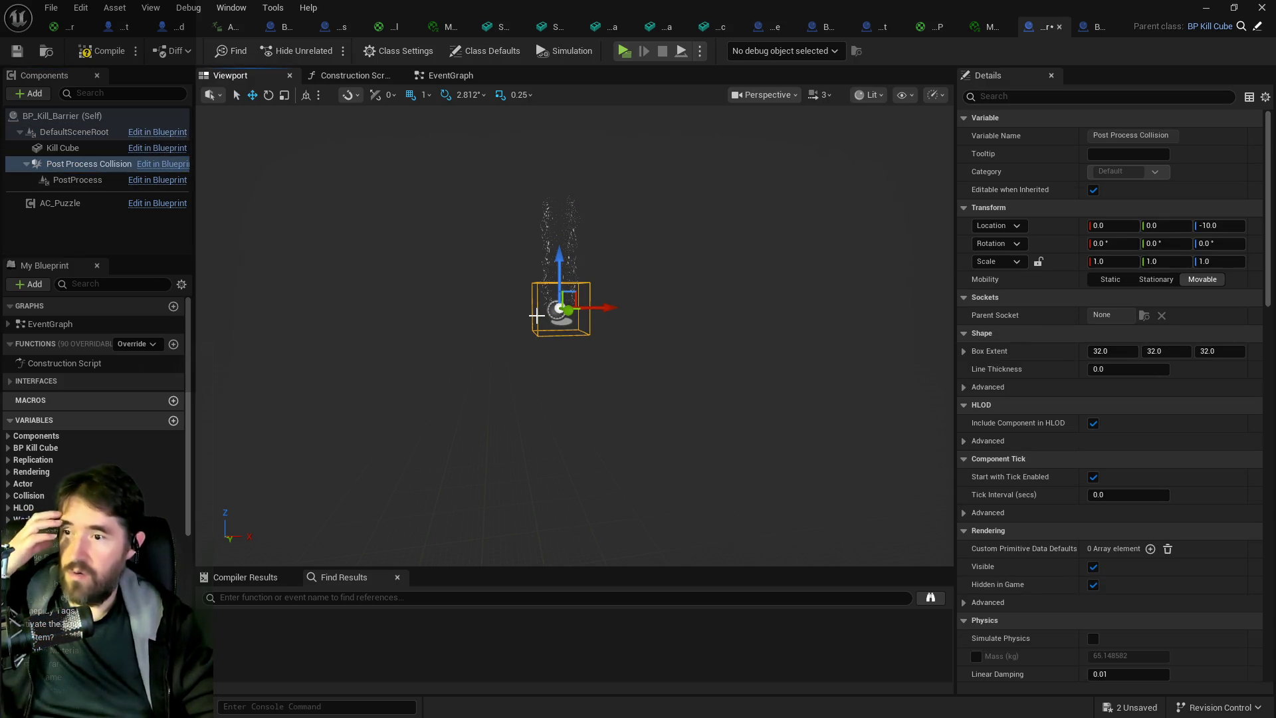
click(100, 149)
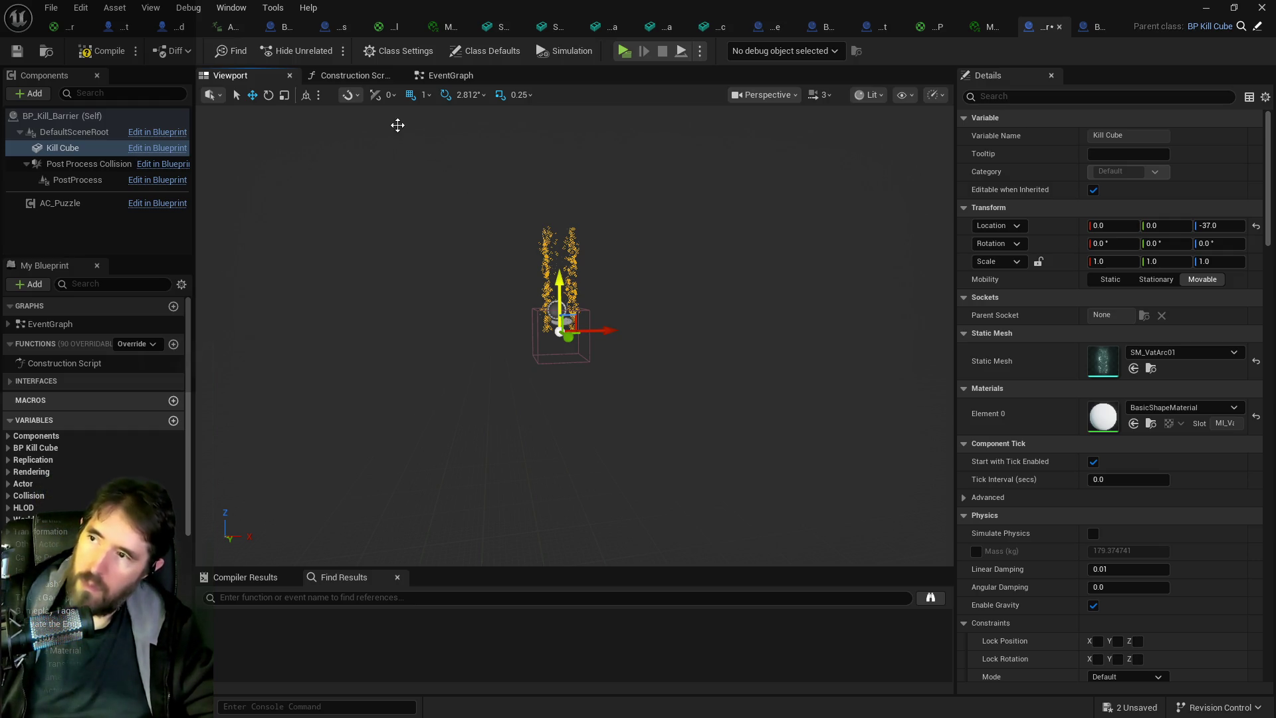
key(ctrl+z)
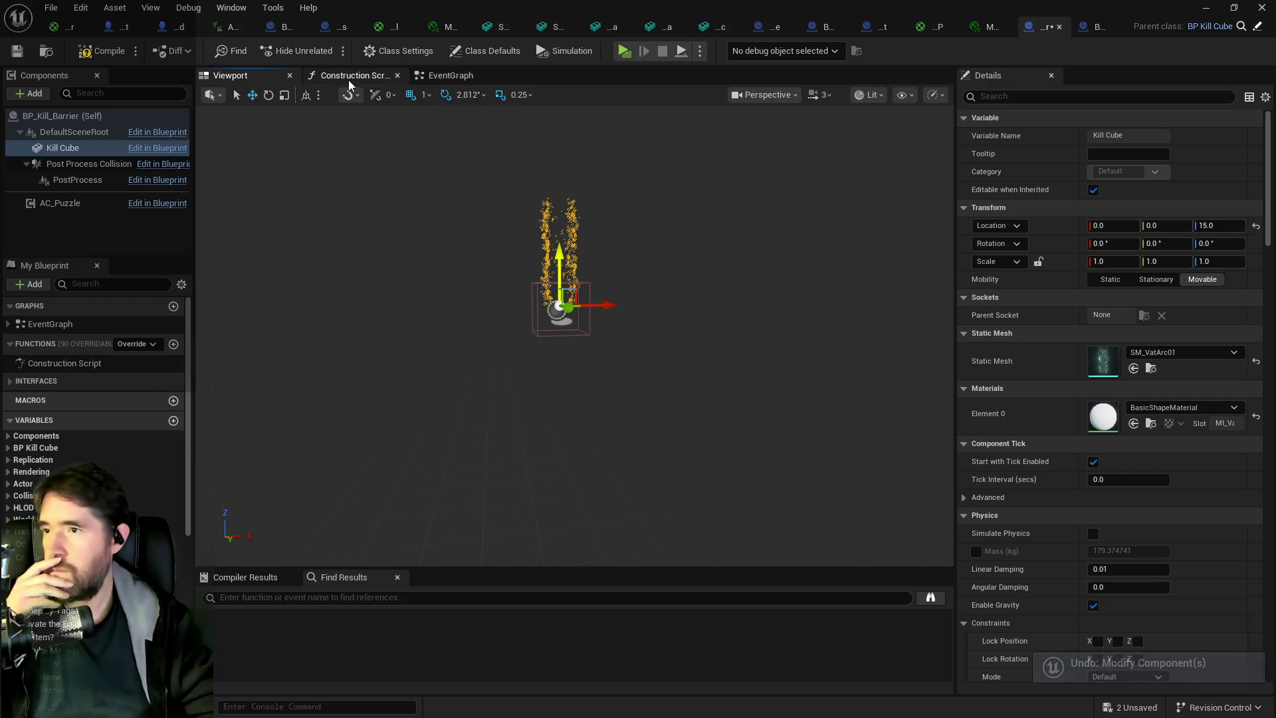
Show the Blueprint's event graph and move its window aside to reveal the level.
click(349, 77)
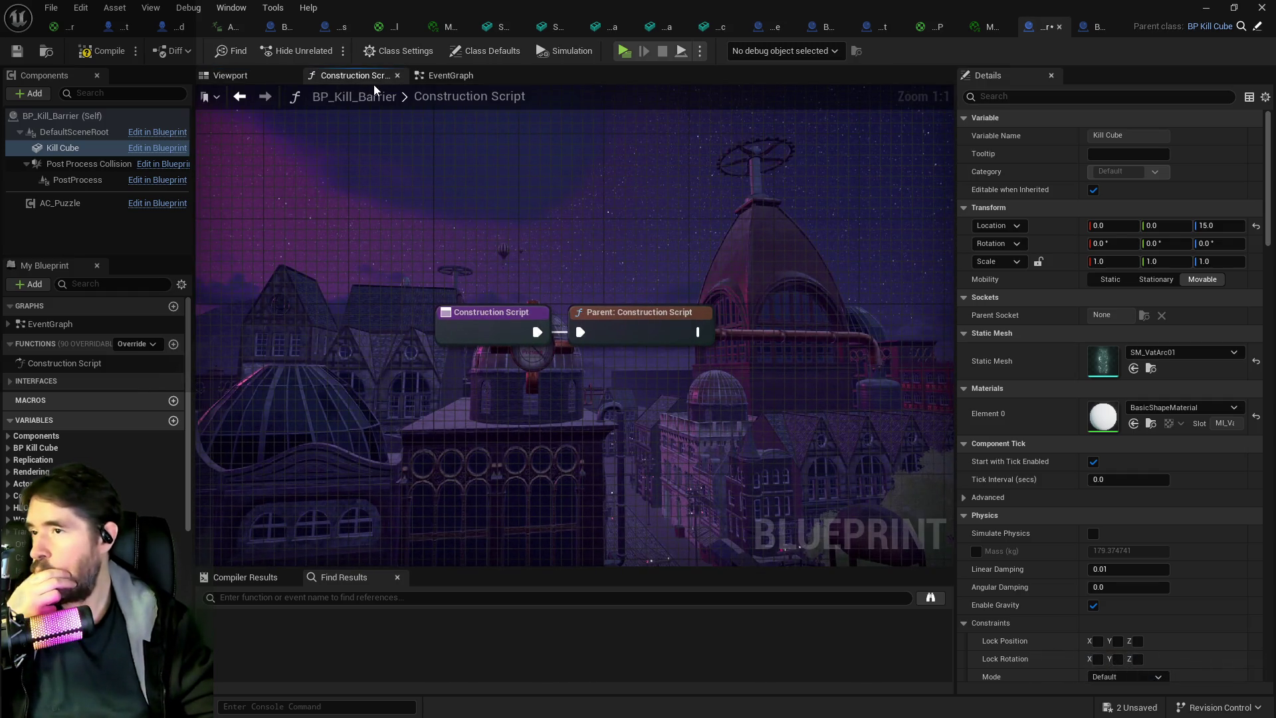
click(444, 75)
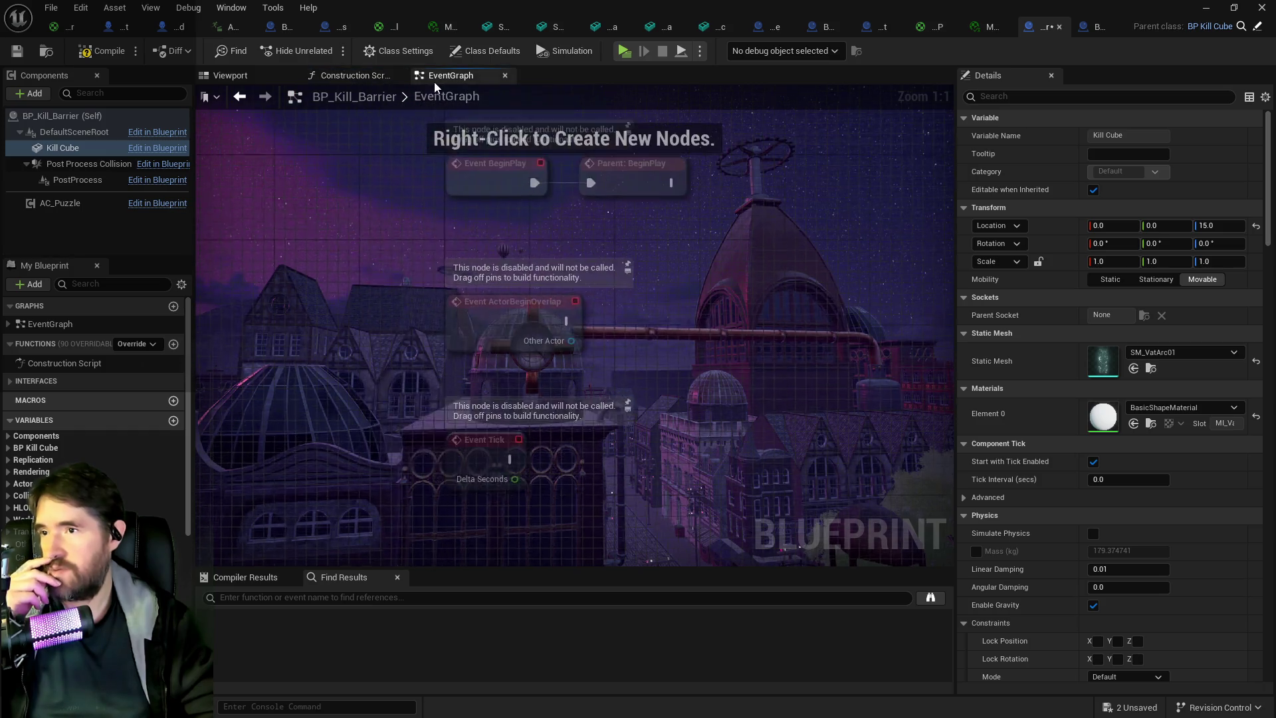
mouse_move(459, 9)
mouse_down()
mouse_move(1275, 55)
mouse_move(807, 55)
mouse_up()
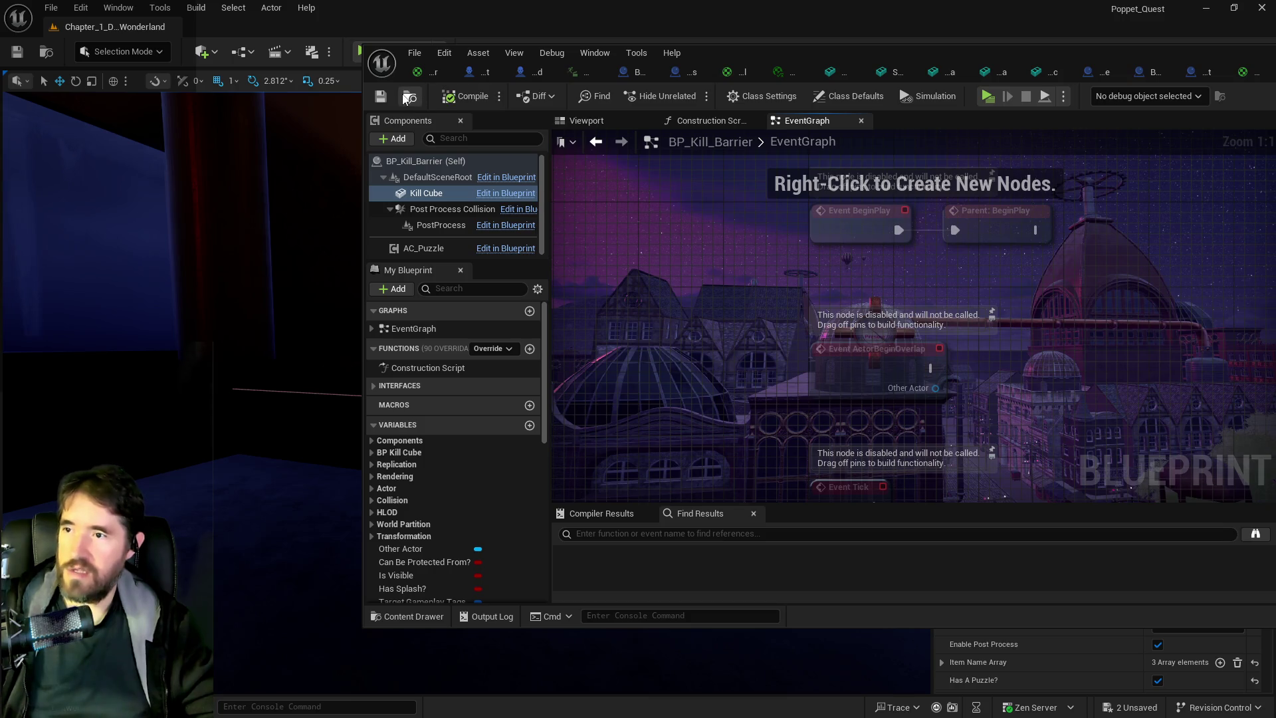
Place a BP_Kill_Barrier in the level with a locked uniform scale of 5.
click(1017, 33)
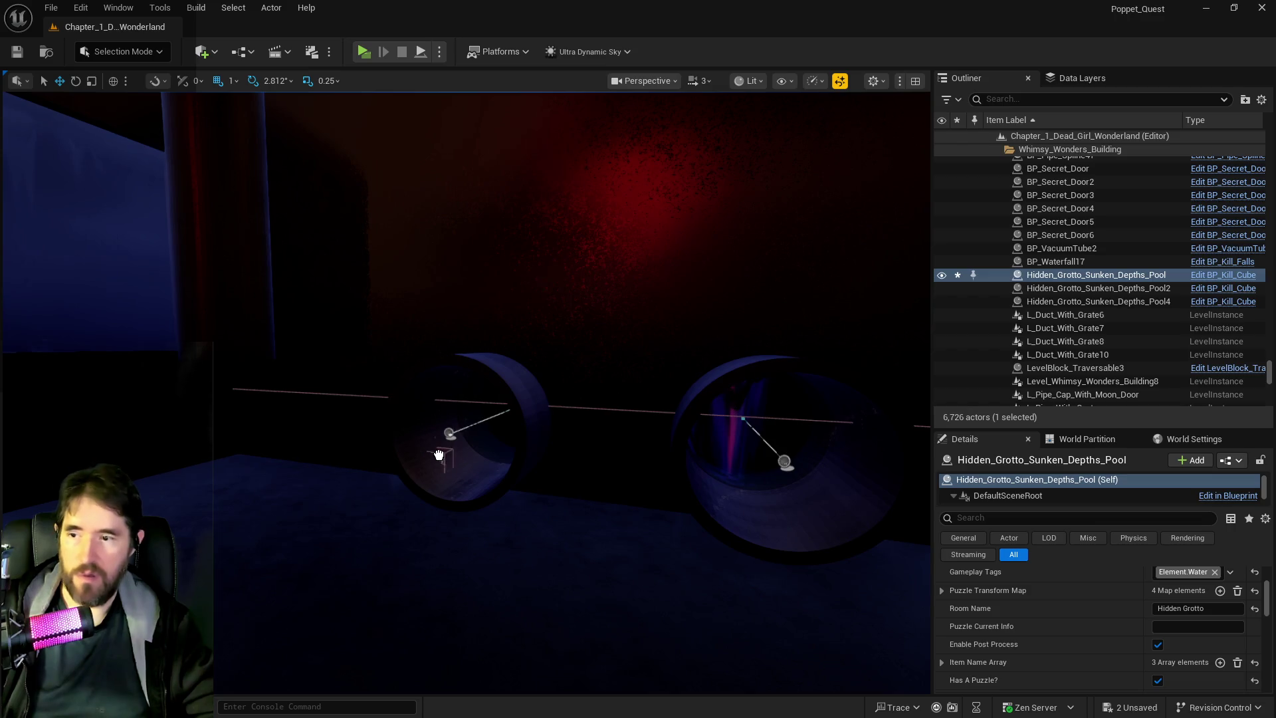
mouse_move(509, 484)
mouse_down()
mouse_move(523, 465)
mouse_move(522, 412)
mouse_move(525, 505)
mouse_up()
scroll(1174, 596, up, 4)
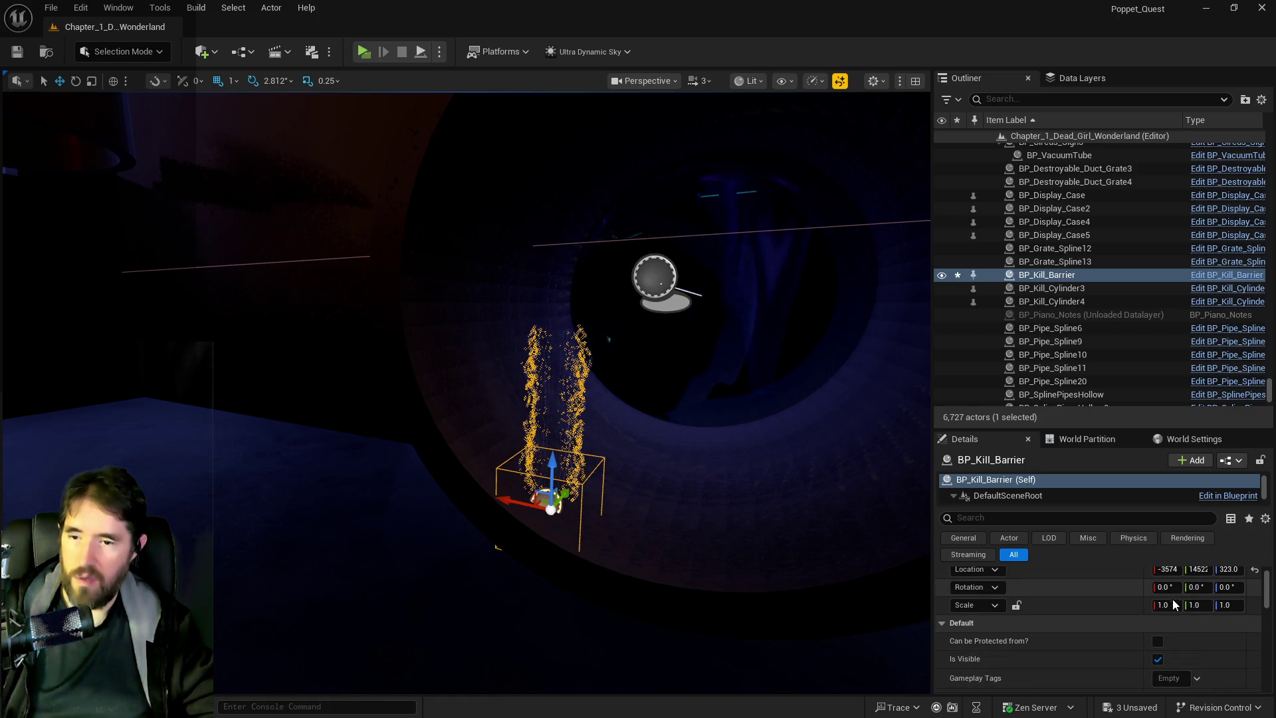
click(1017, 605)
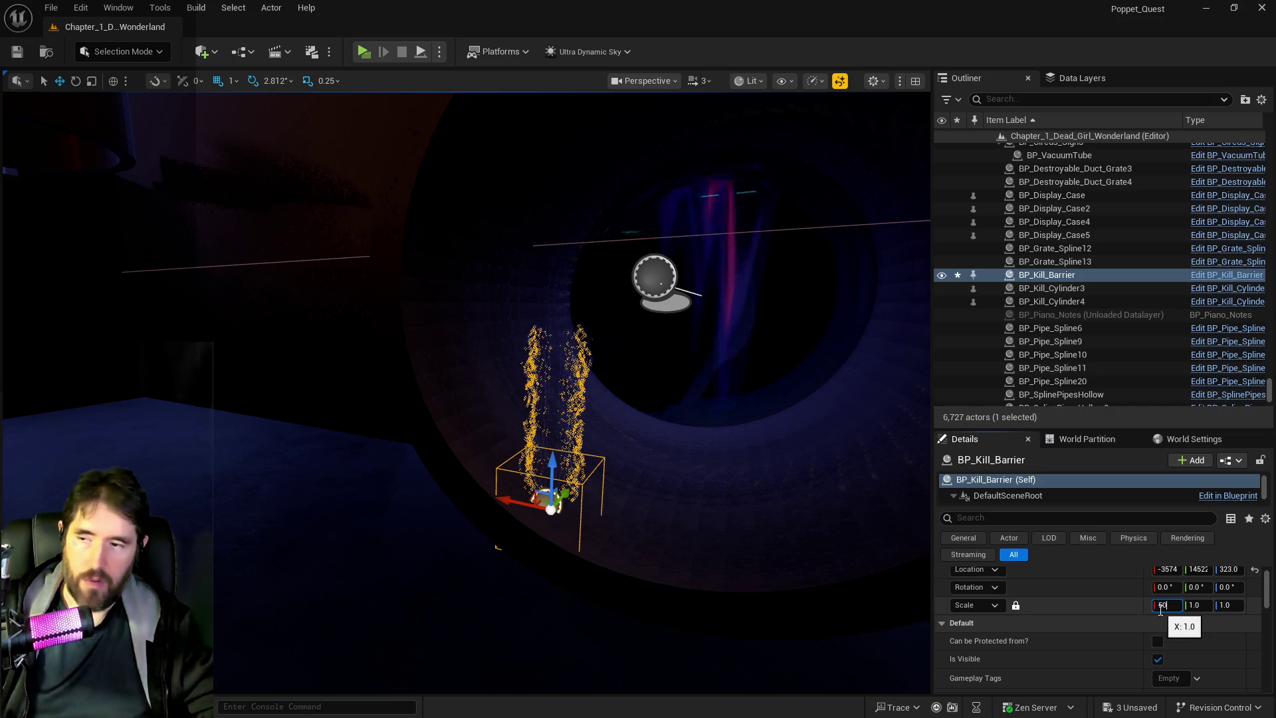
key(Return)
scroll(465, 392, down, 5)
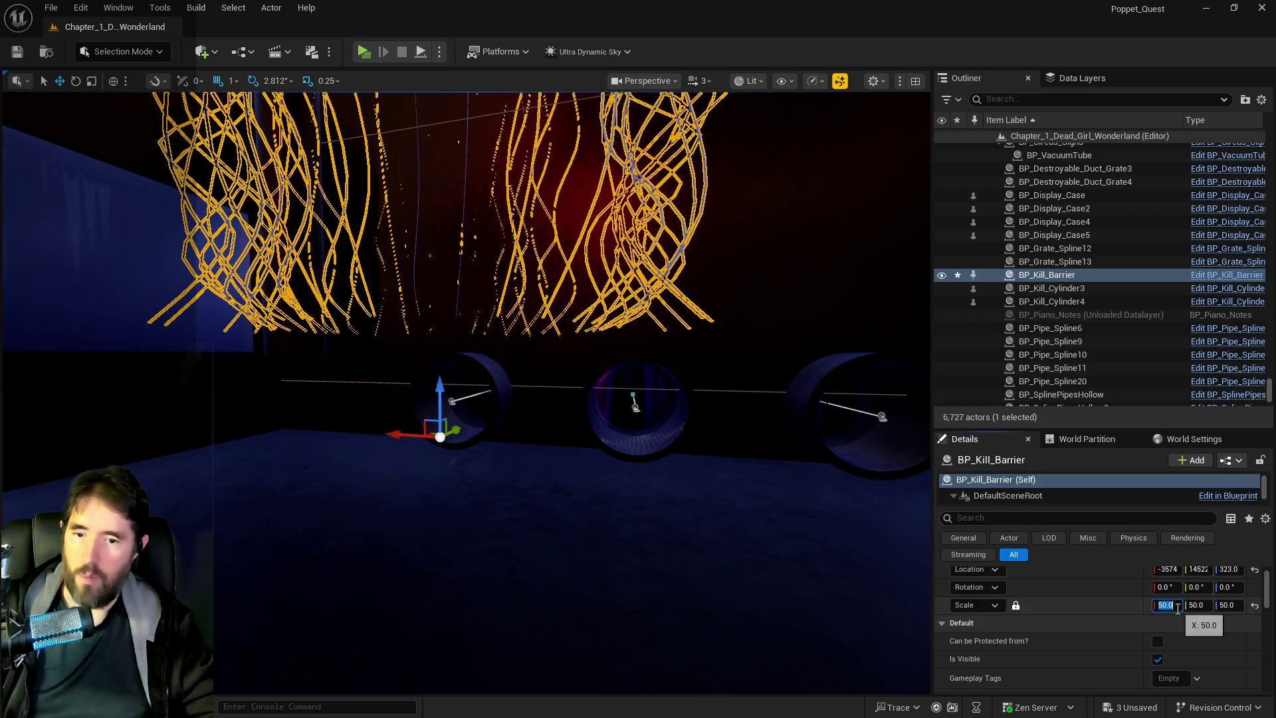
text(5)
key(Return)
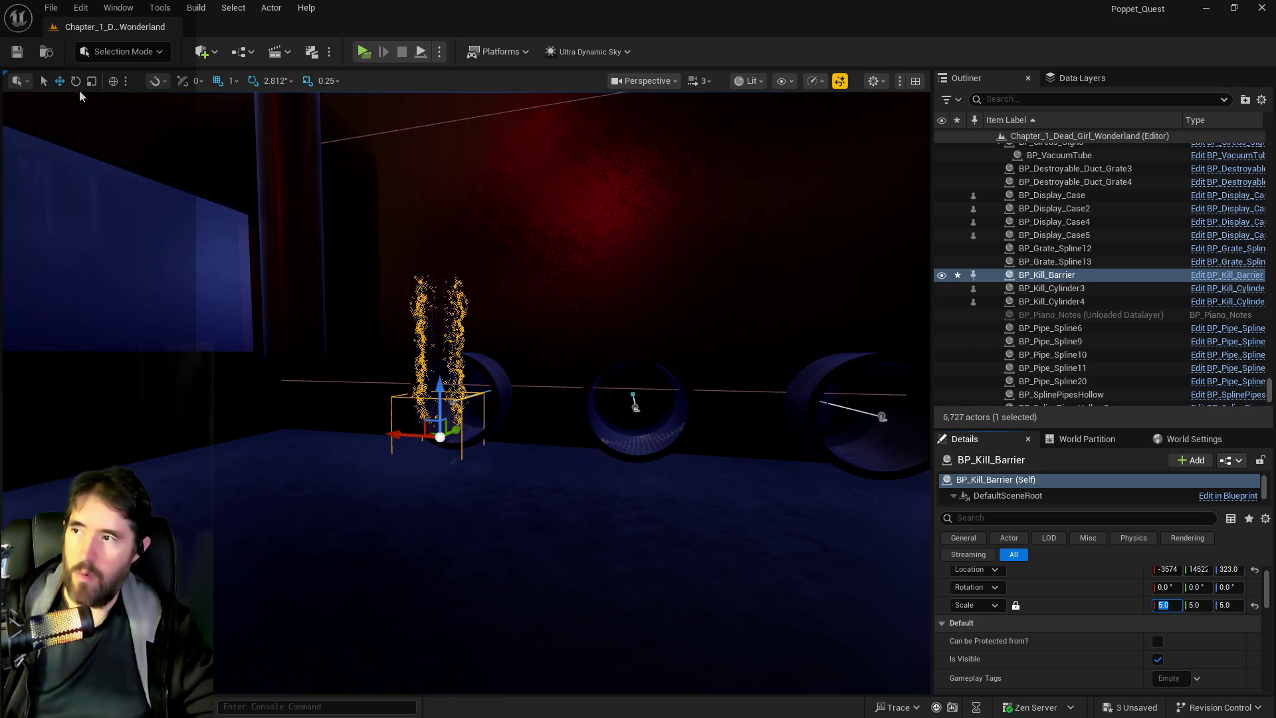
Rotate the barrier about 87 degrees and lower it to height 465 across the pipes.
key(e)
drag(482, 394, 506, 454)
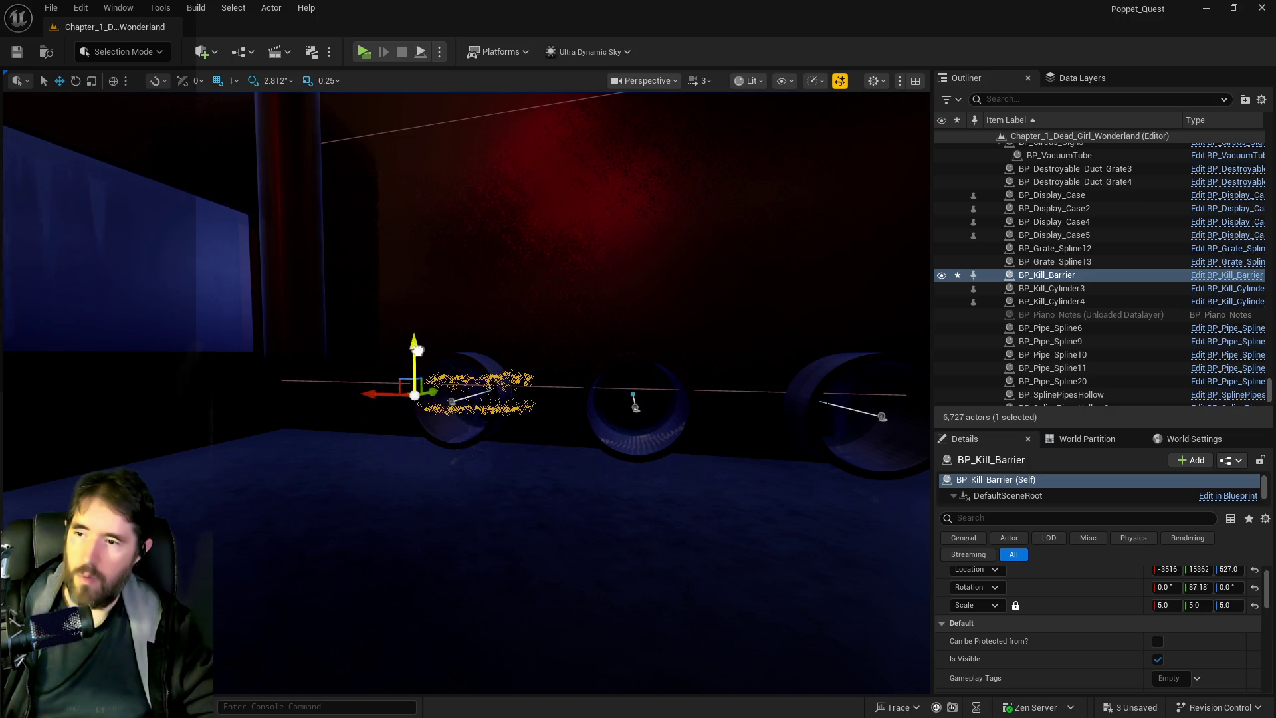
drag(417, 350, 417, 340)
scroll(417, 340, up, 5)
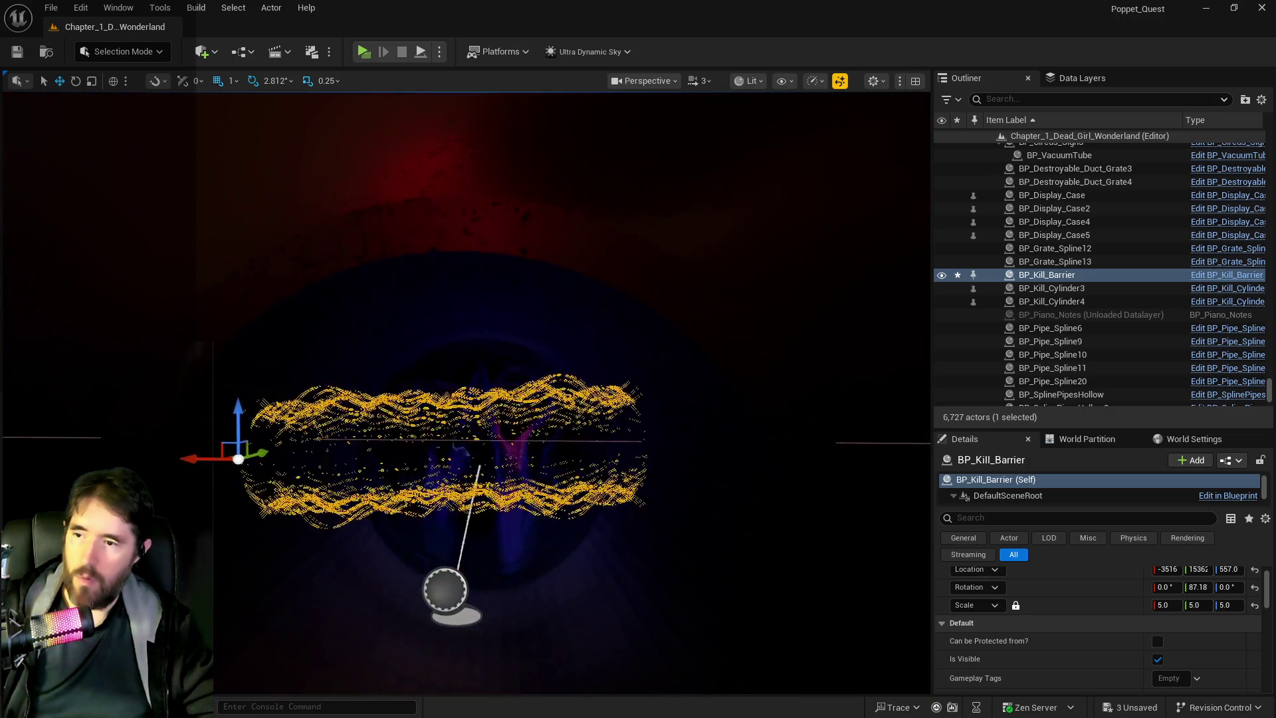
scroll(425, 374, up, 1)
drag(258, 423, 258, 452)
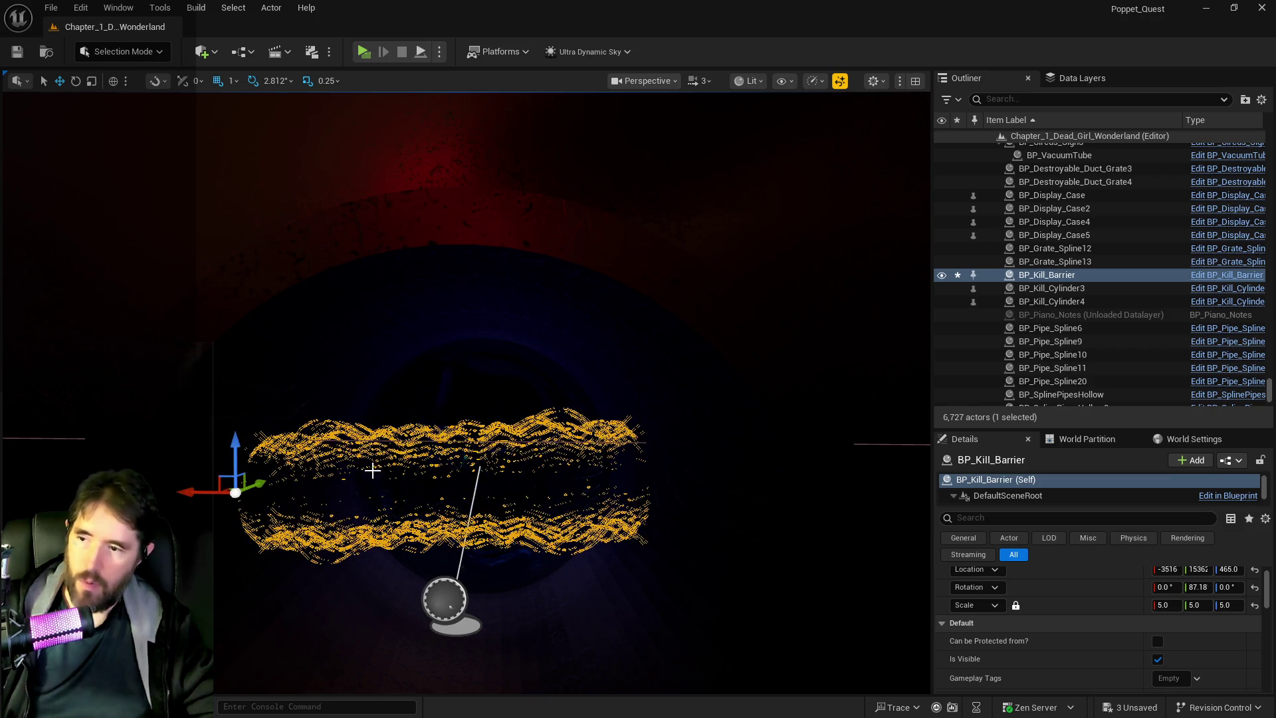
scroll(258, 452, up, 5)
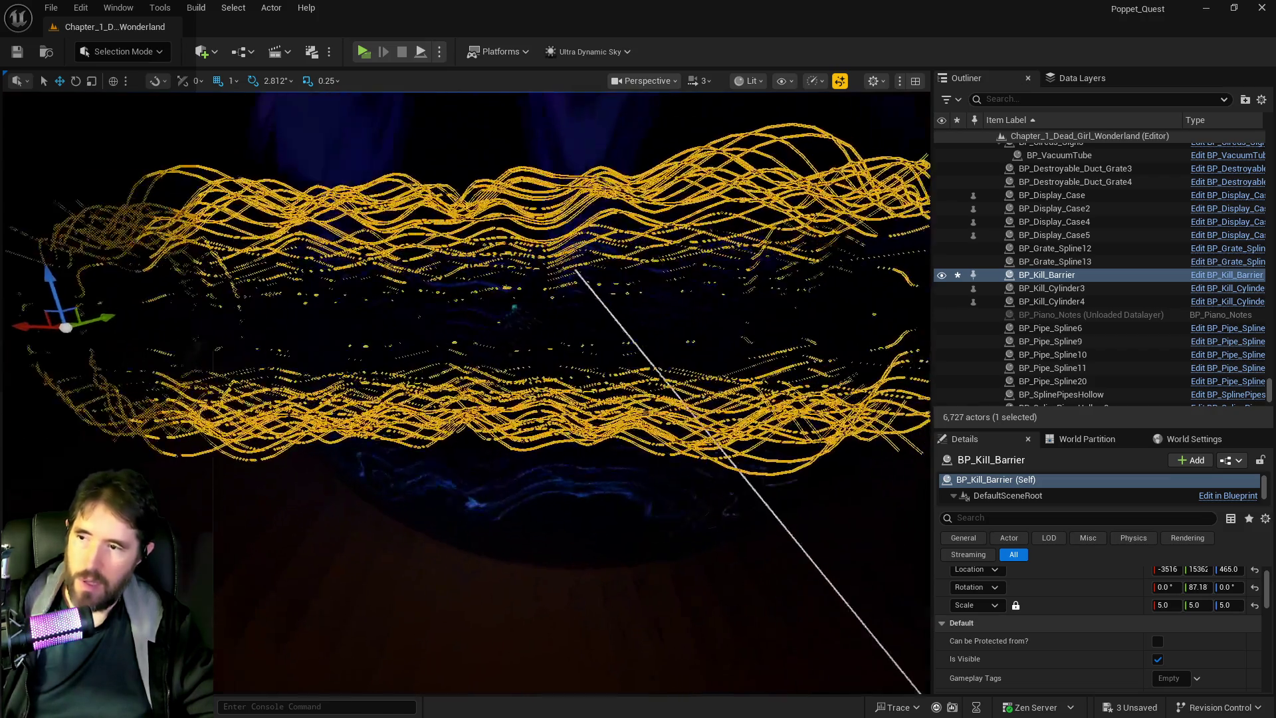
scroll(465, 392, up, 6)
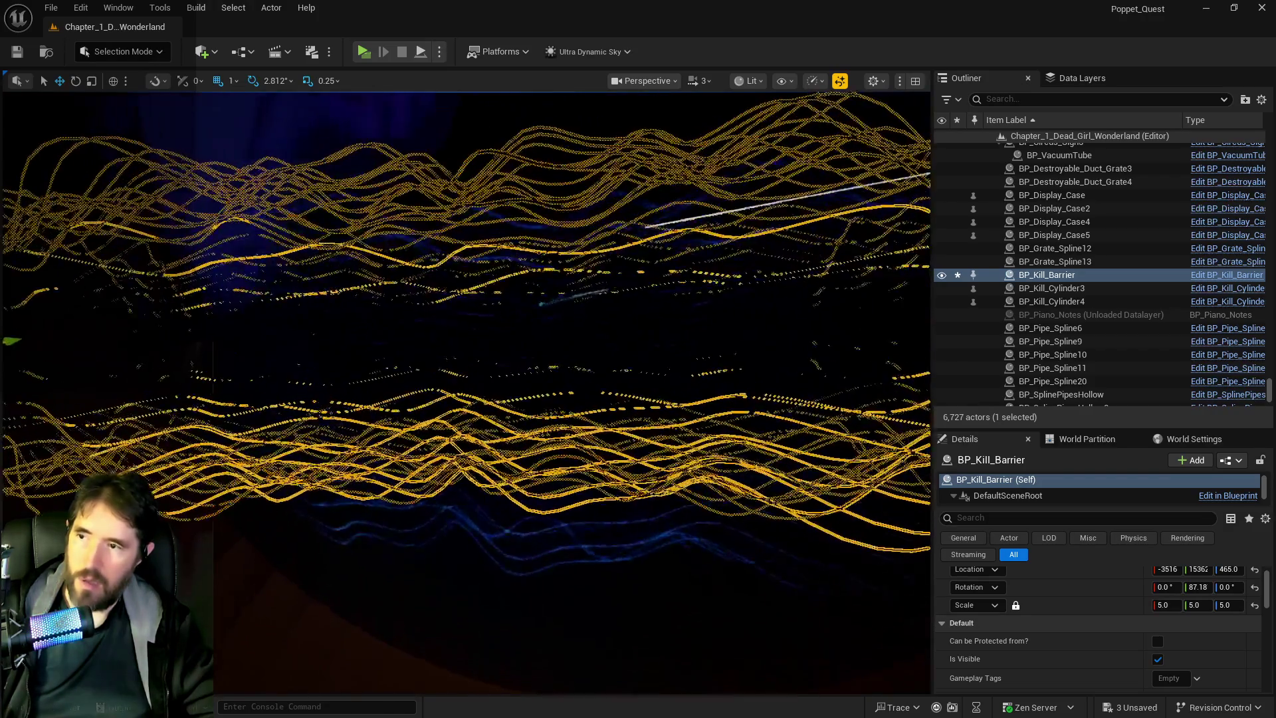
scroll(465, 393, down, 10)
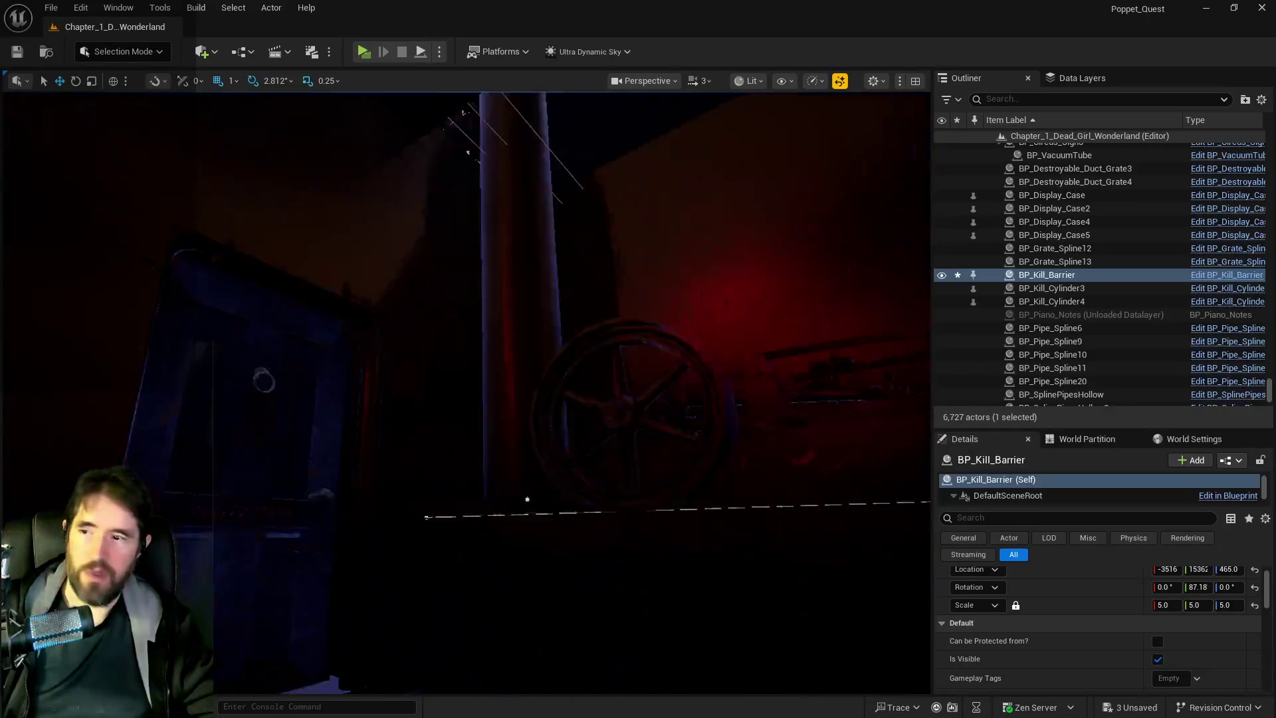
mouse_move(465, 392)
mouse_down()
mouse_move(466, 339)
mouse_move(438, 325)
mouse_up()
Focus on the barrier, play-test with the inventory and a tarot card attack, then stop.
key(f)
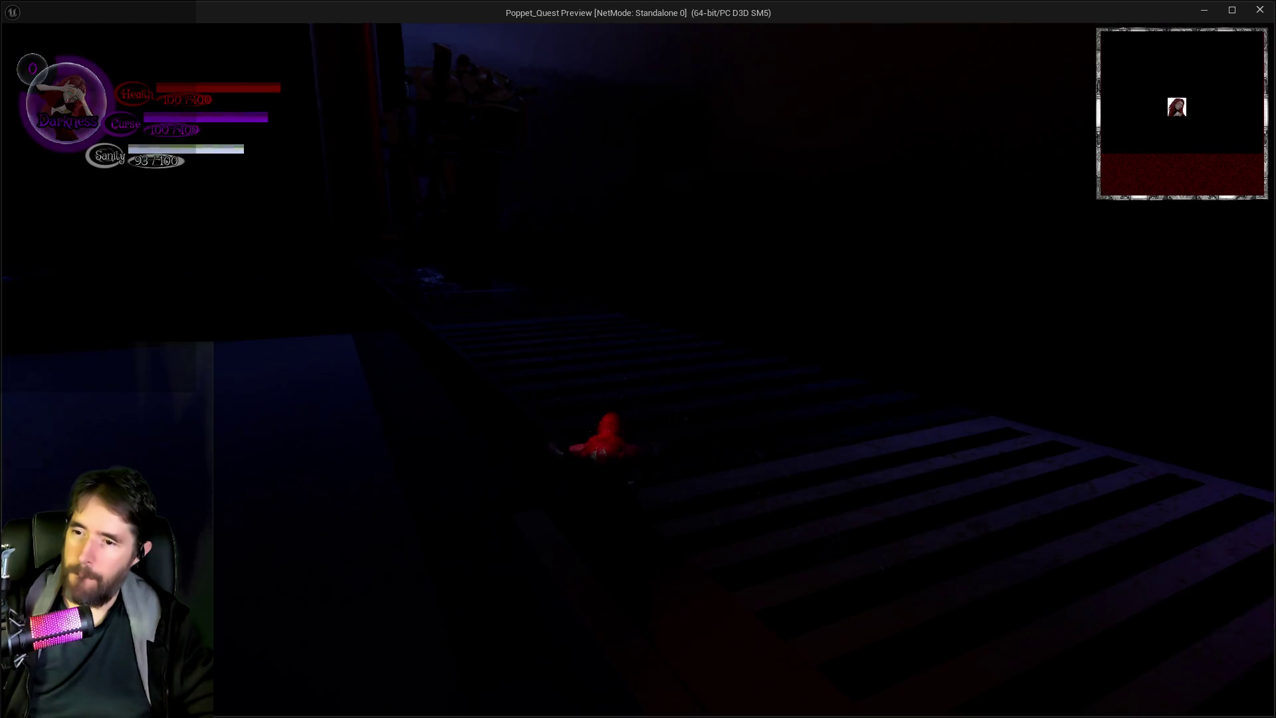
key(i)
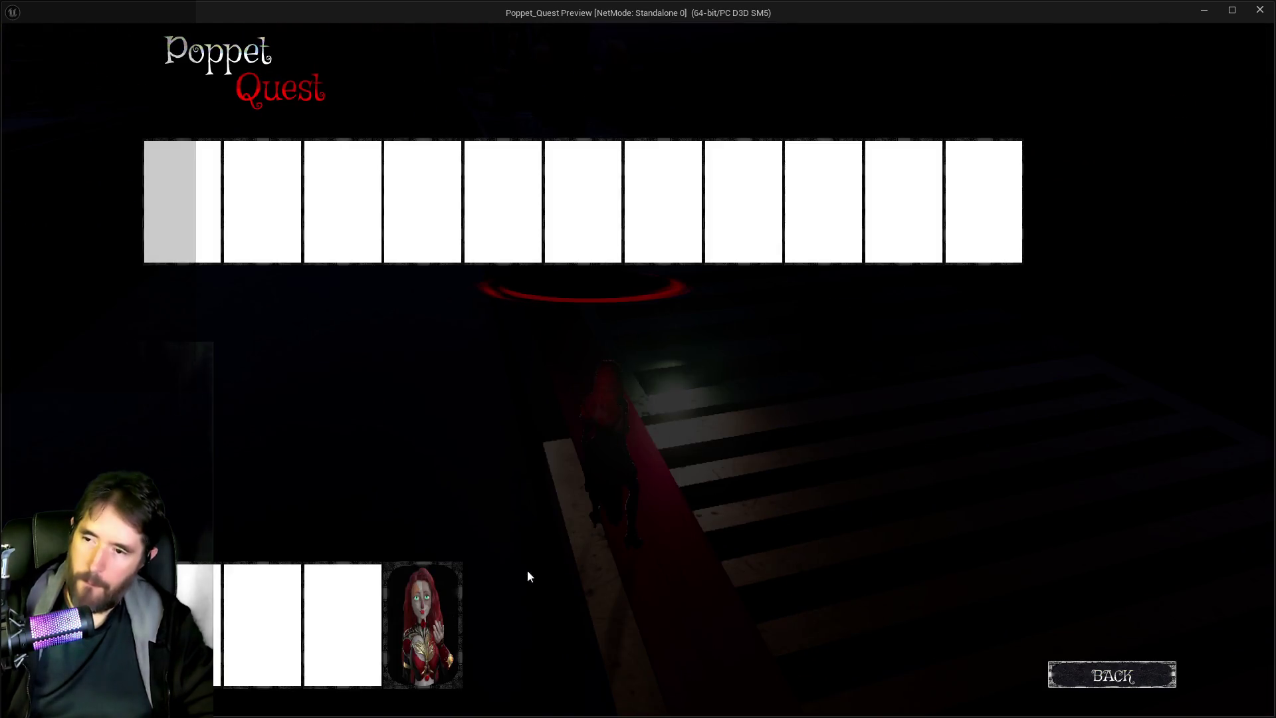
click(447, 624)
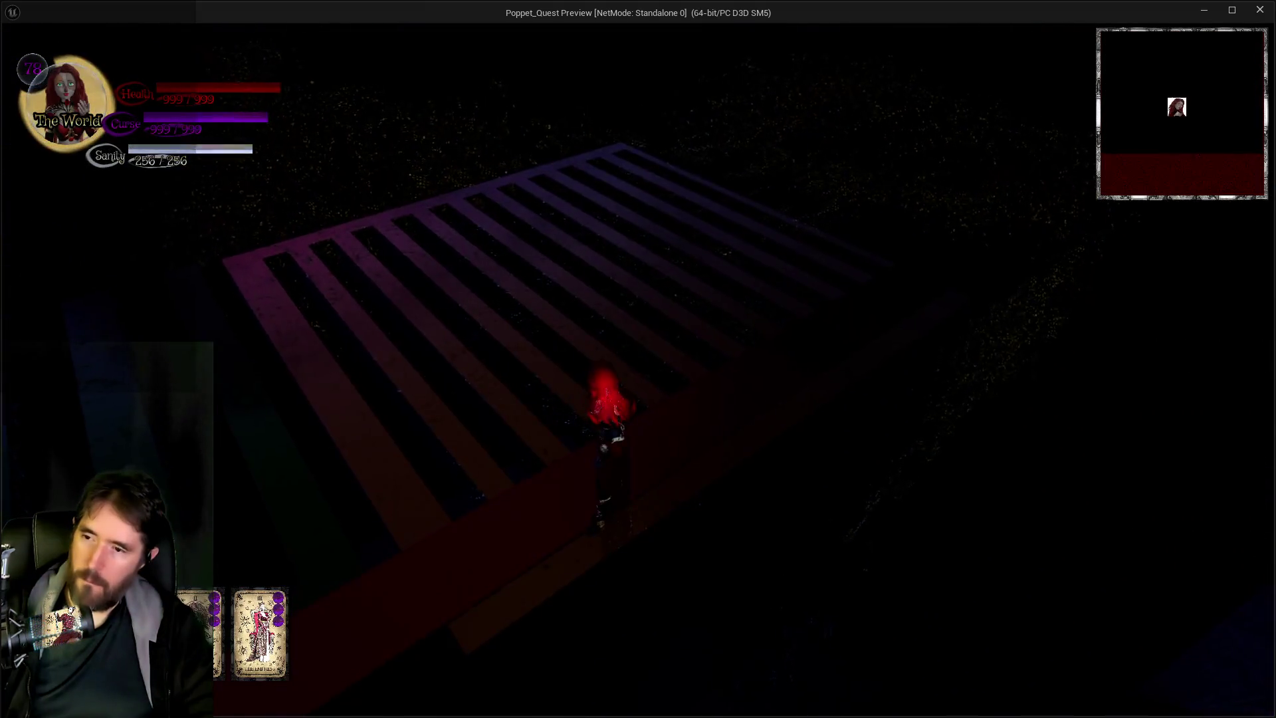
key(1)
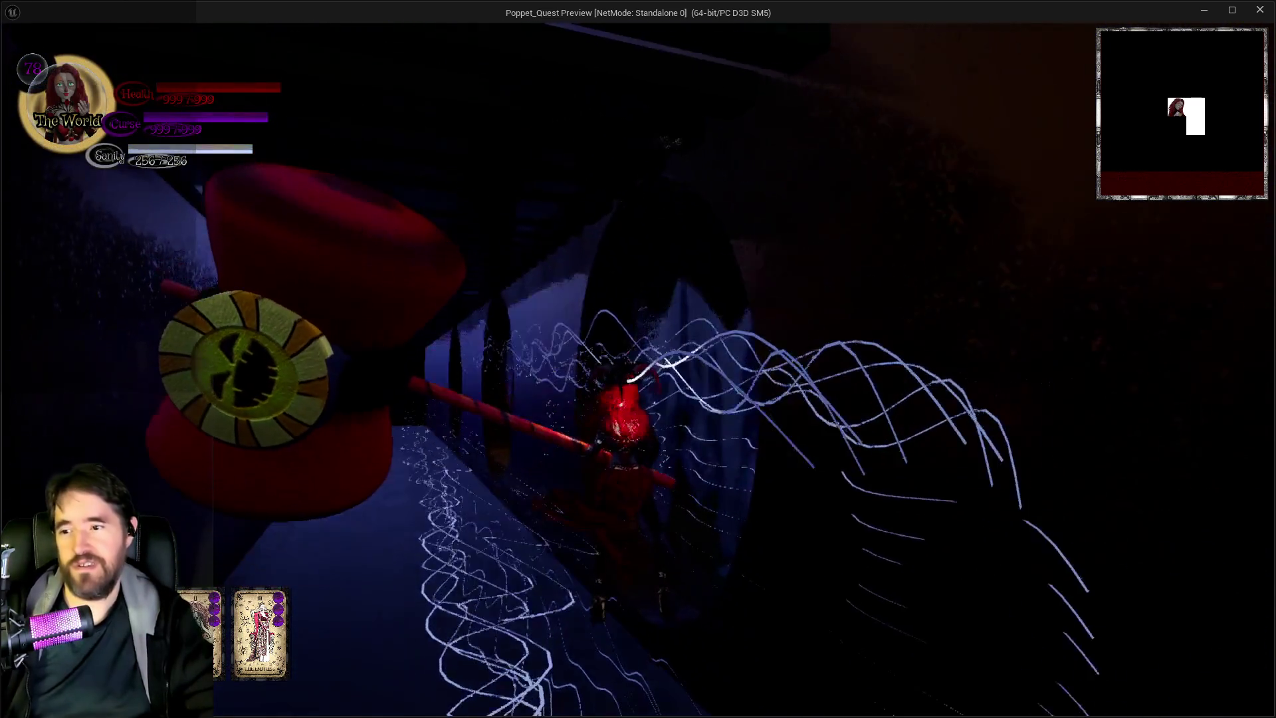
key(alt+Tab)
key(Escape)
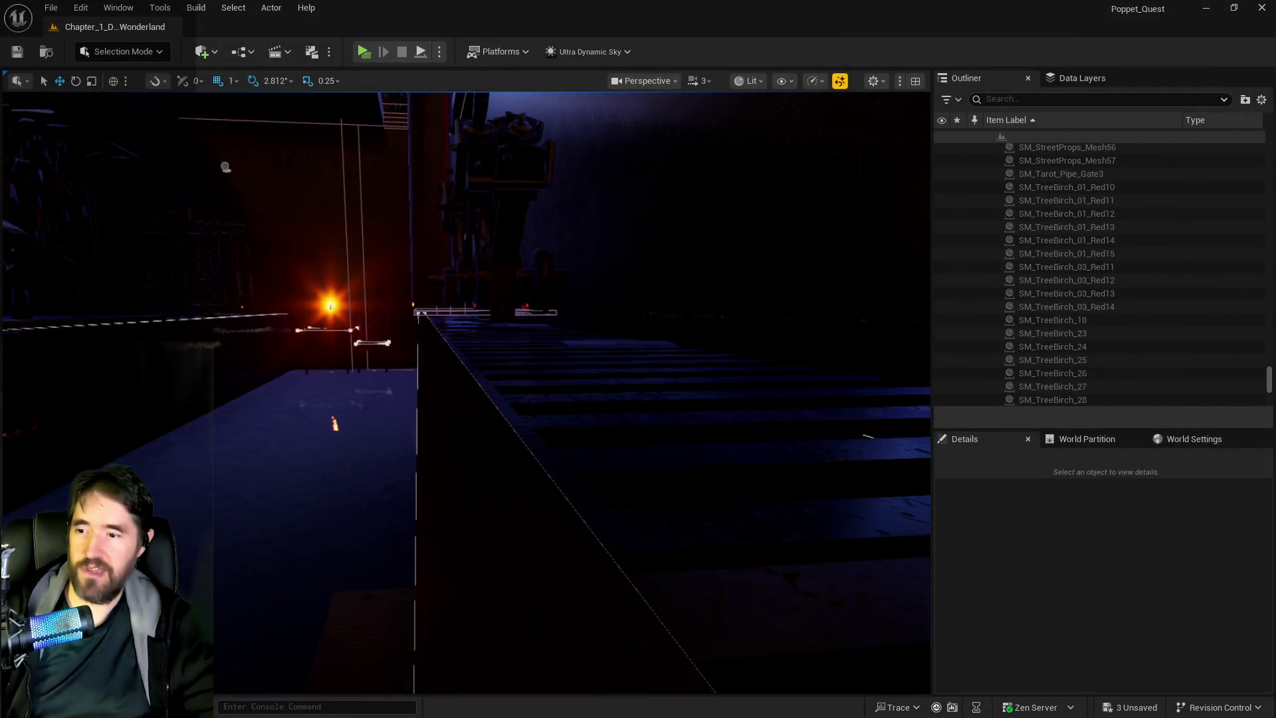
Delete the BP_Kill_Barrier actor from the level.
click(655, 507)
key(f)
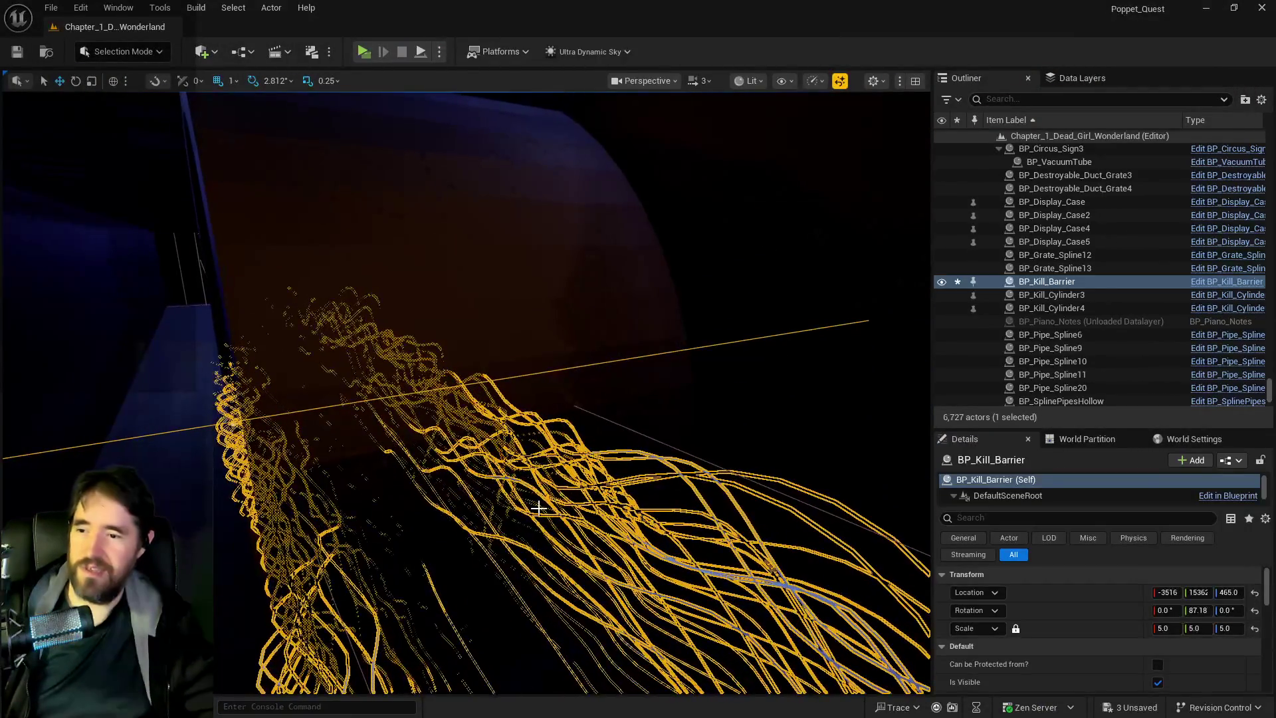
click(539, 509)
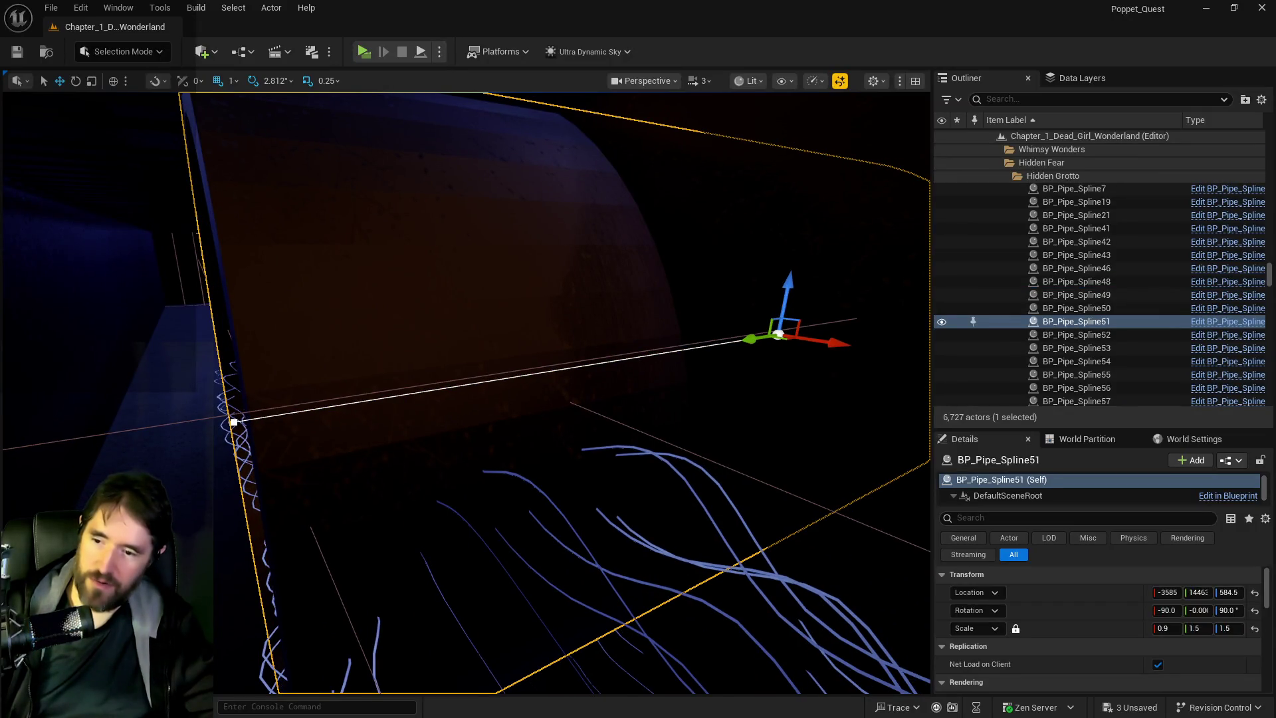
click(801, 585)
key(Delete)
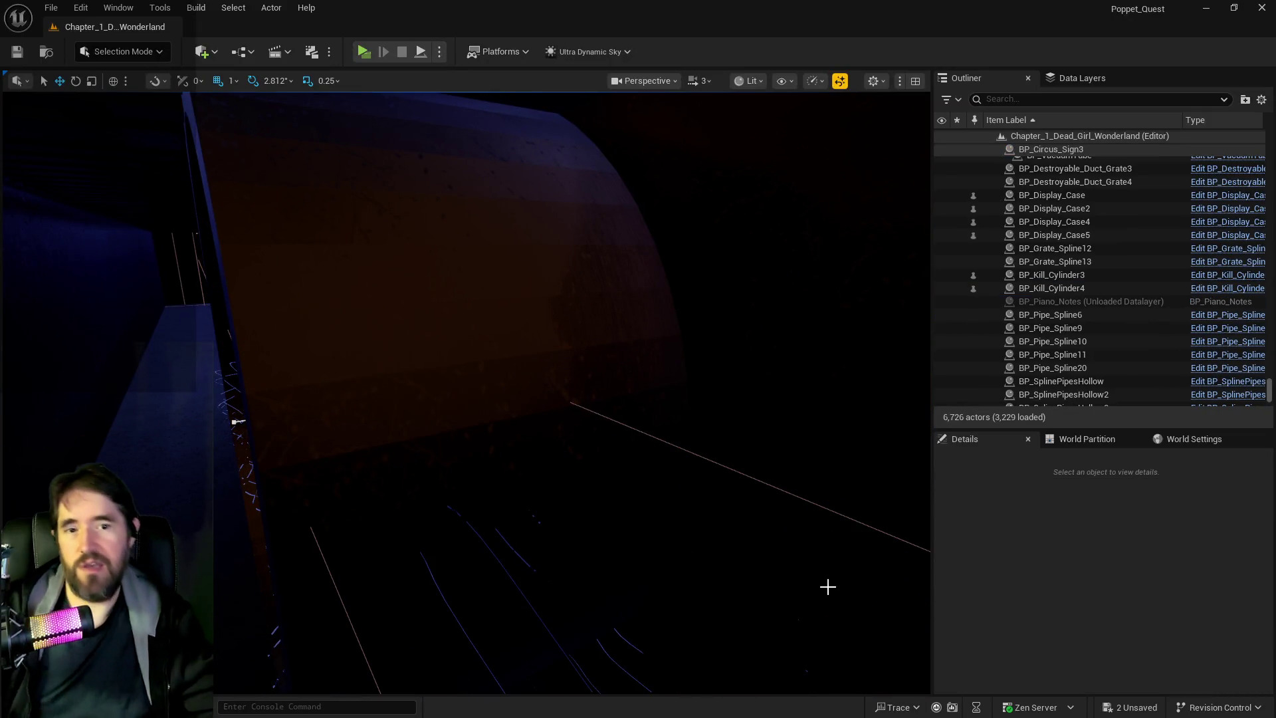
Save all changes with File > Save All.
click(34, 8)
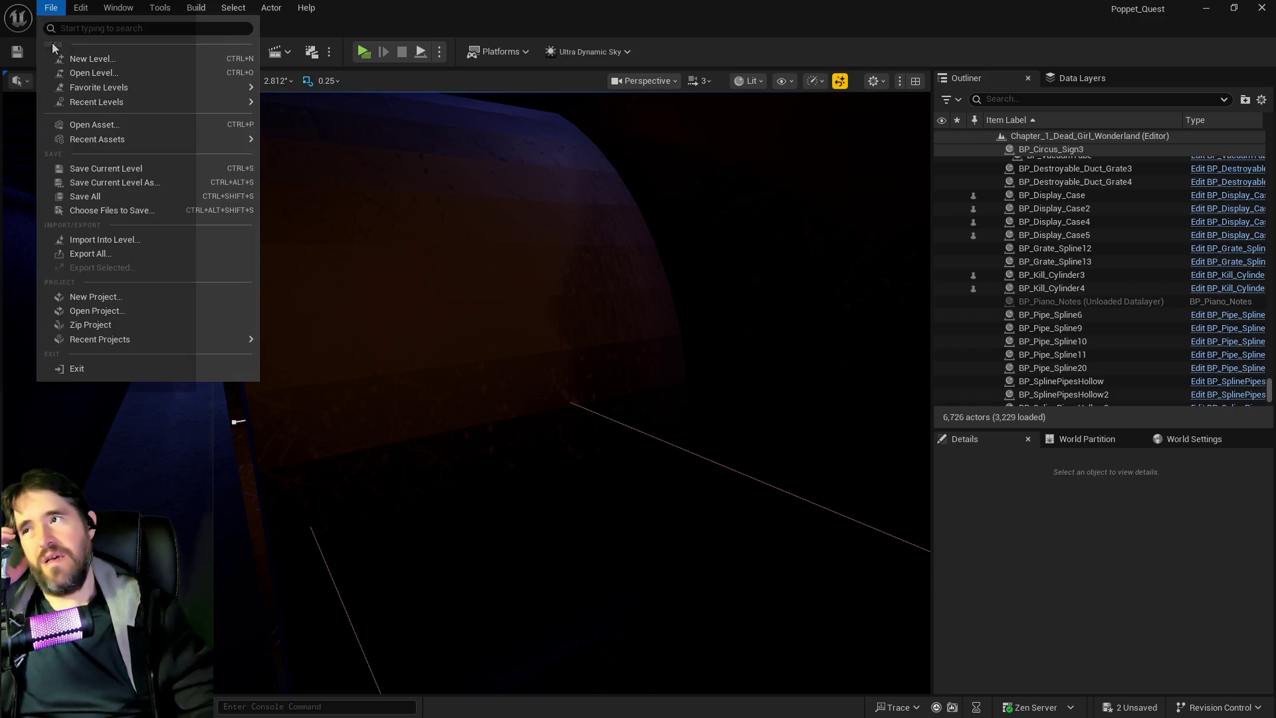
click(121, 194)
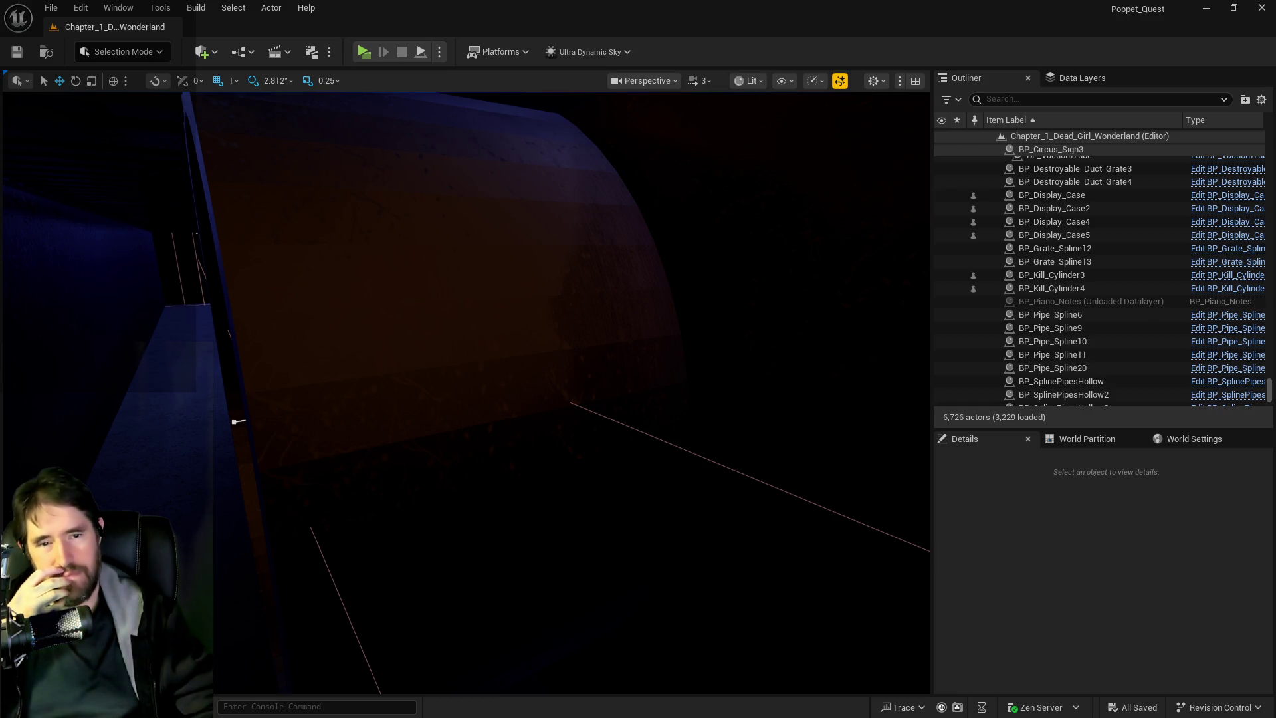
drag(693, 557, 678, 538)
Untick Is Open on BP_Door_101 so it starts closed, then look toward the lantern pillars.
click(550, 510)
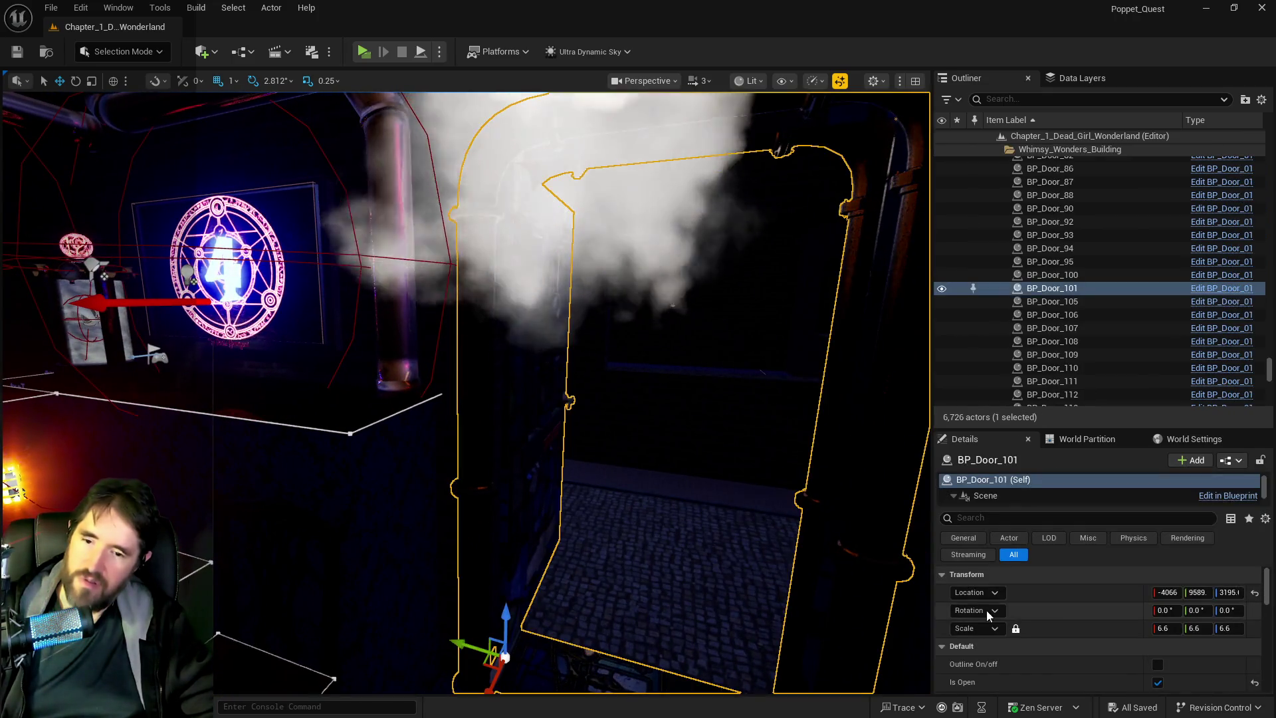
click(1157, 683)
drag(663, 601, 663, 601)
key(s)
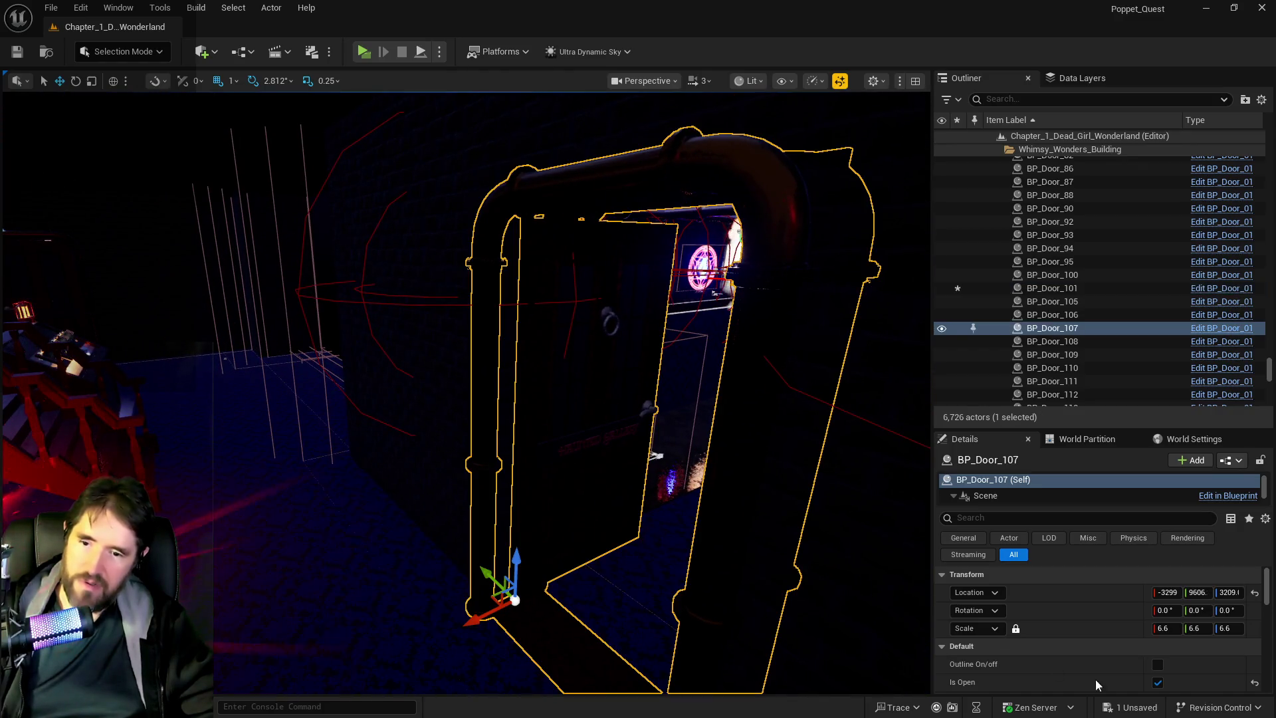
drag(880, 612, 519, 612)
mouse_move(661, 509)
mouse_down()
mouse_move(687, 510)
mouse_move(662, 510)
mouse_up()
drag(464, 317, 442, 288)
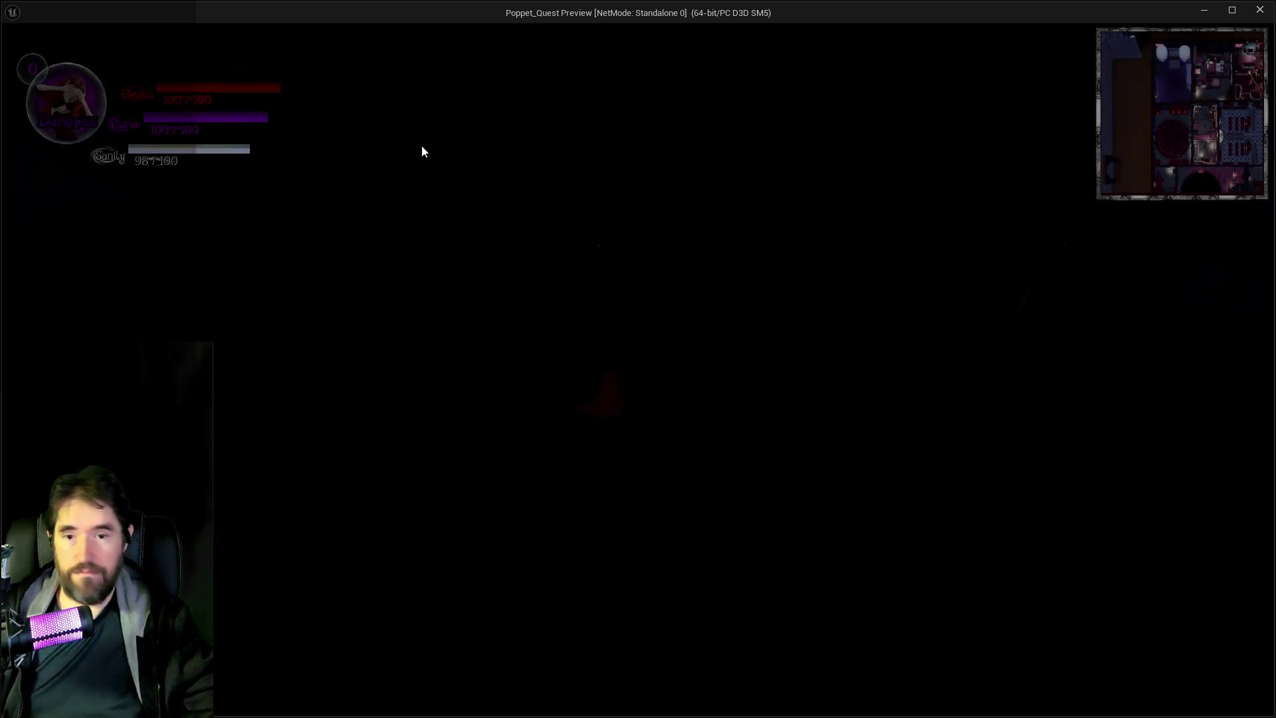
Toggle the light ability, walk off the pillar, then leave the game and stop the session.
key(q)
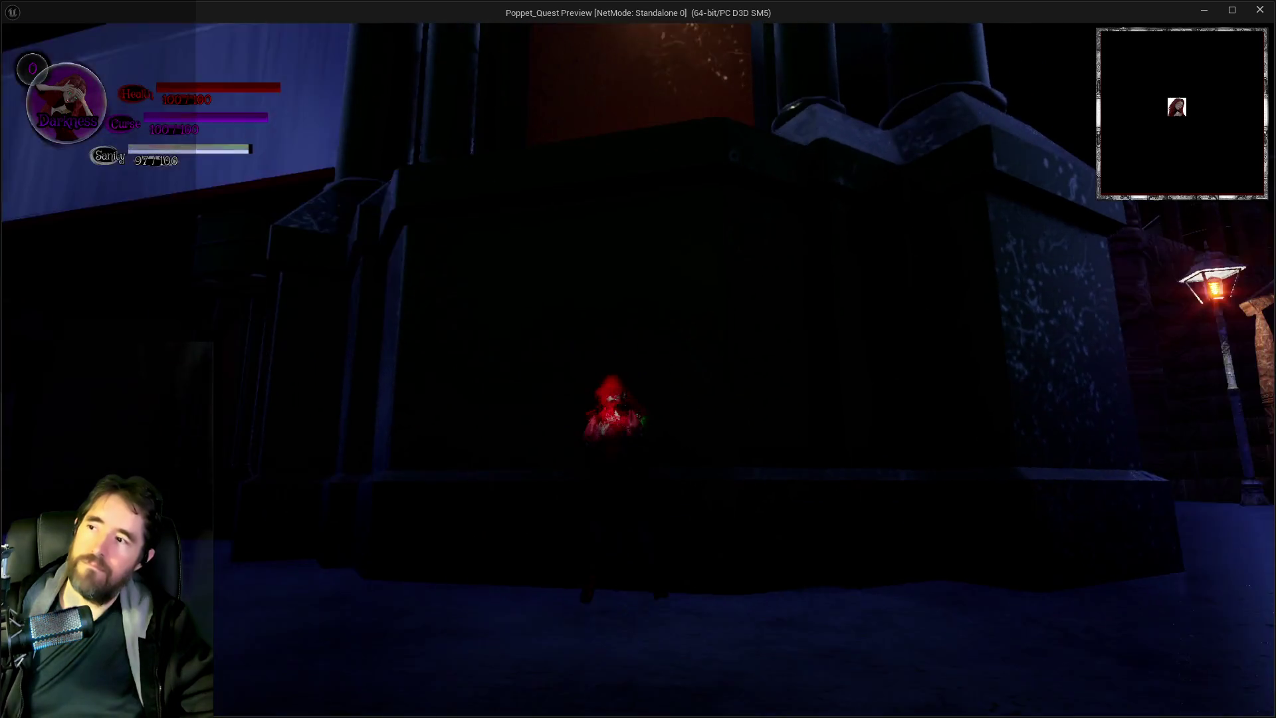
key(s)
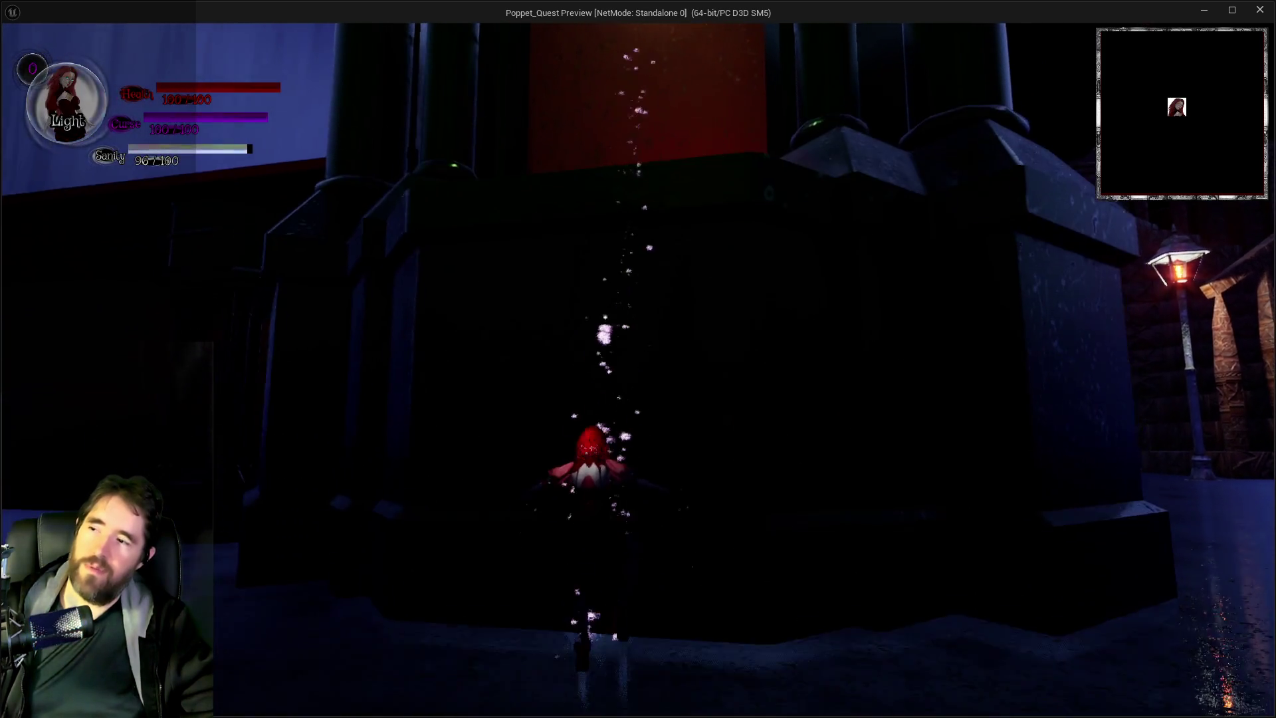
key(alt+Tab)
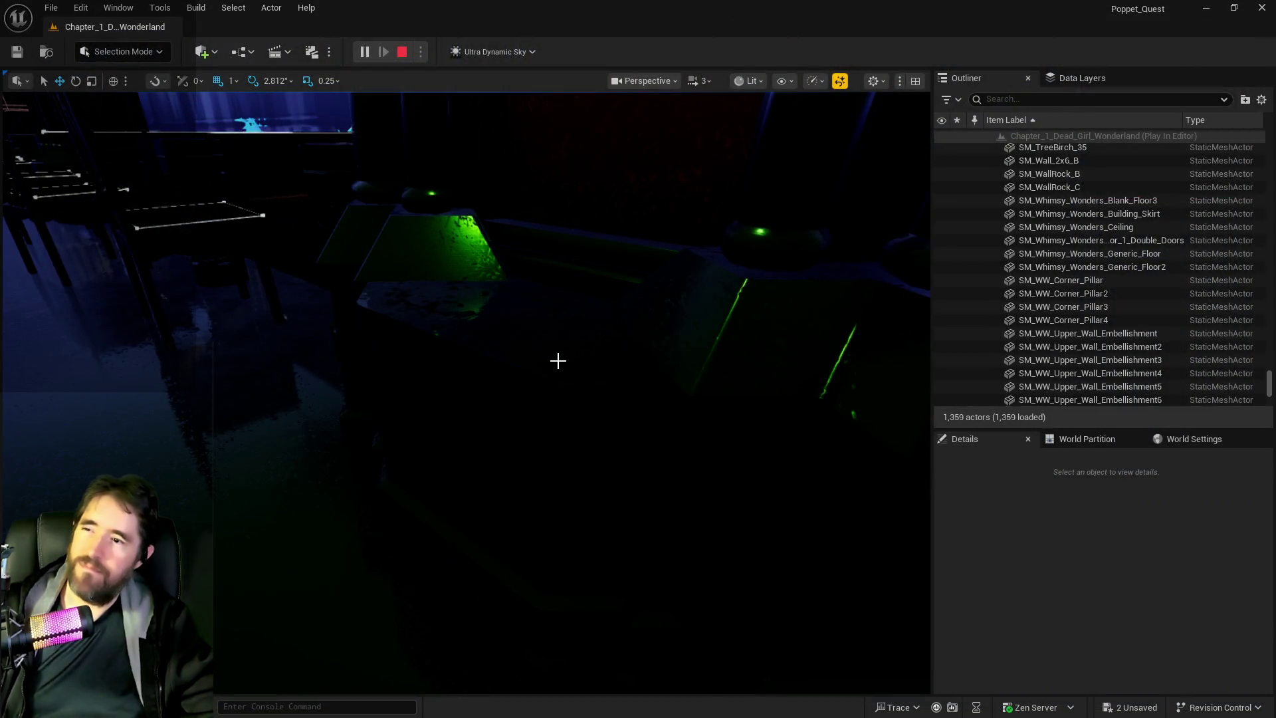
key(Escape)
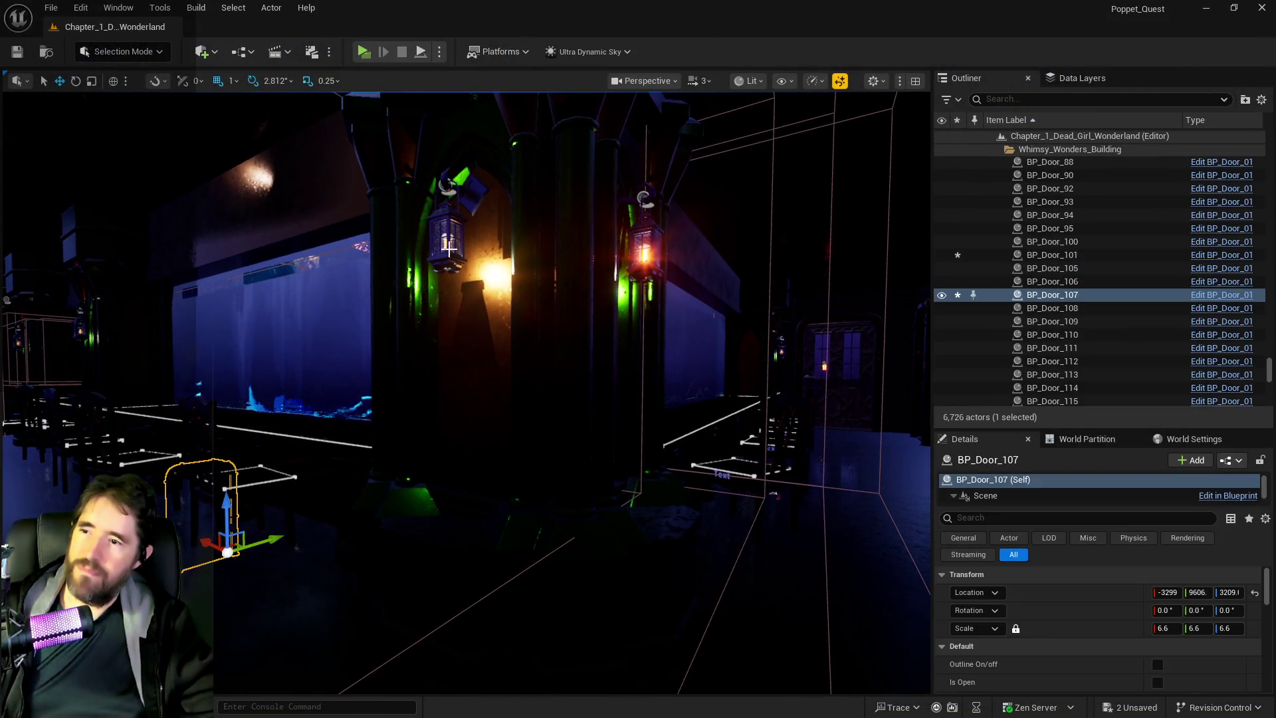
Select the five lantern hooks and five gothic wall lights across the pillars.
click(443, 259)
drag(711, 313, 775, 344)
scroll(1024, 323, up, 2)
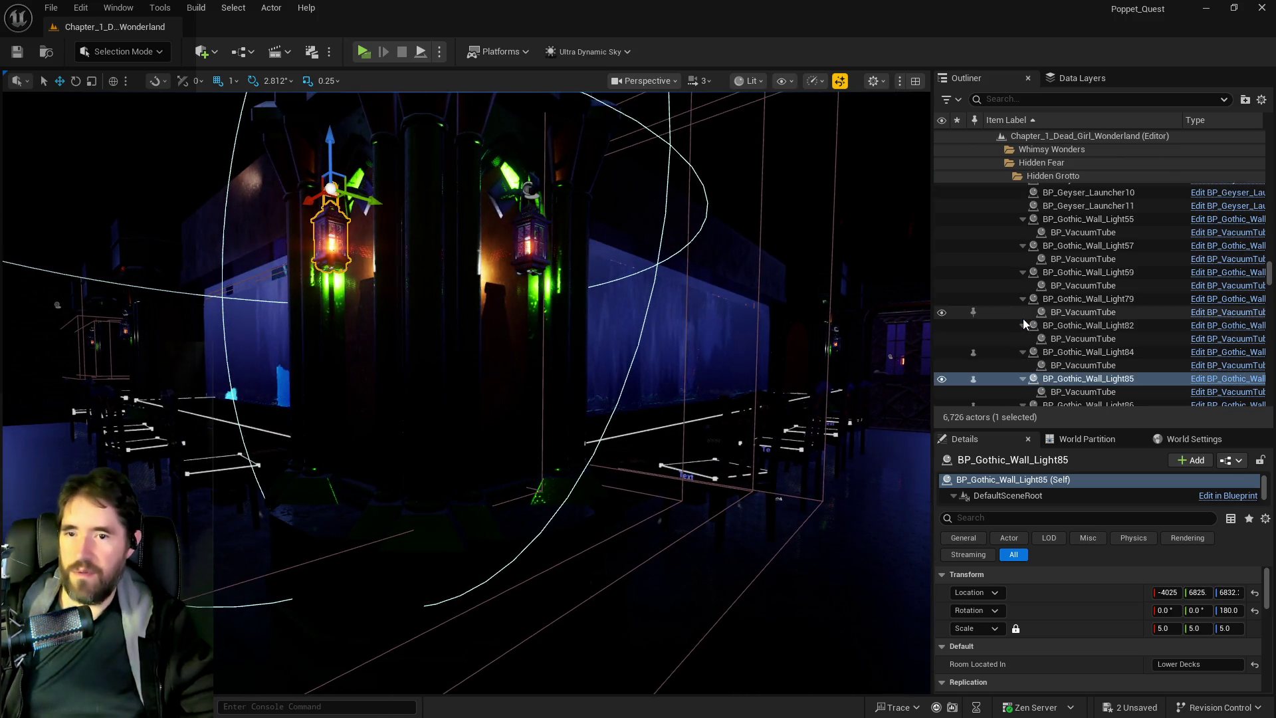
ctrl+click(365, 189)
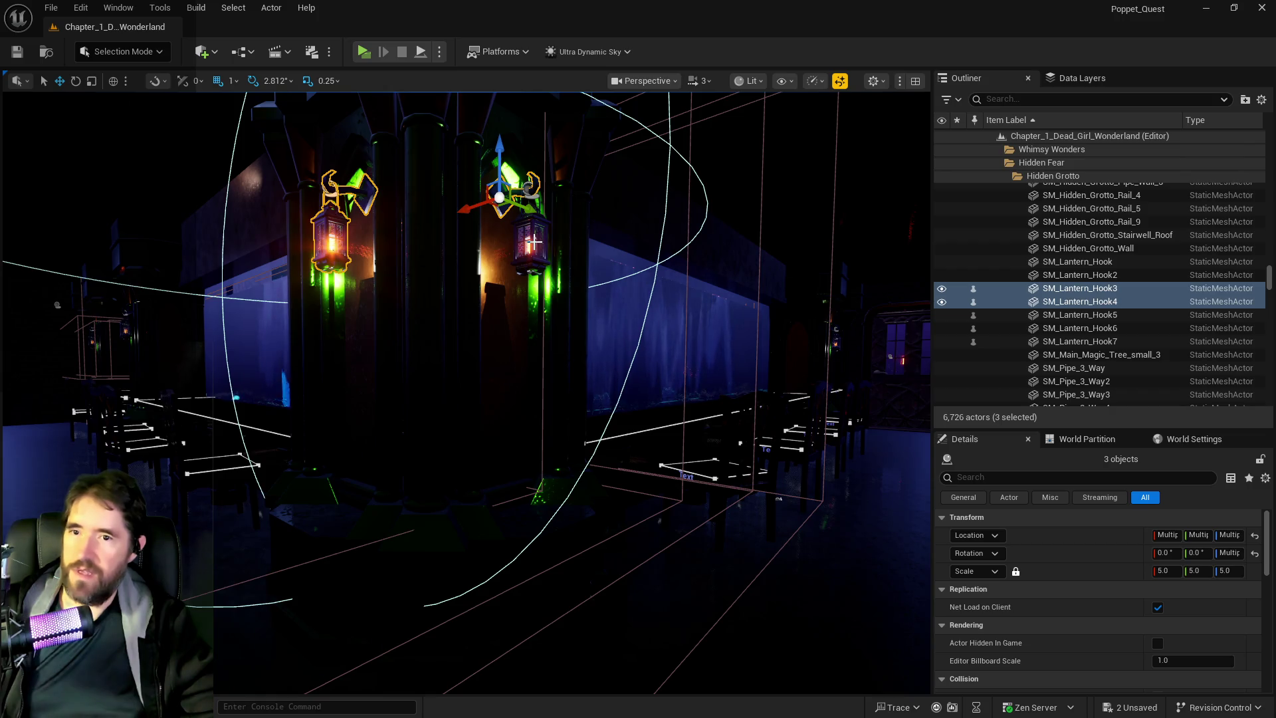
ctrl+click(529, 266)
mouse_move(529, 266)
mouse_down()
mouse_move(385, 250)
mouse_move(777, 348)
mouse_move(731, 313)
mouse_move(598, 312)
mouse_up()
ctrl+click(809, 311)
mouse_move(850, 472)
mouse_down()
mouse_move(764, 384)
mouse_move(569, 261)
mouse_up()
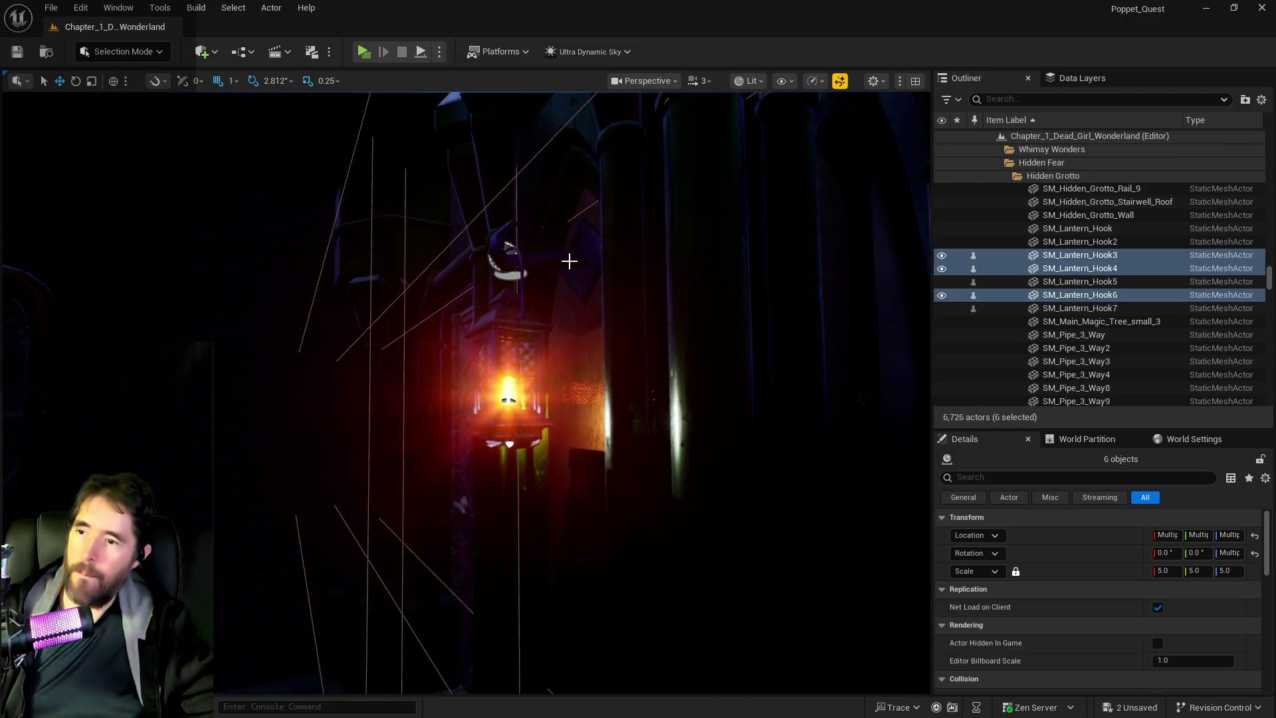
ctrl+click(508, 316)
mouse_move(508, 317)
mouse_down()
mouse_move(585, 386)
mouse_move(691, 332)
mouse_move(611, 345)
mouse_move(472, 282)
mouse_up()
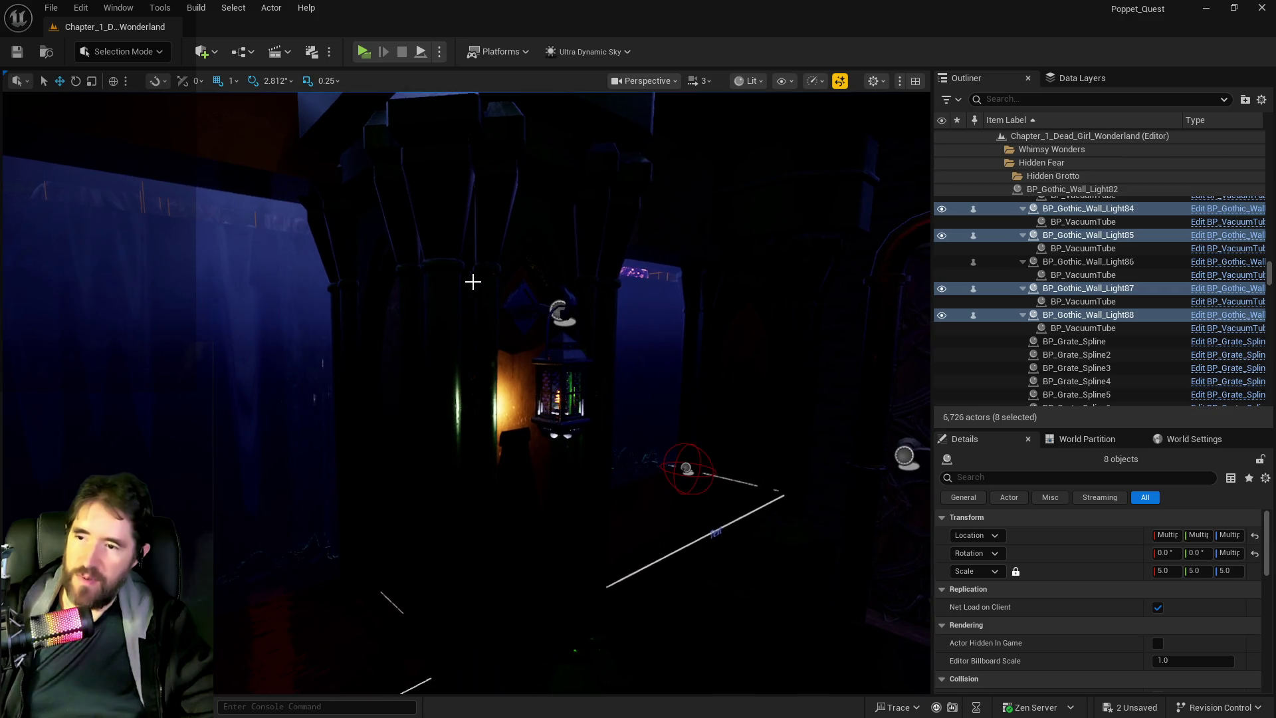
ctrl+click(526, 325)
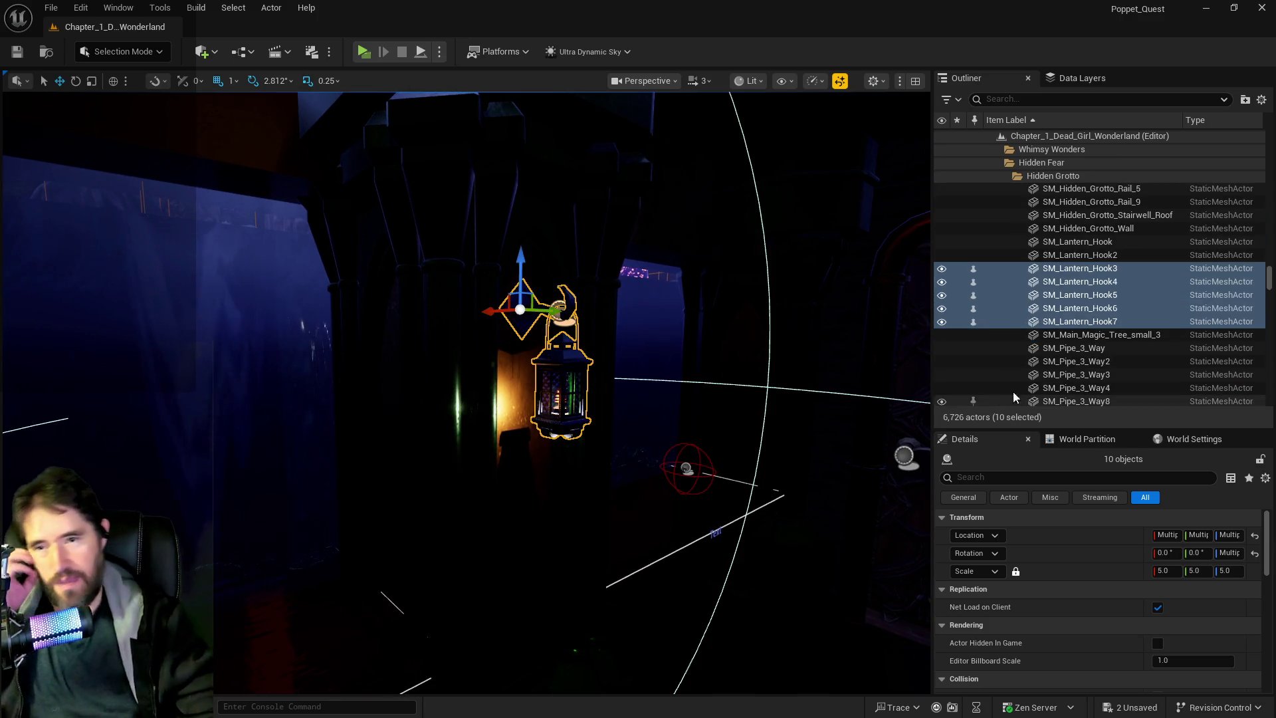
Move the selected hooks and wall lights into the Lower Decks folder.
right_click(1040, 323)
mouse_move(853, 633)
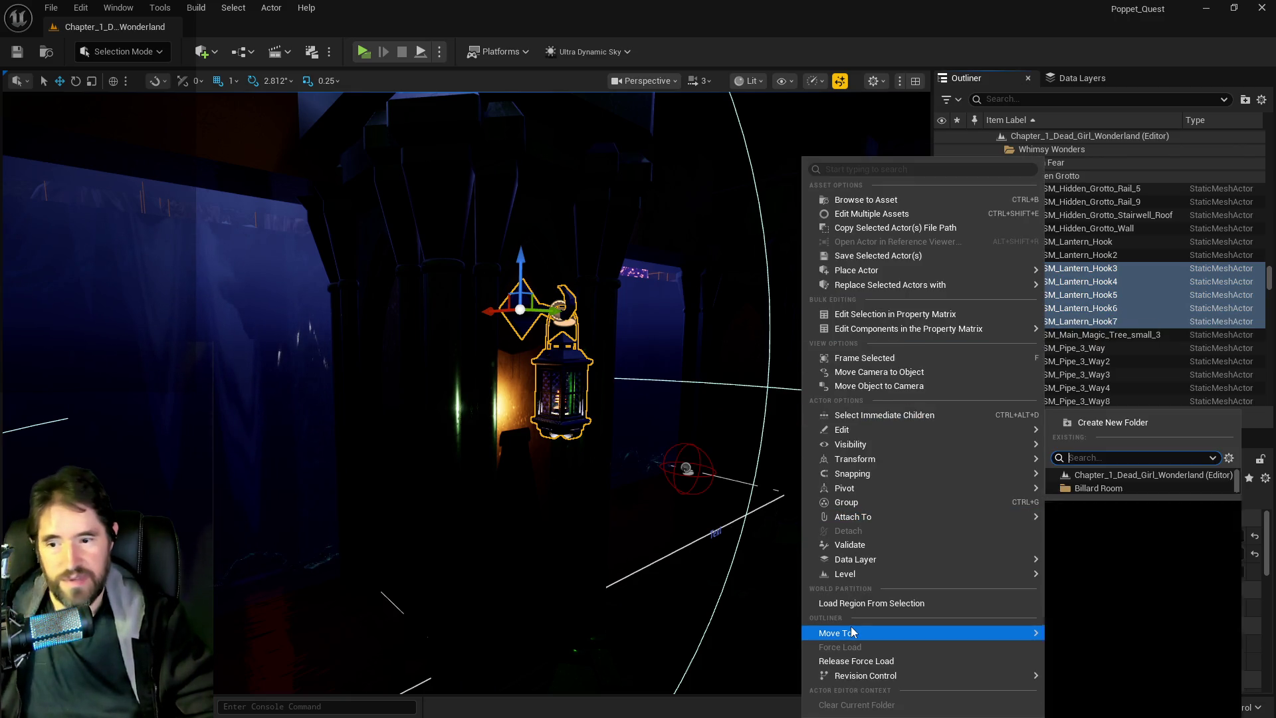
text(lower)
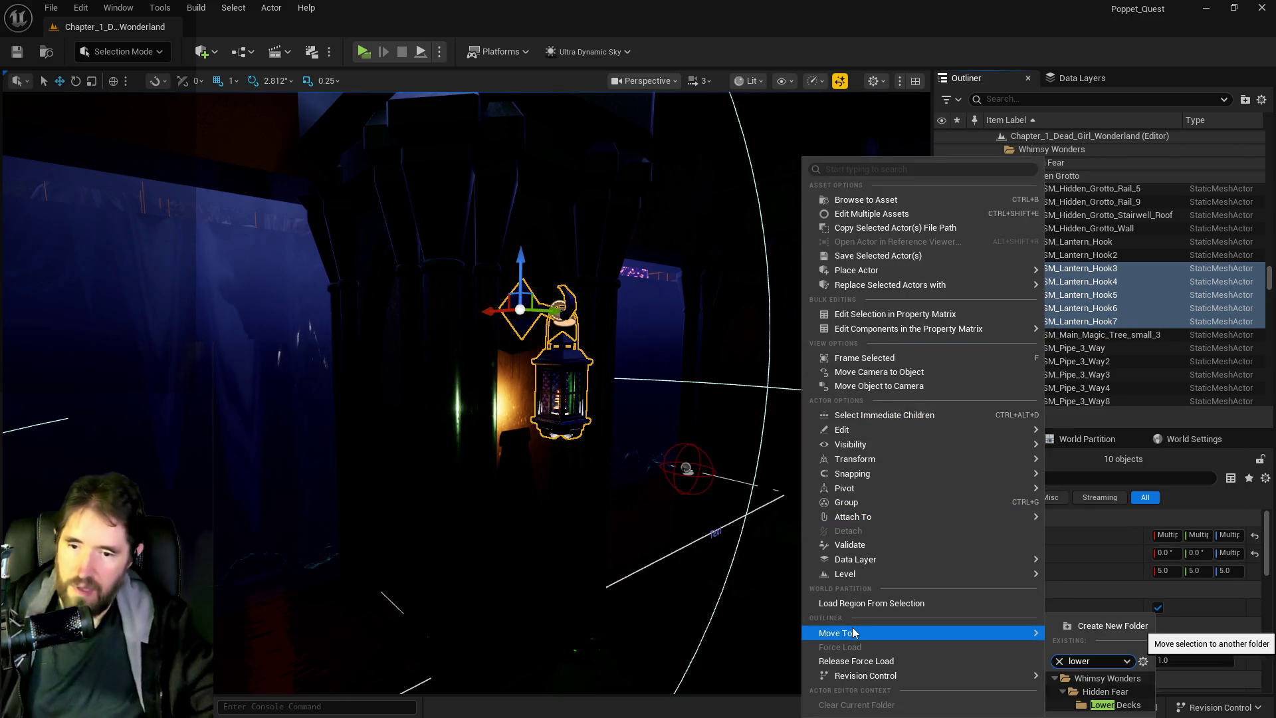
click(1122, 704)
Lower the selected hooks and wall lights down the pillars along Z.
drag(843, 561, 580, 483)
mouse_move(510, 271)
mouse_down()
mouse_move(509, 345)
mouse_move(465, 376)
mouse_move(415, 352)
mouse_move(392, 299)
mouse_move(472, 392)
mouse_up()
click(471, 242)
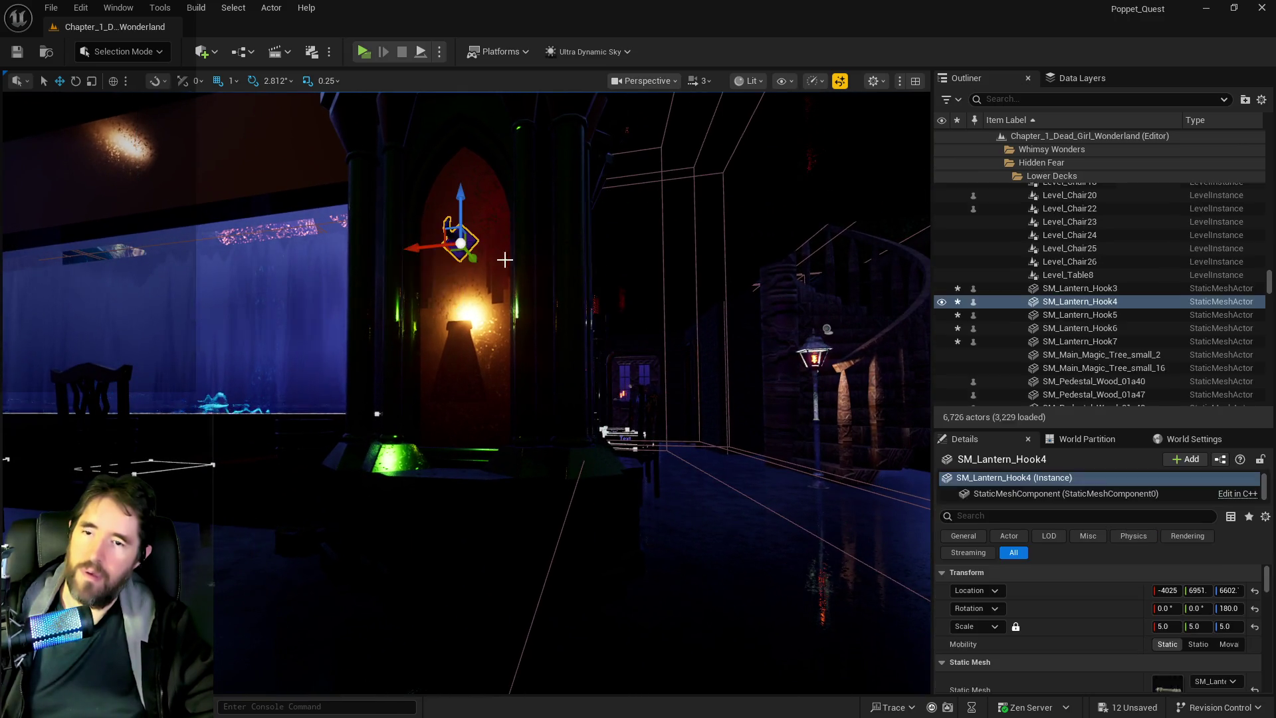
Select lantern hooks SM_Lantern_Hook3 through Hook7 so they share Z location 6586.75.
shift+click(1048, 342)
click(463, 272)
click(596, 263)
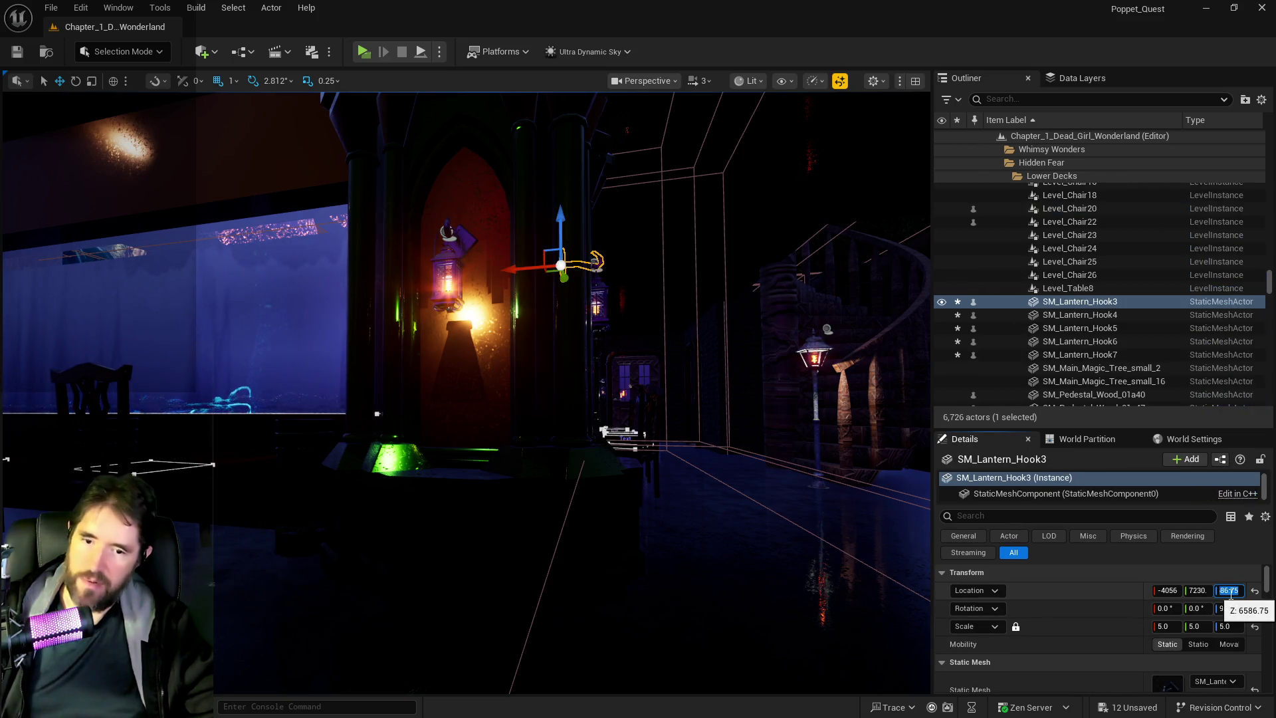
shift+click(1042, 354)
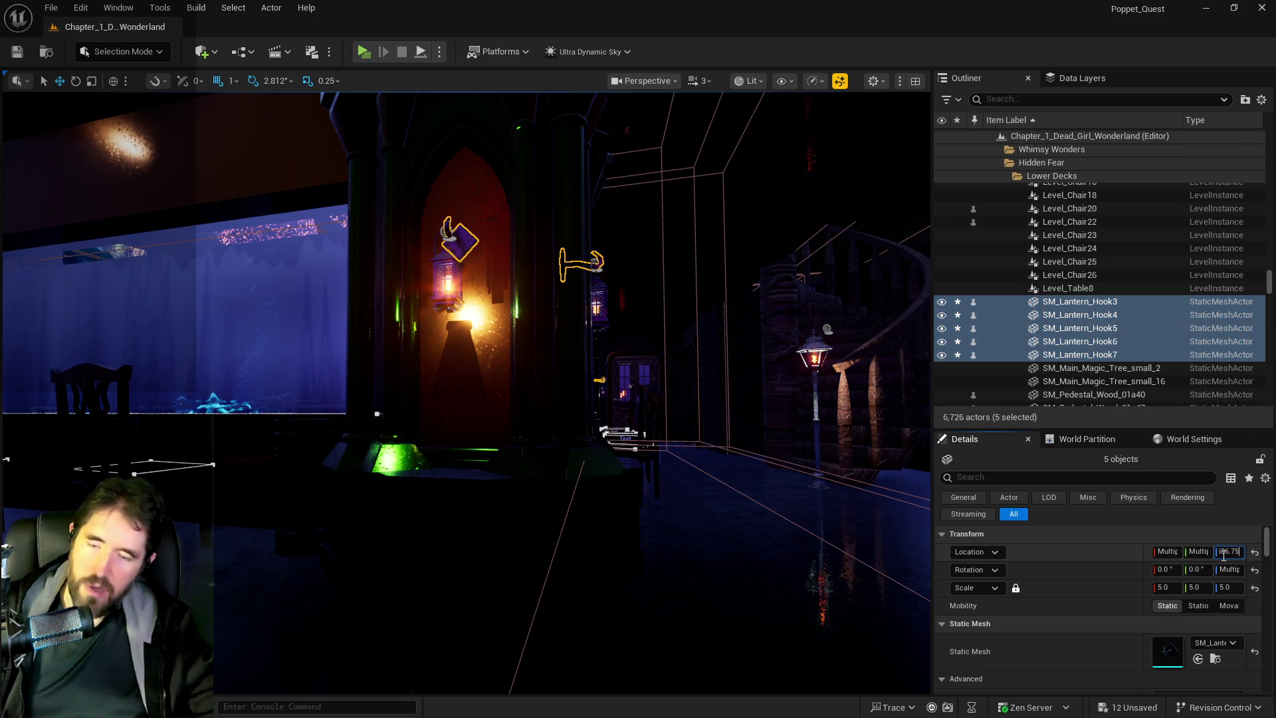
drag(603, 453, 572, 449)
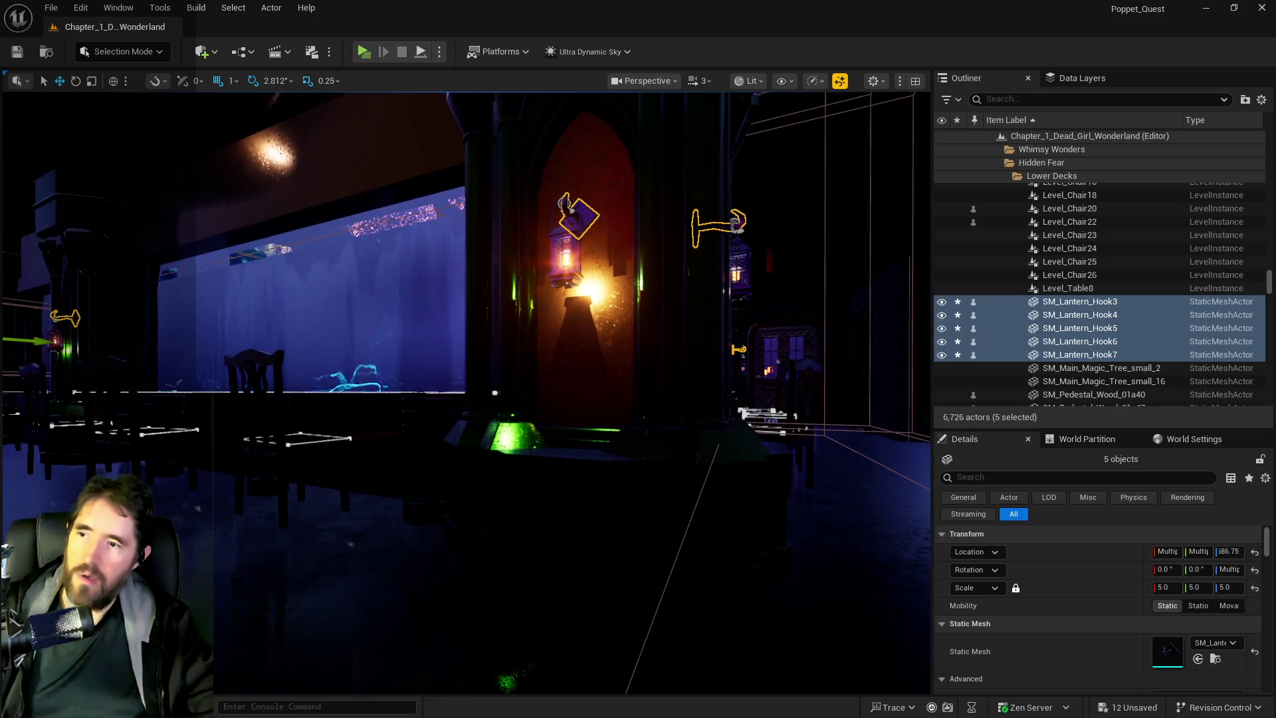
click(739, 248)
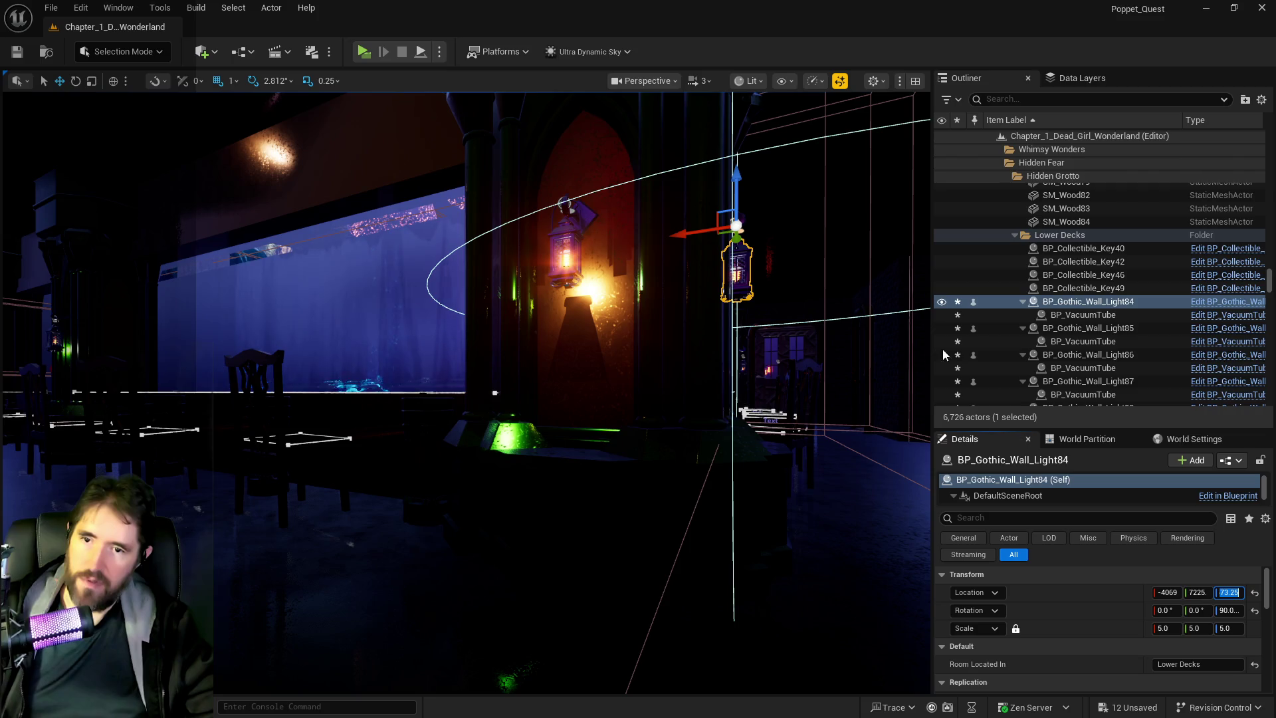
Give wall lights BP_Gothic_Wall_Light84–88 one shared Z height of 6573, then launch a play-test.
scroll(1057, 392, down, 5)
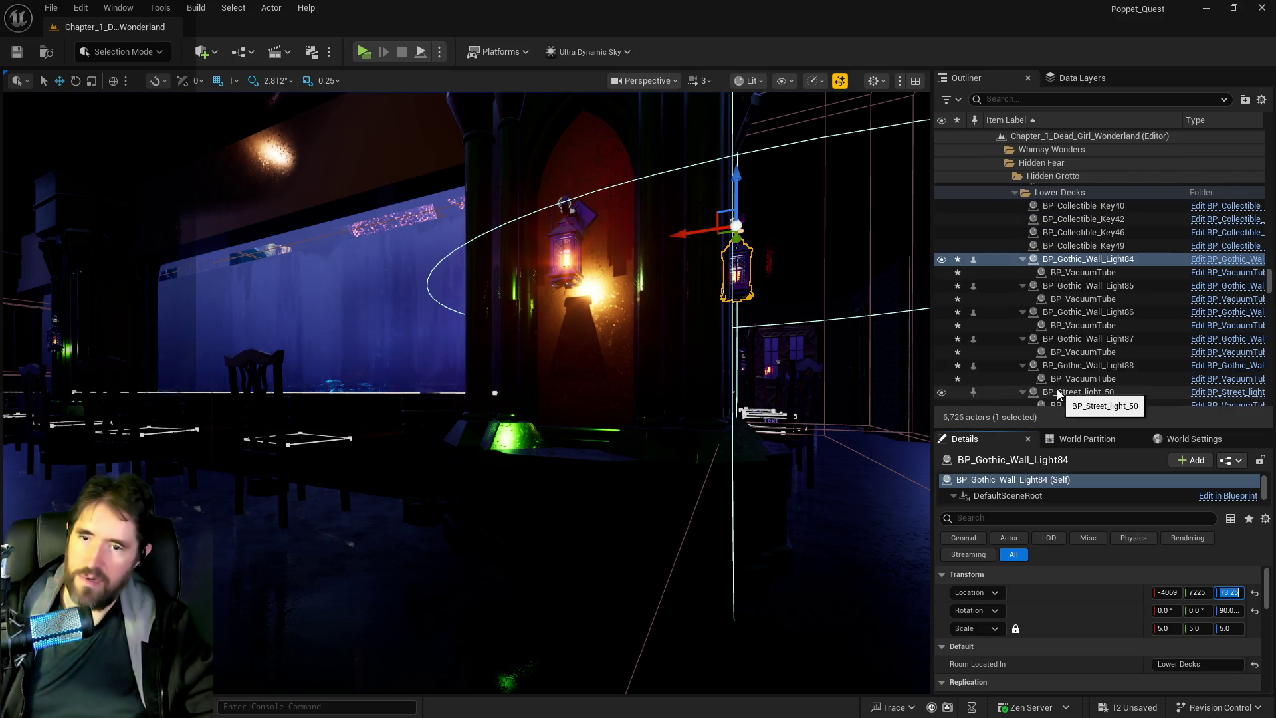
shift+click(1063, 302)
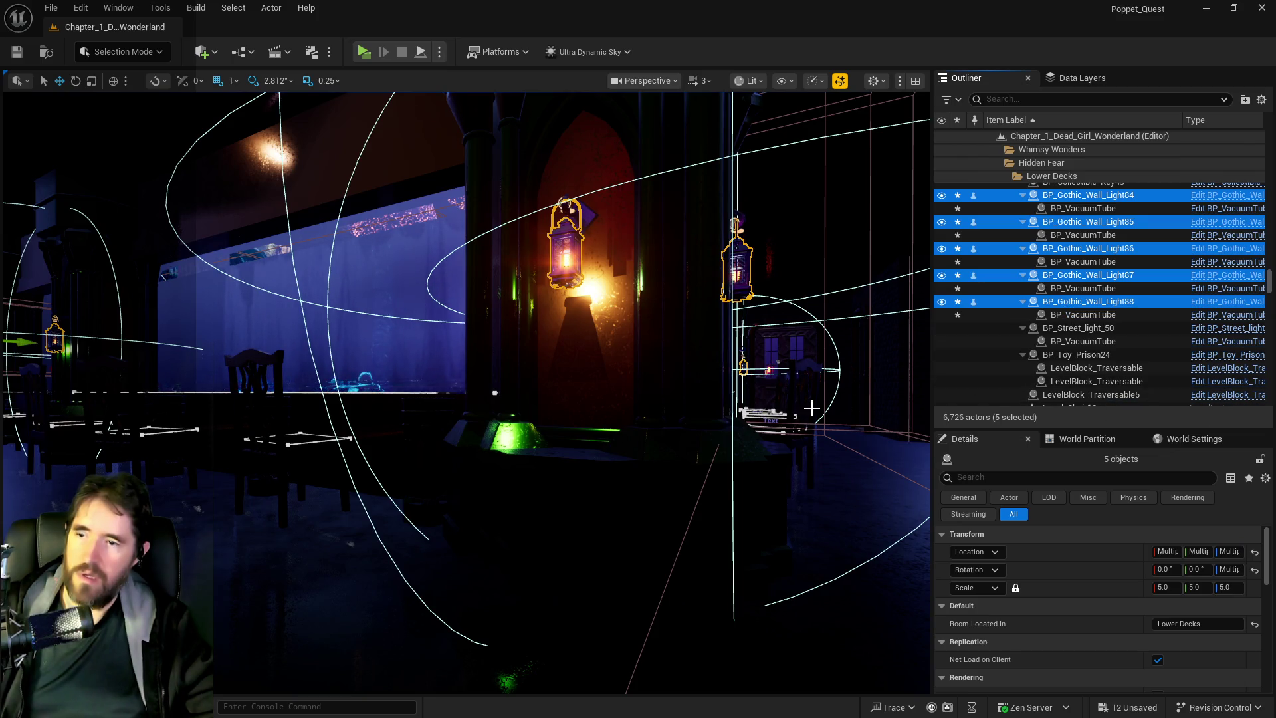
click(1224, 552)
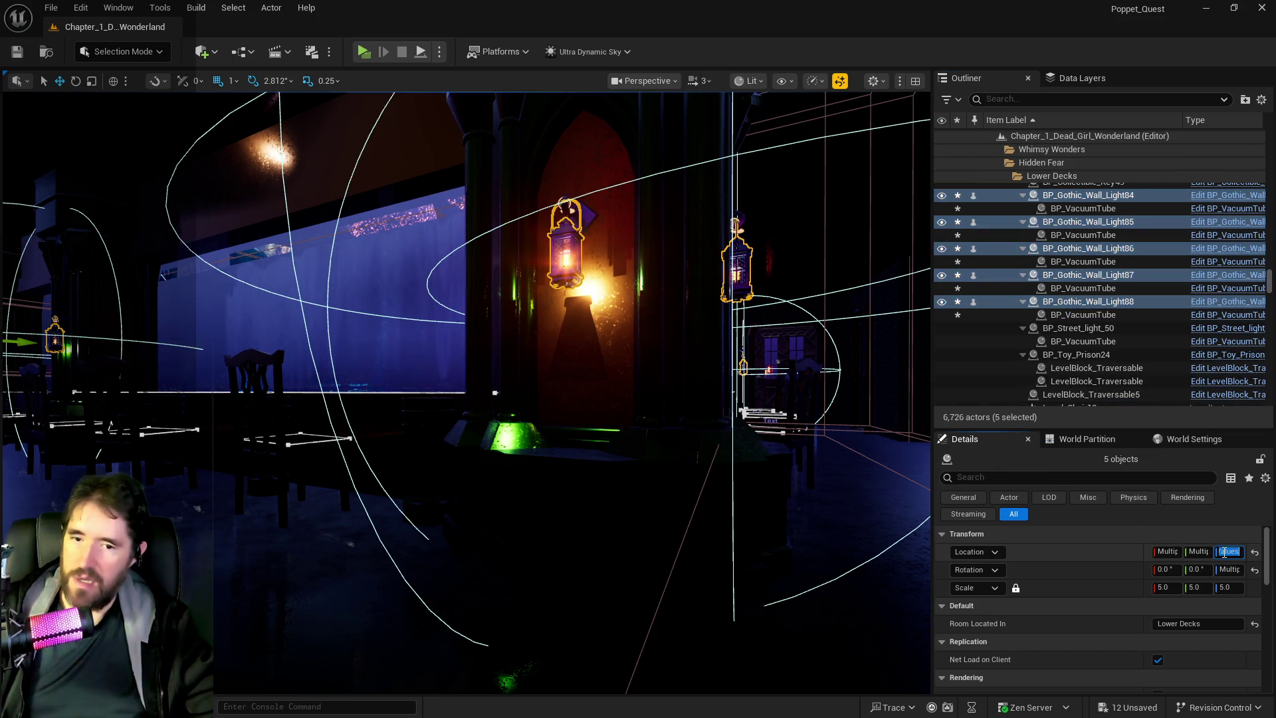
text(370.25)
key(Return)
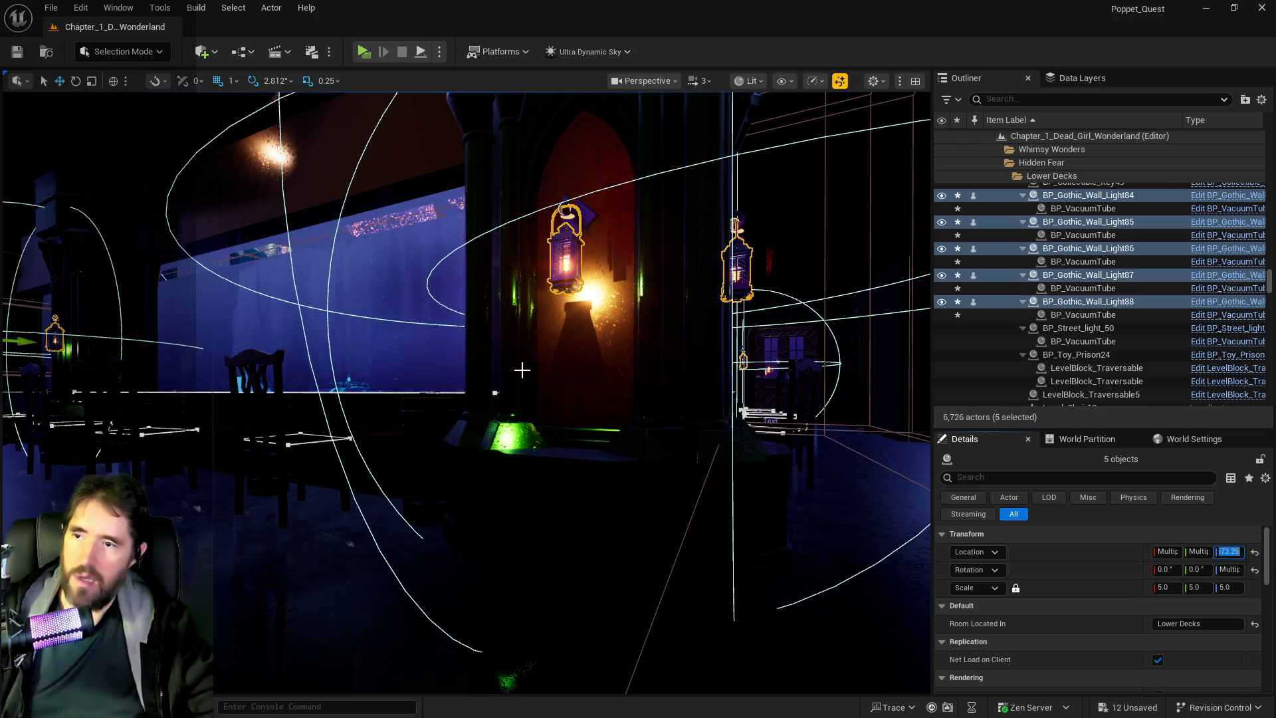
drag(466, 392, 345, 349)
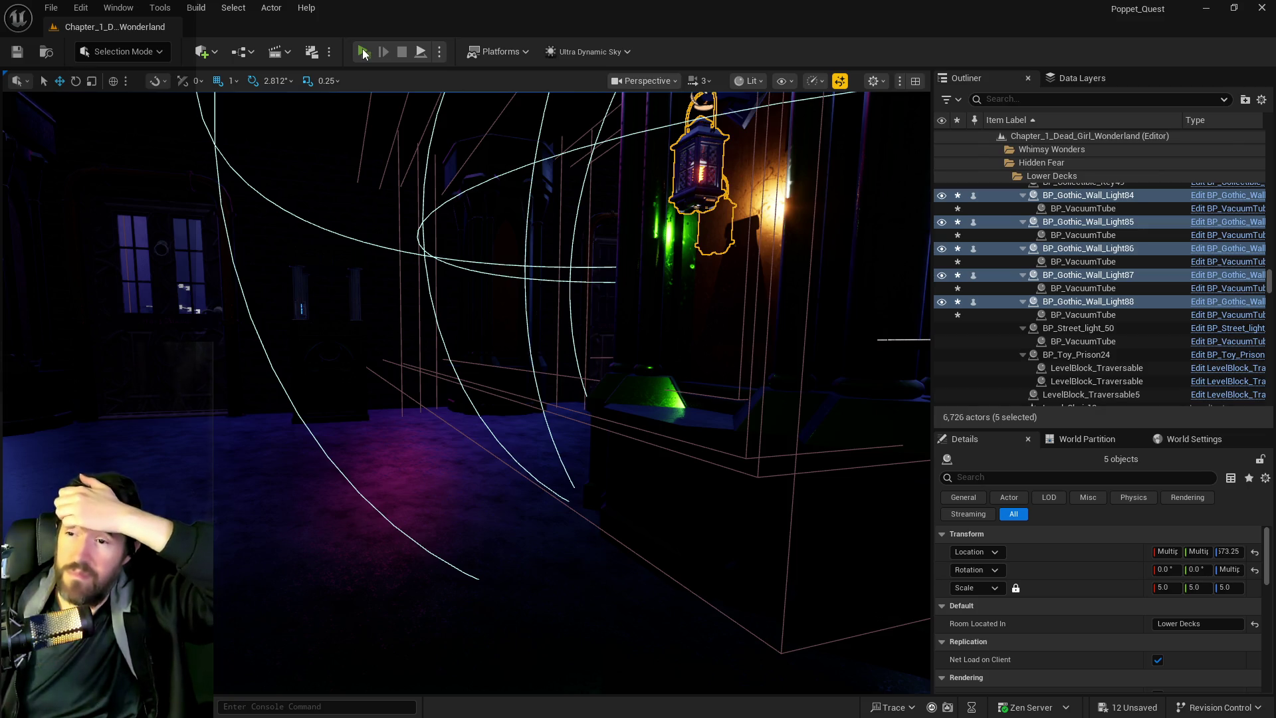
click(363, 52)
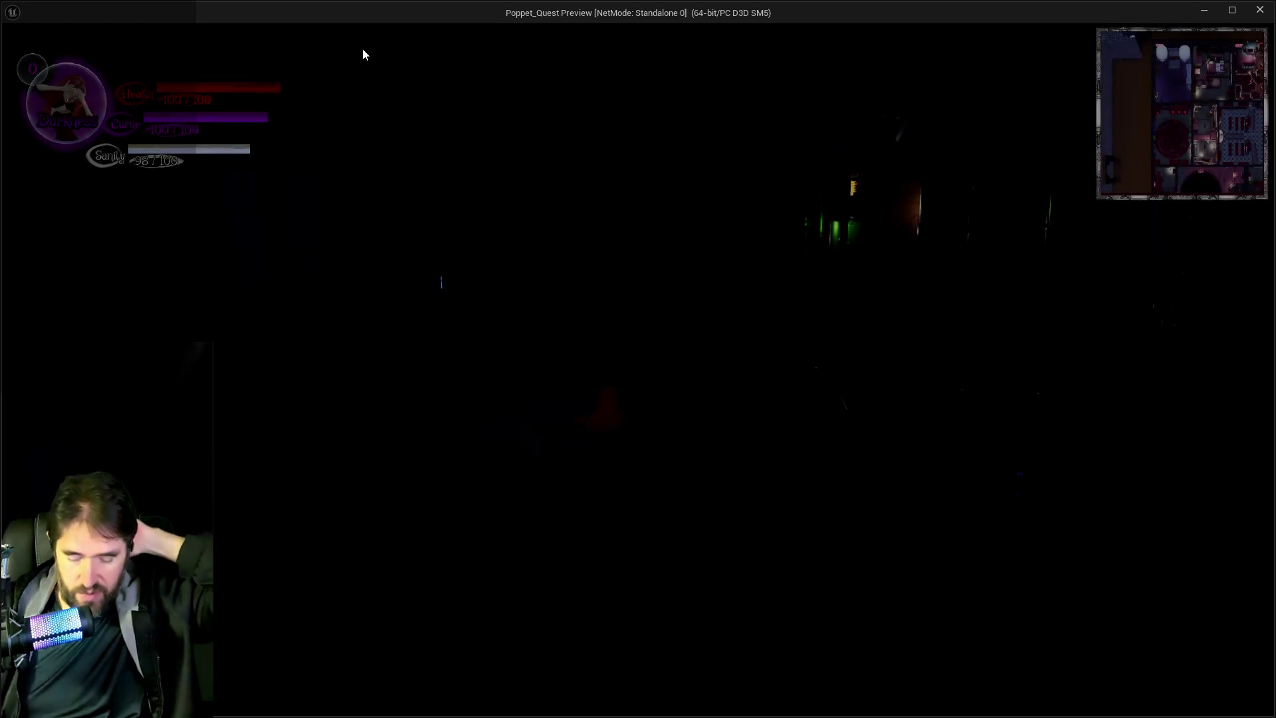
Walk the character toward the lantern-lit wall, then jump to the Chapter 2 area.
key(w)
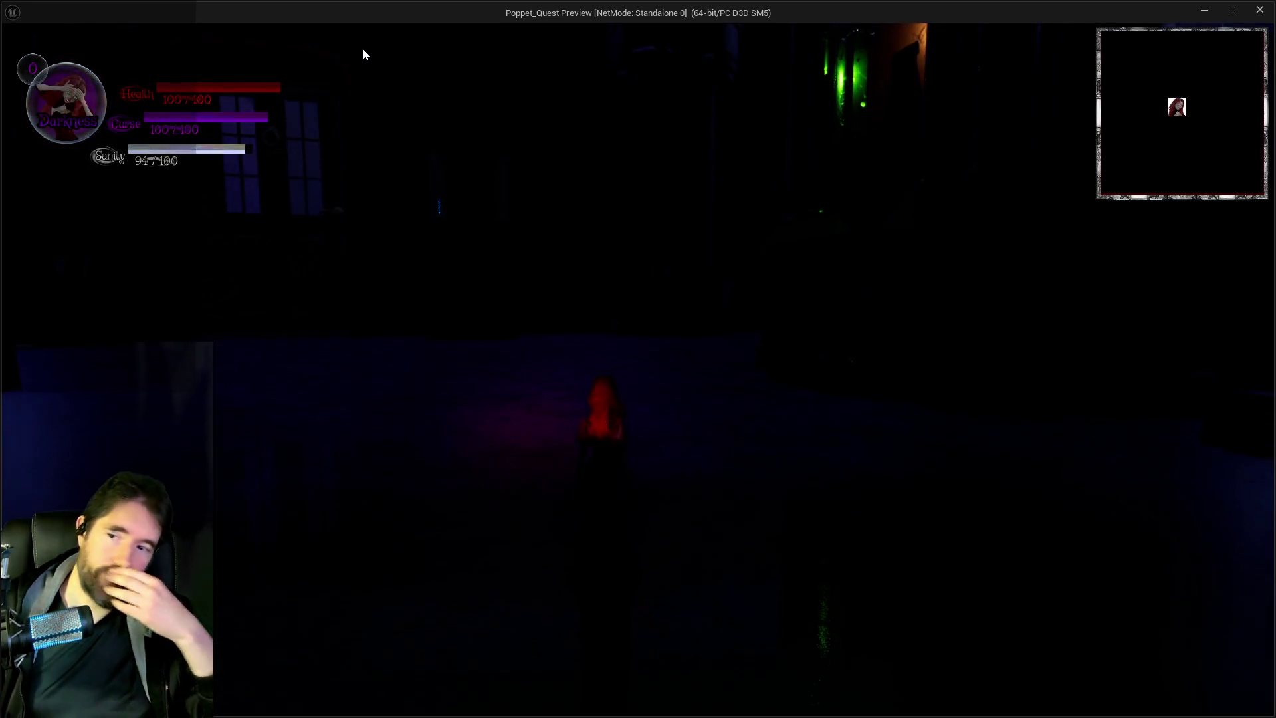
key(w)
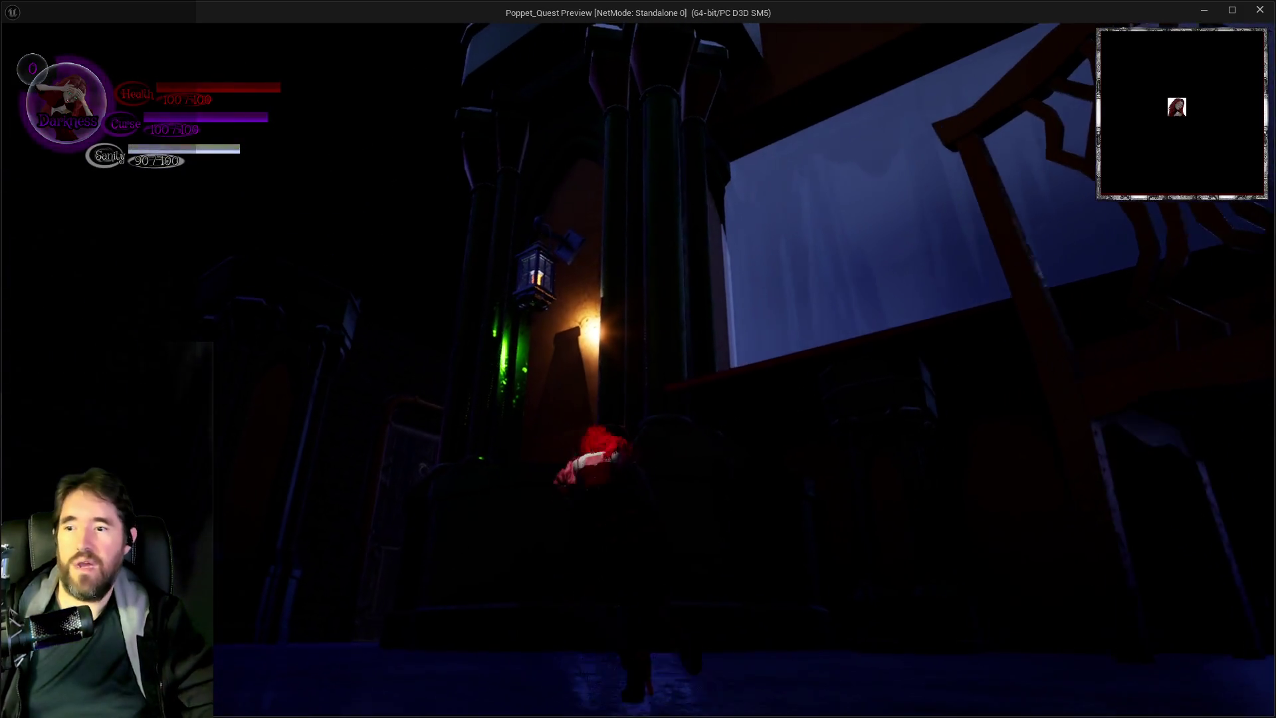
key(w)
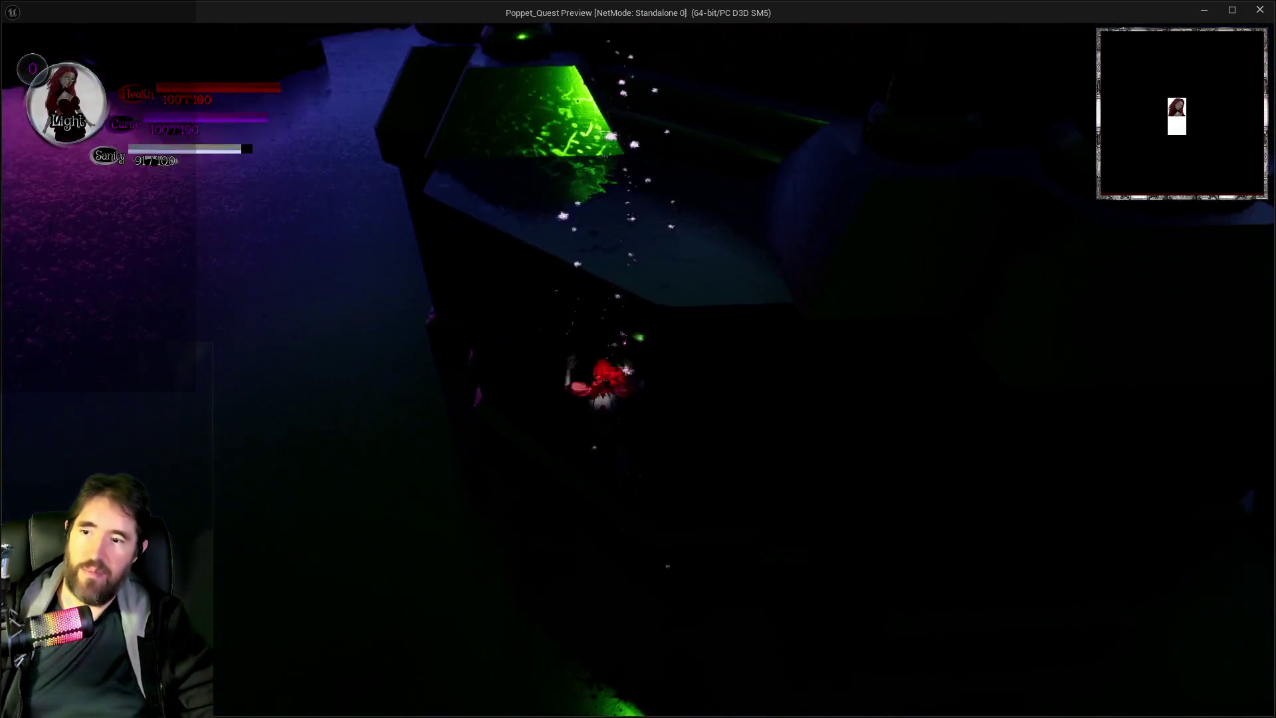
key(Escape)
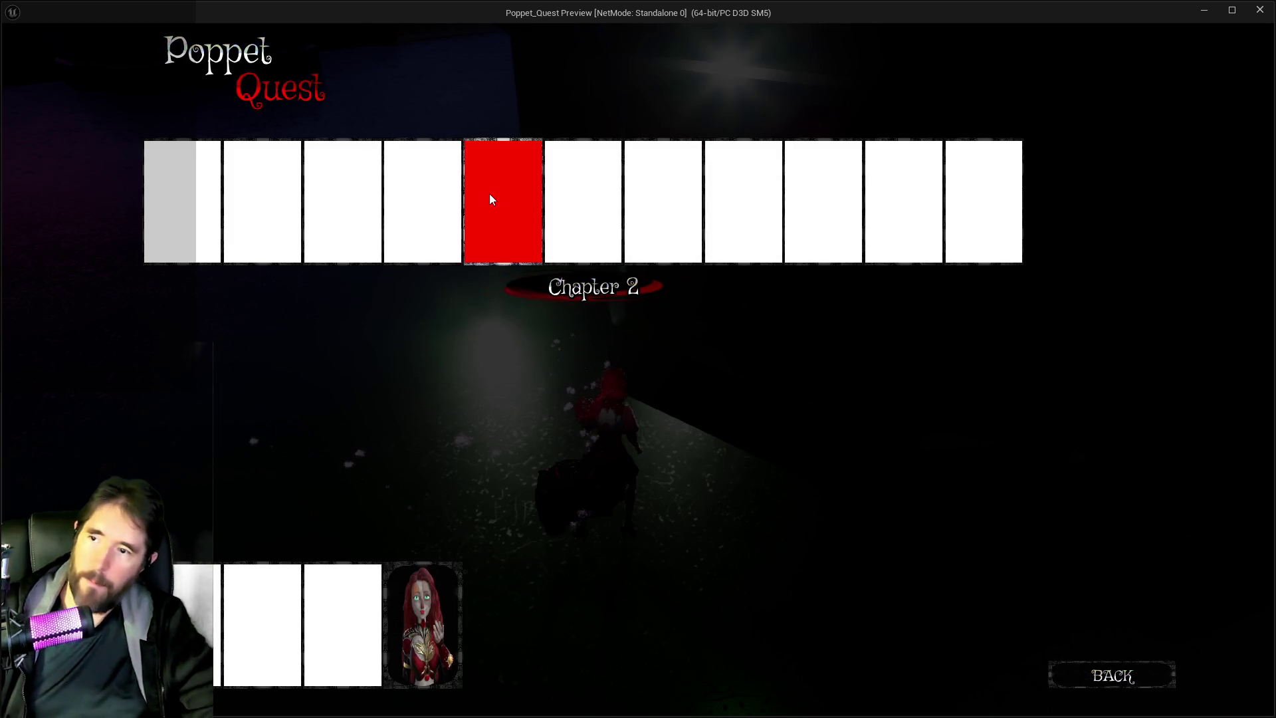
click(492, 199)
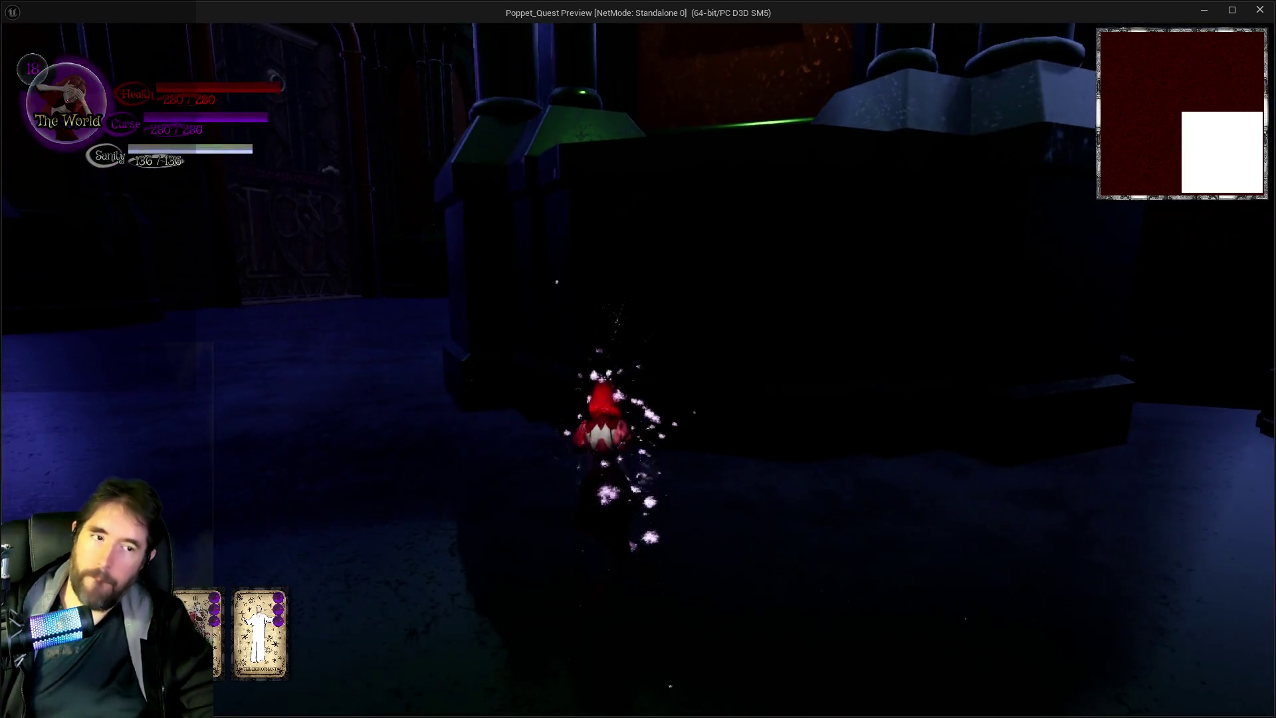
Glide and run along the red carpet toward the lantern-lit tower and rainy square.
key(space)
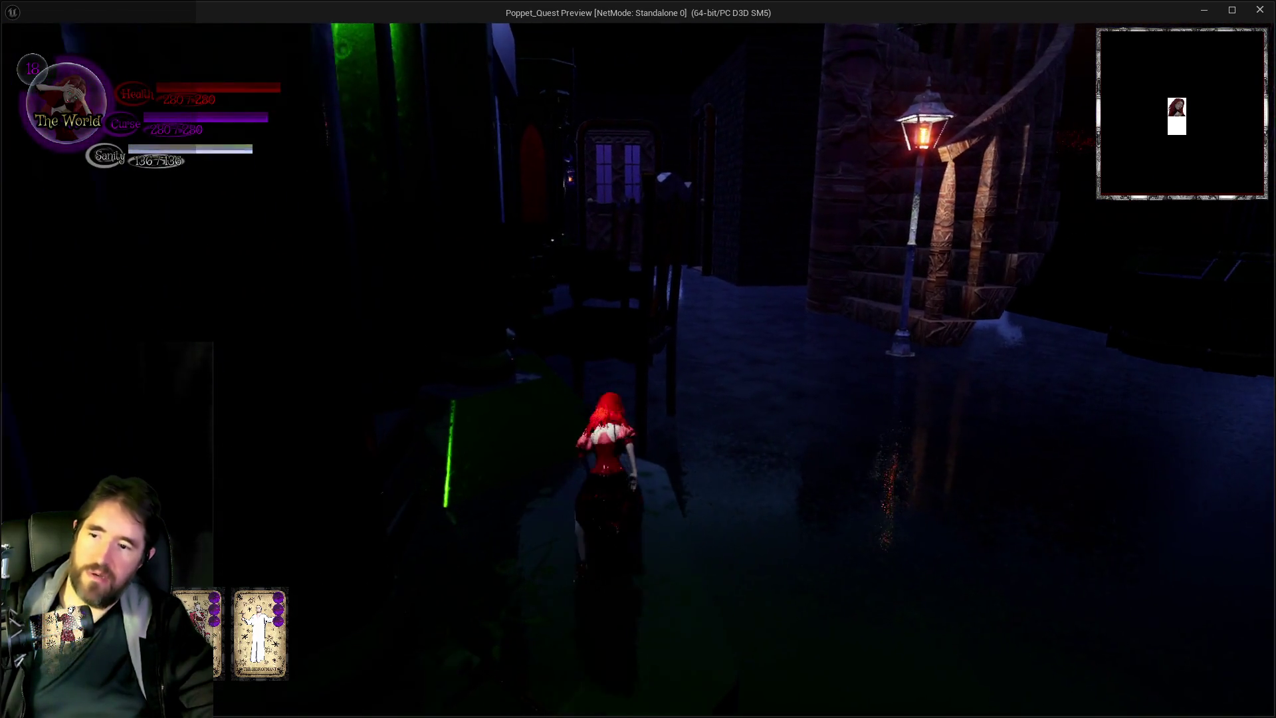
key(space)
key(w)
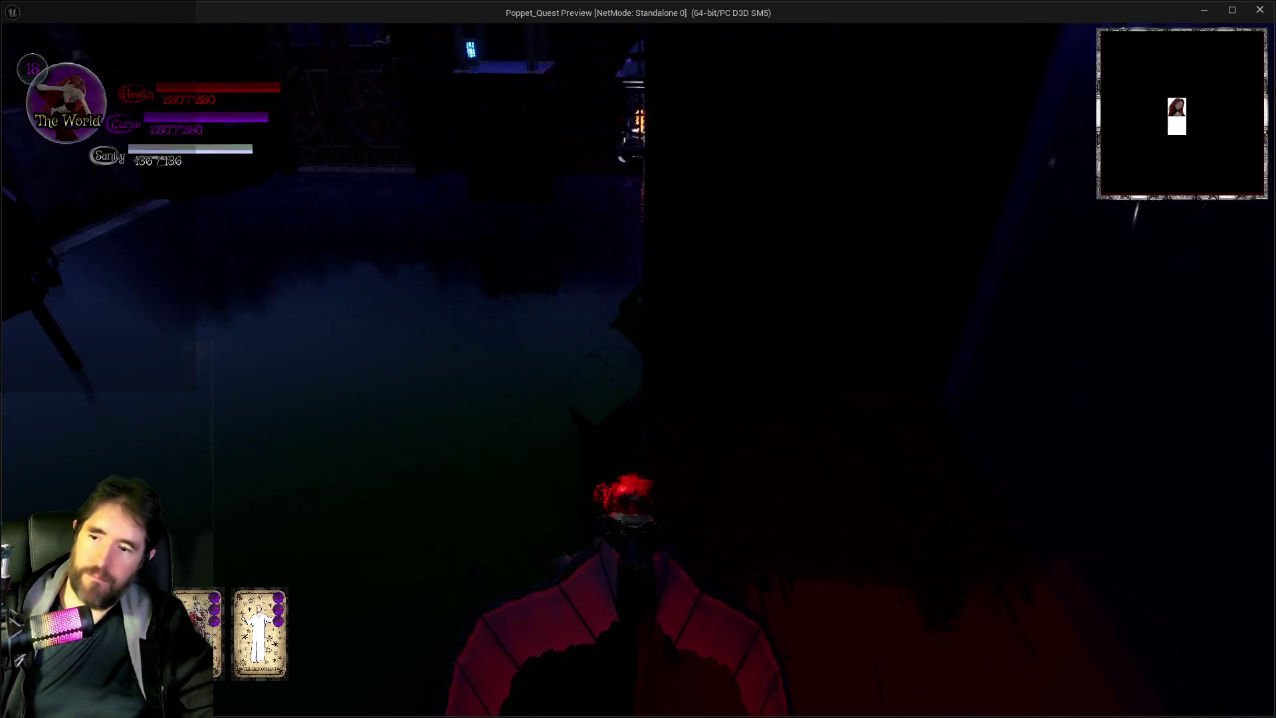
key(w)
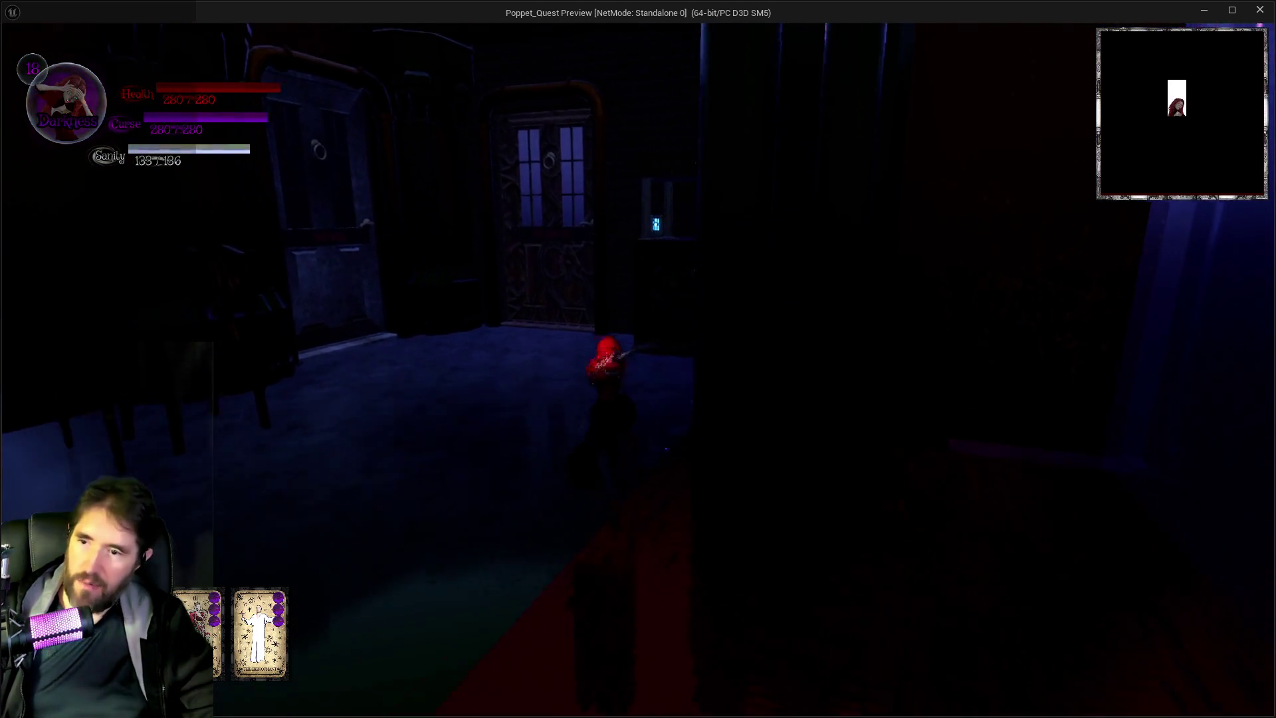
key(w)
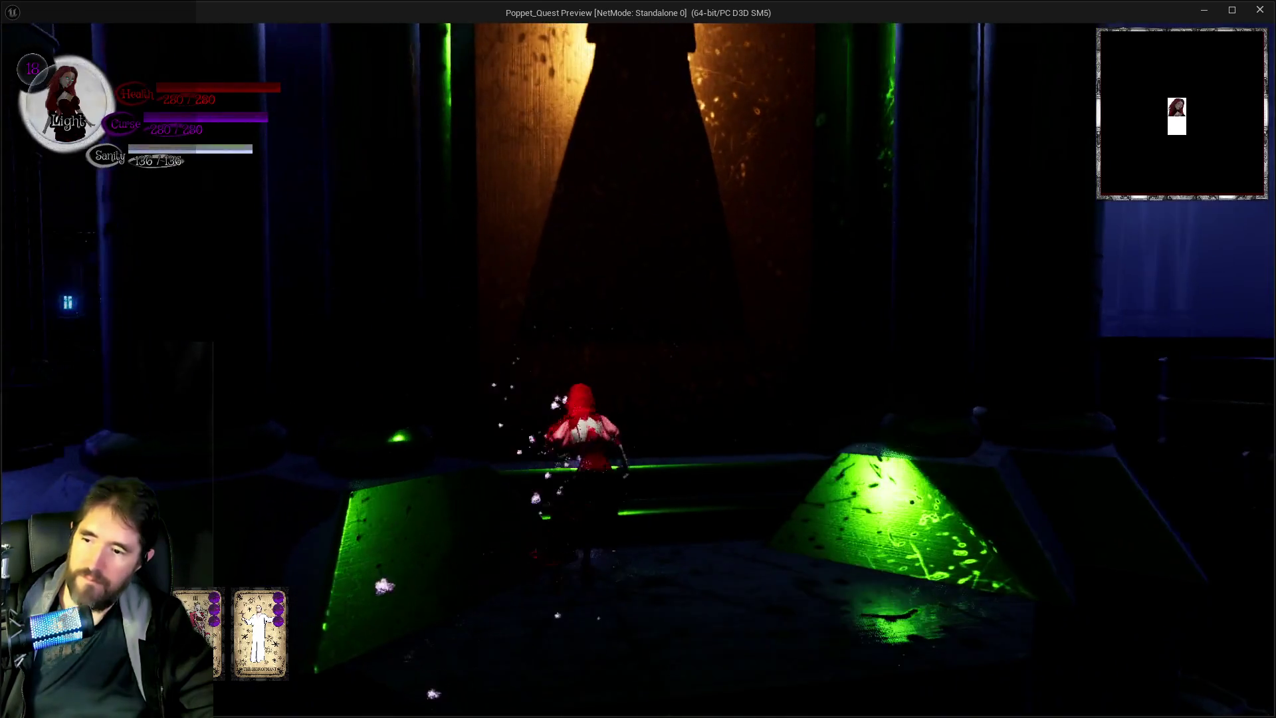
key(w)
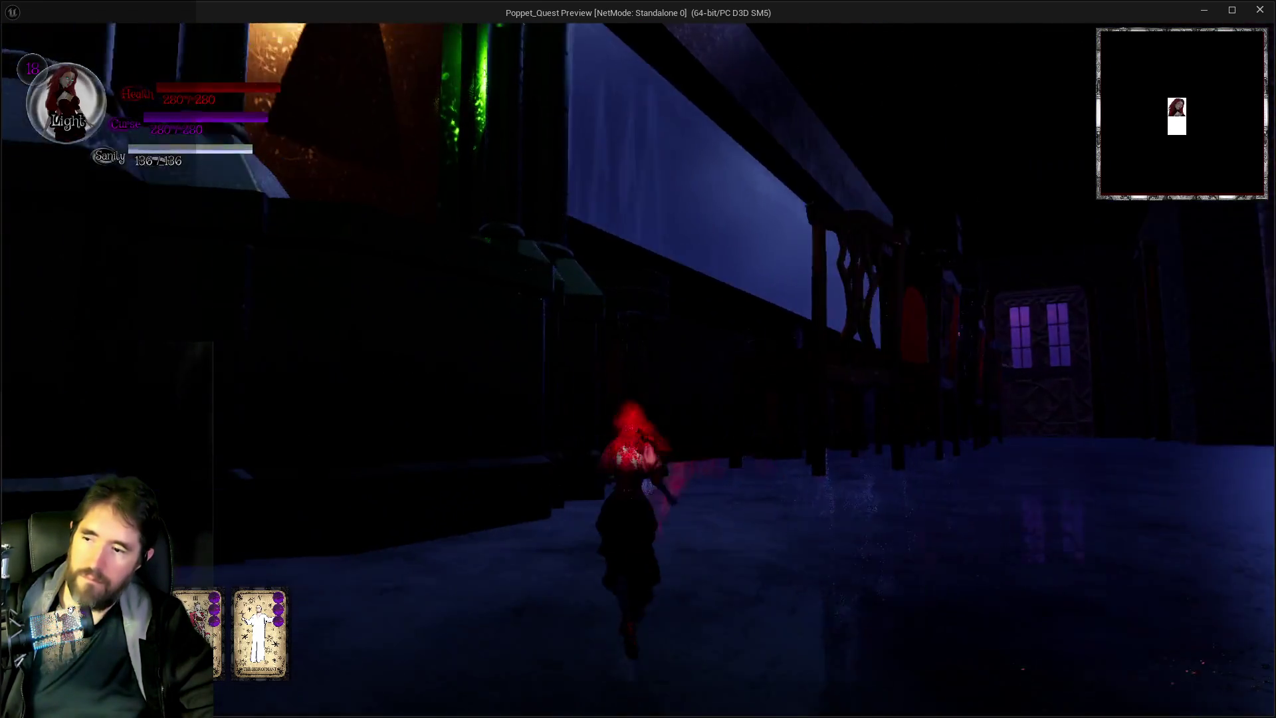
key(w)
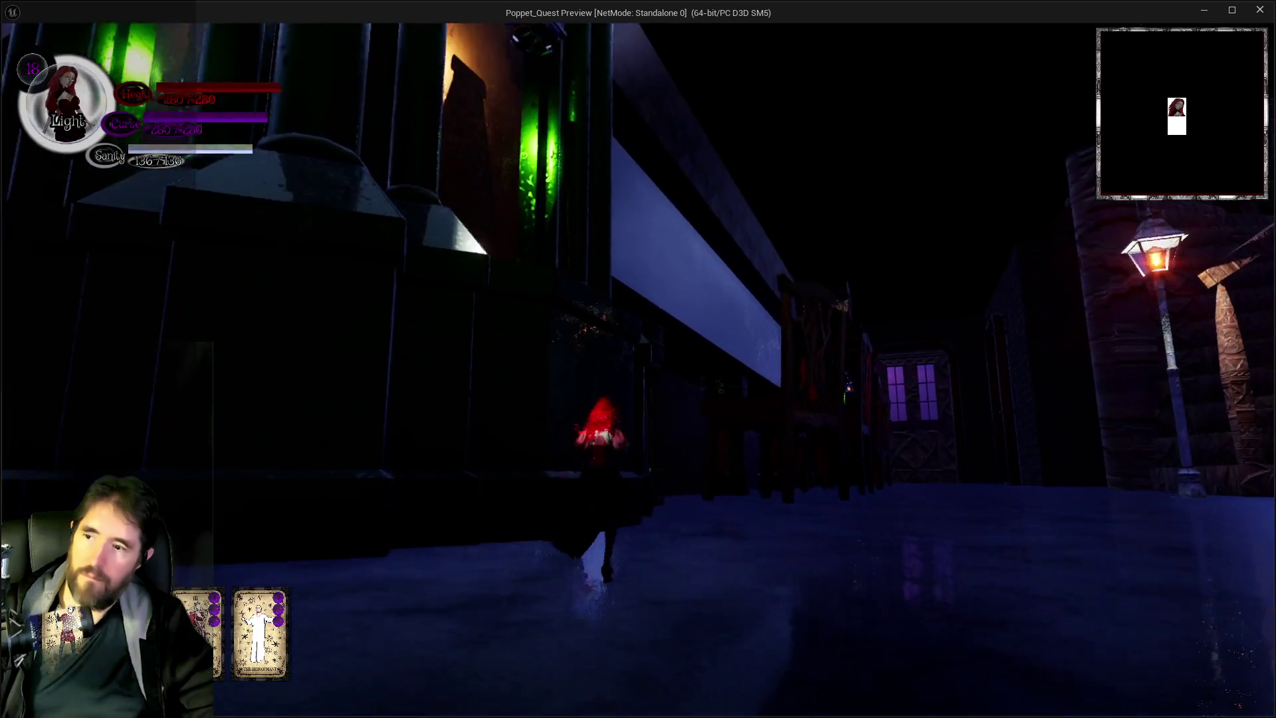
key(w)
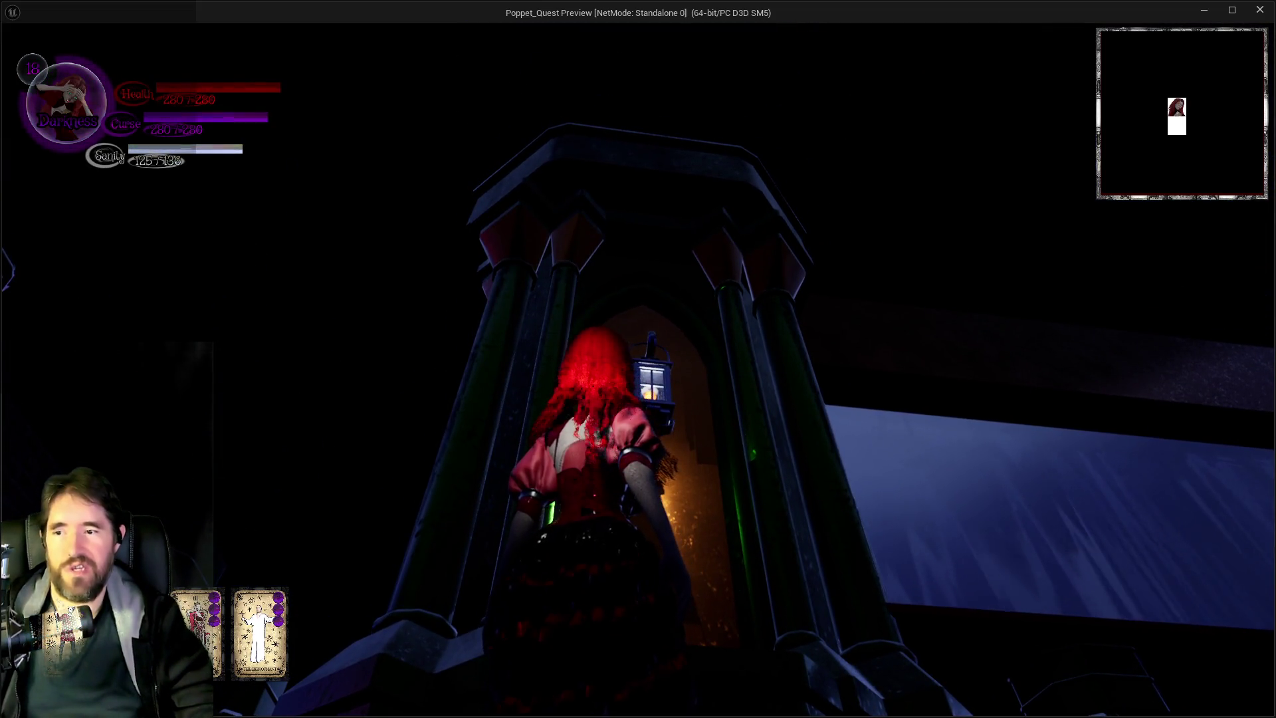
Circle the lantern pillars in the purple-lit hall to inspect the lights, then exit the preview.
key(s)
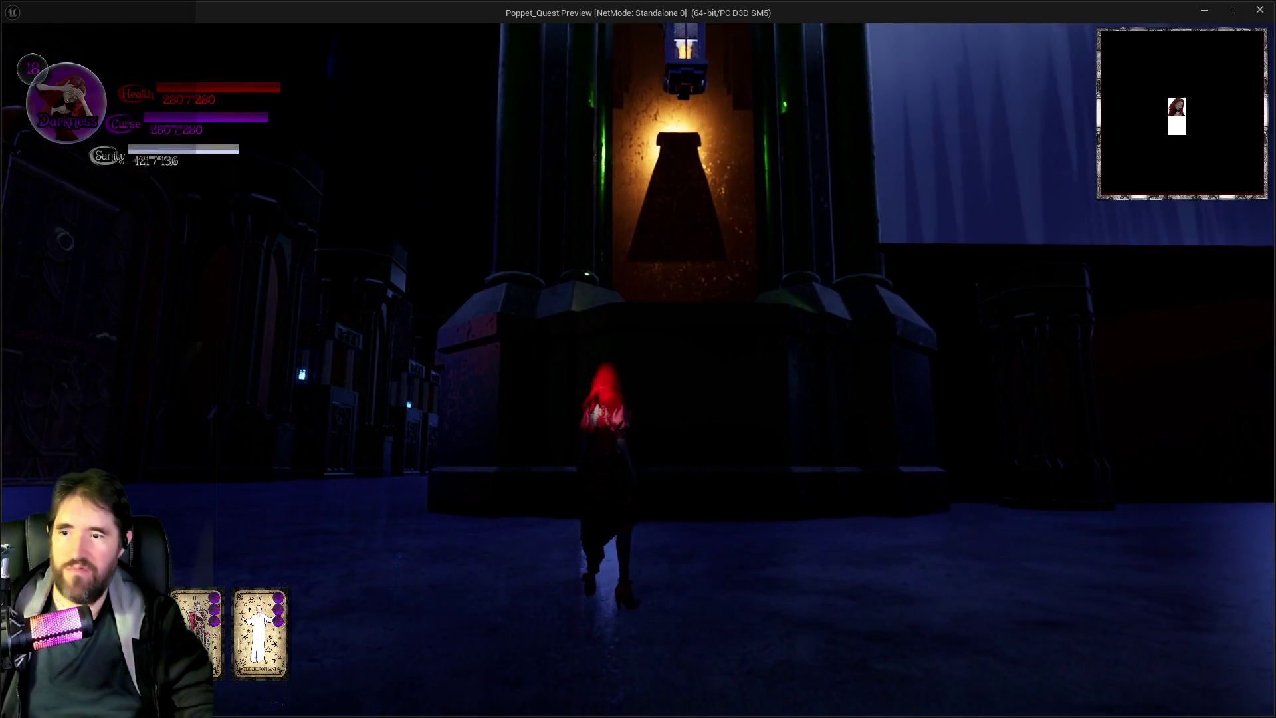
key(e)
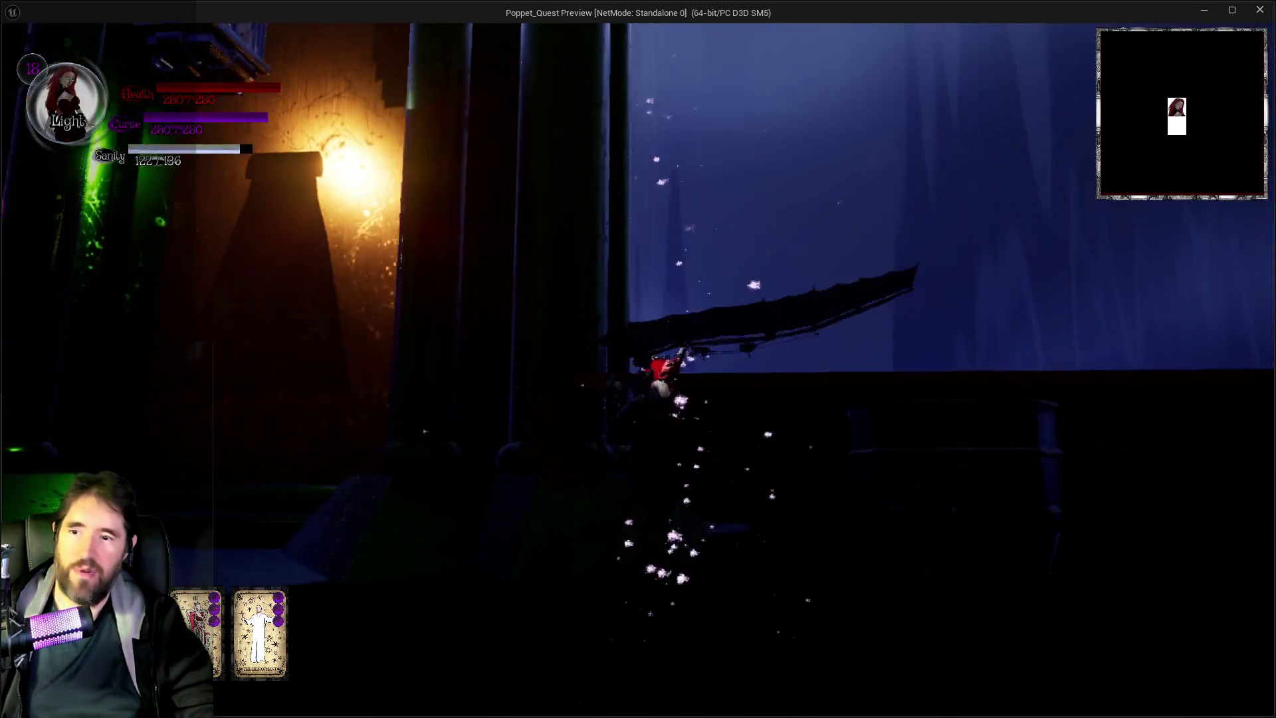
key(s)
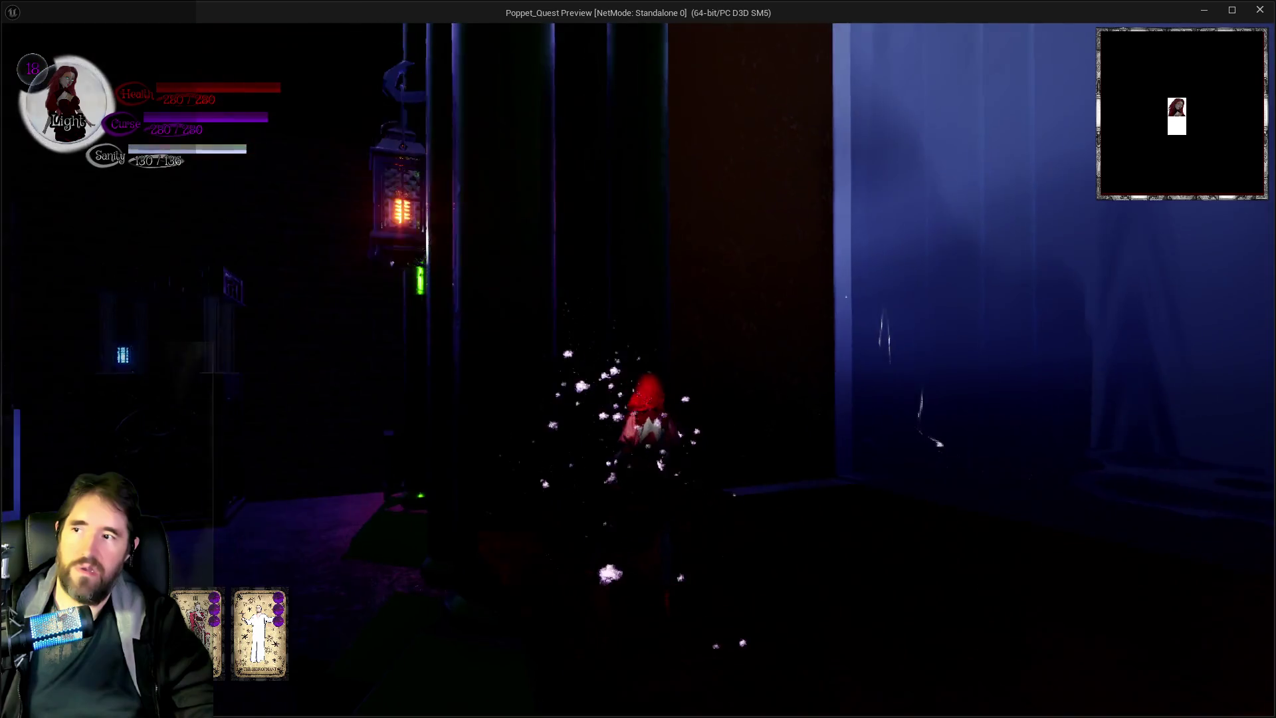
key(w)
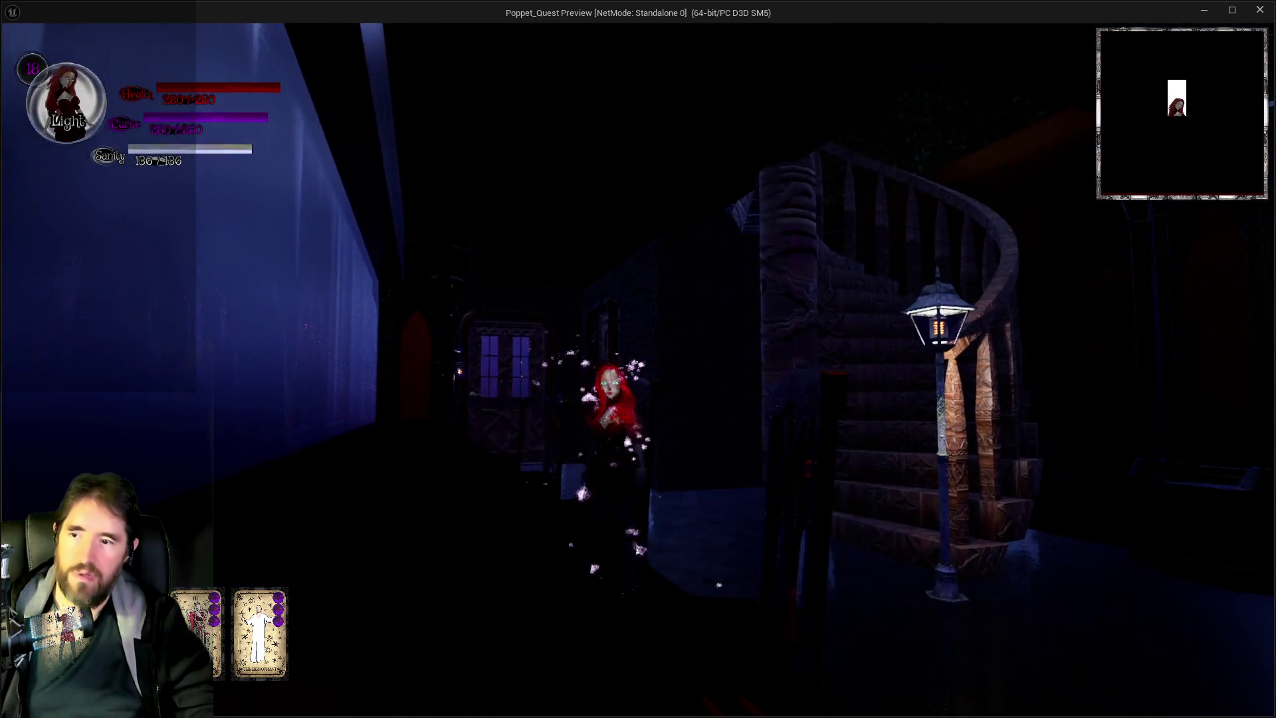
key(w)
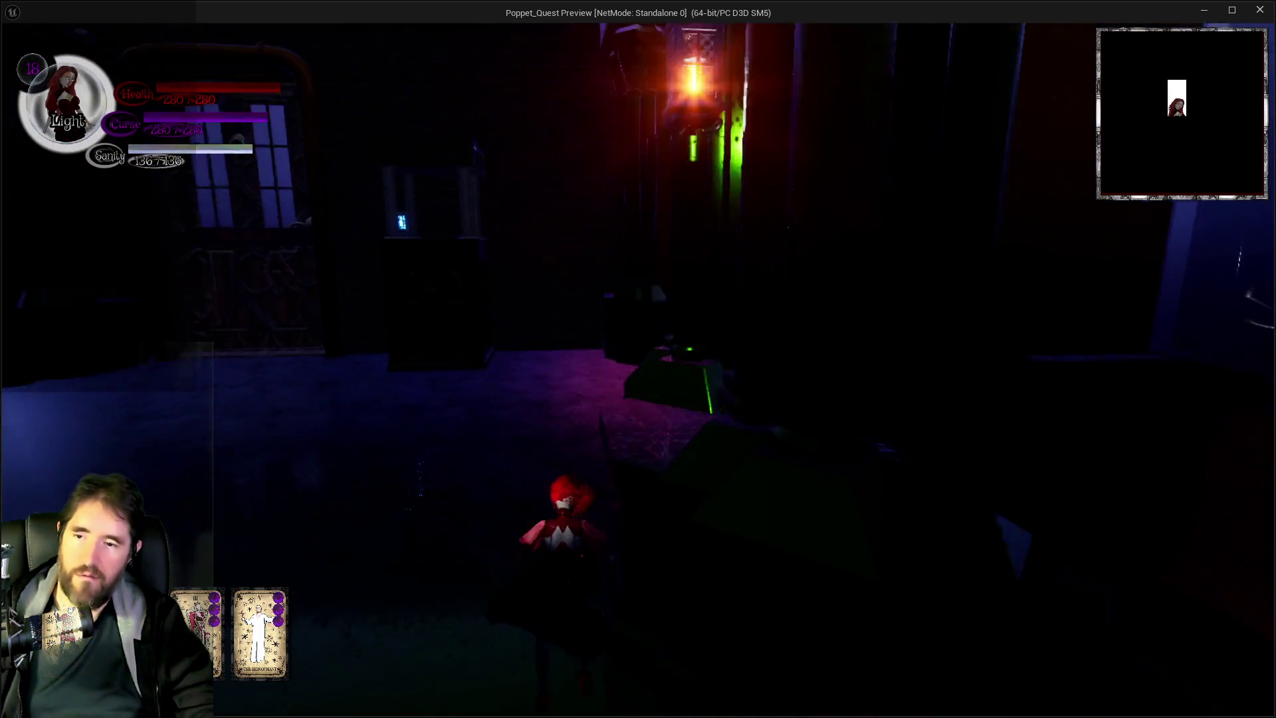
key(w)
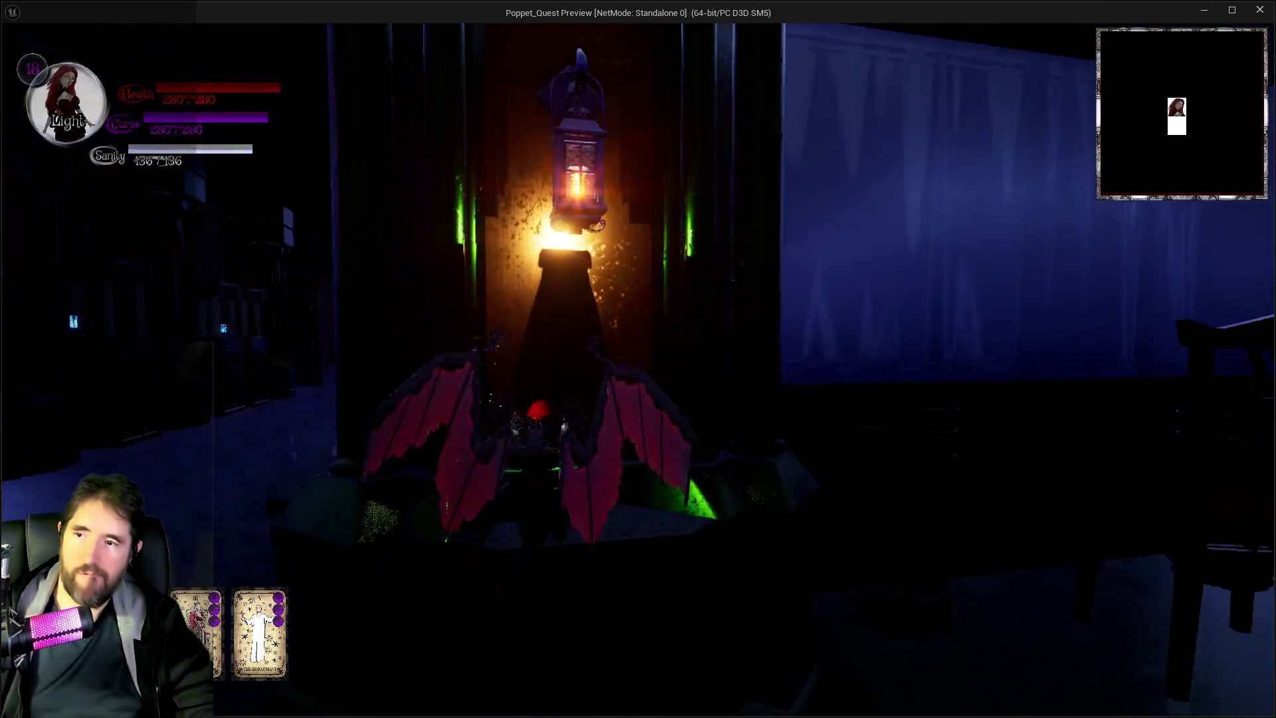
key(w)
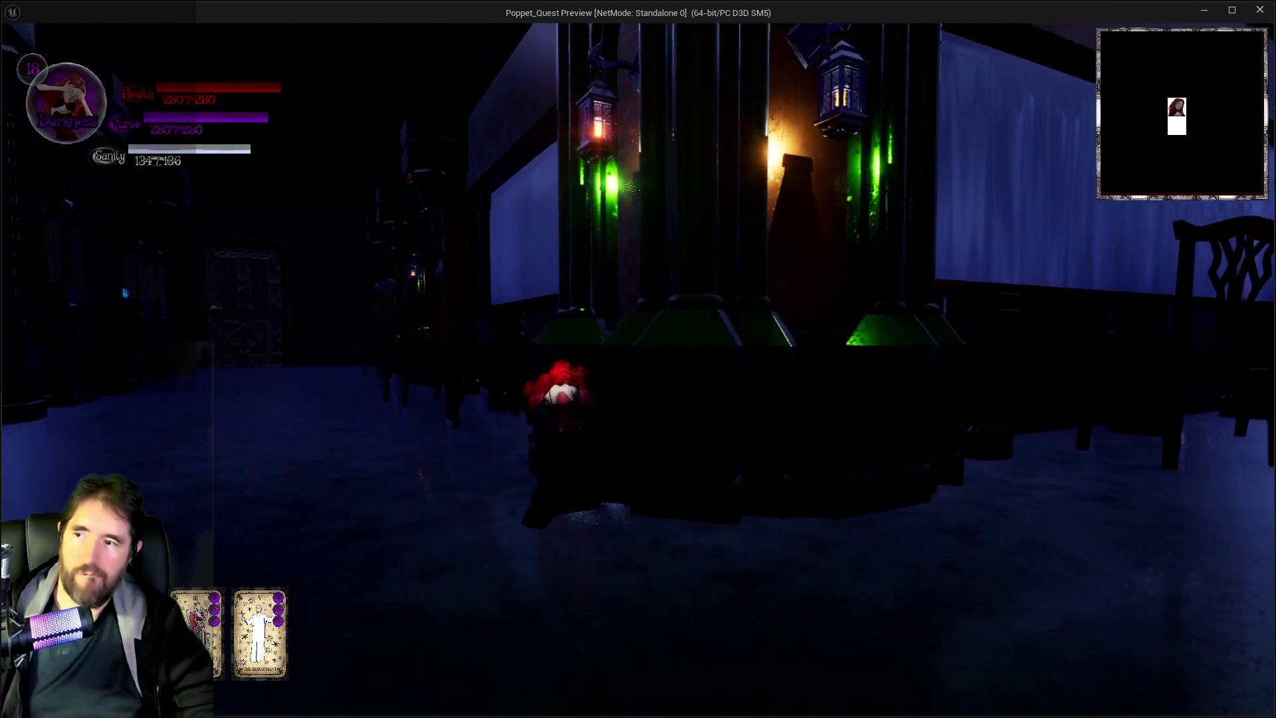
key(q)
key(Escape)
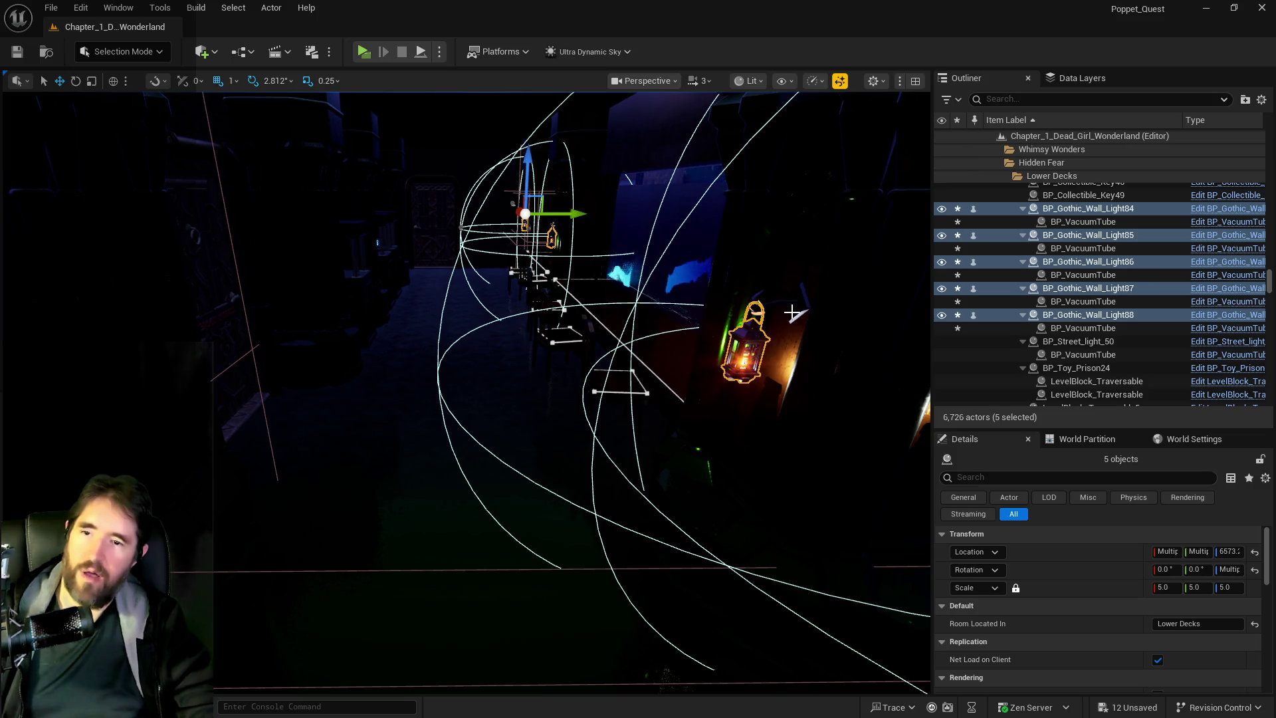
Select a lantern hook and the nearby gothic wall lights and frame them.
click(792, 312)
ctrl+click(738, 334)
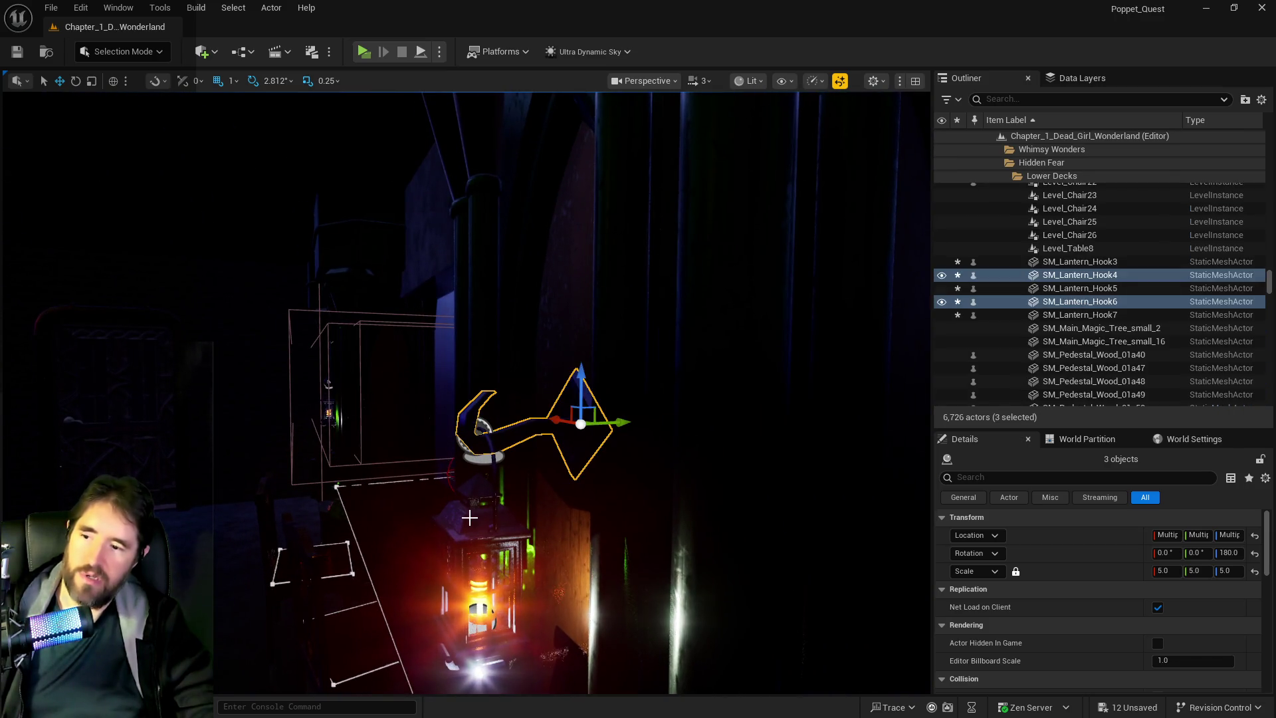
ctrl+click(470, 518)
key(f)
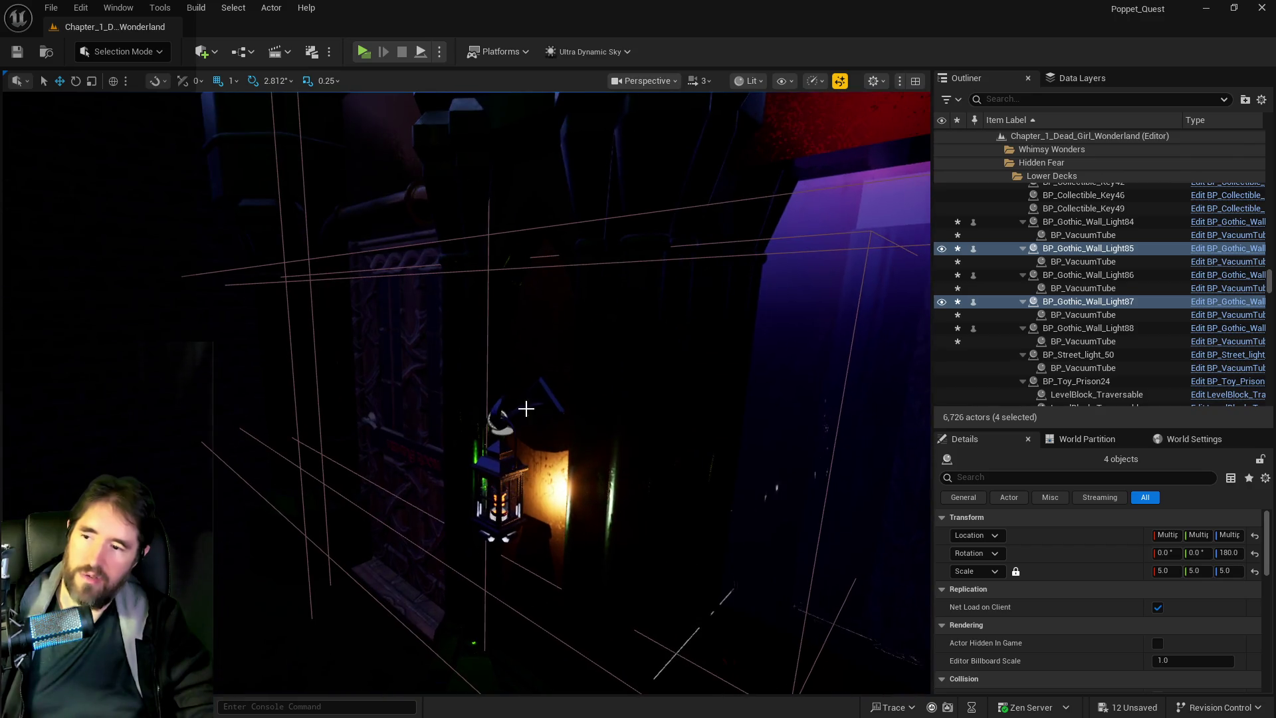
ctrl+click(544, 391)
key(f)
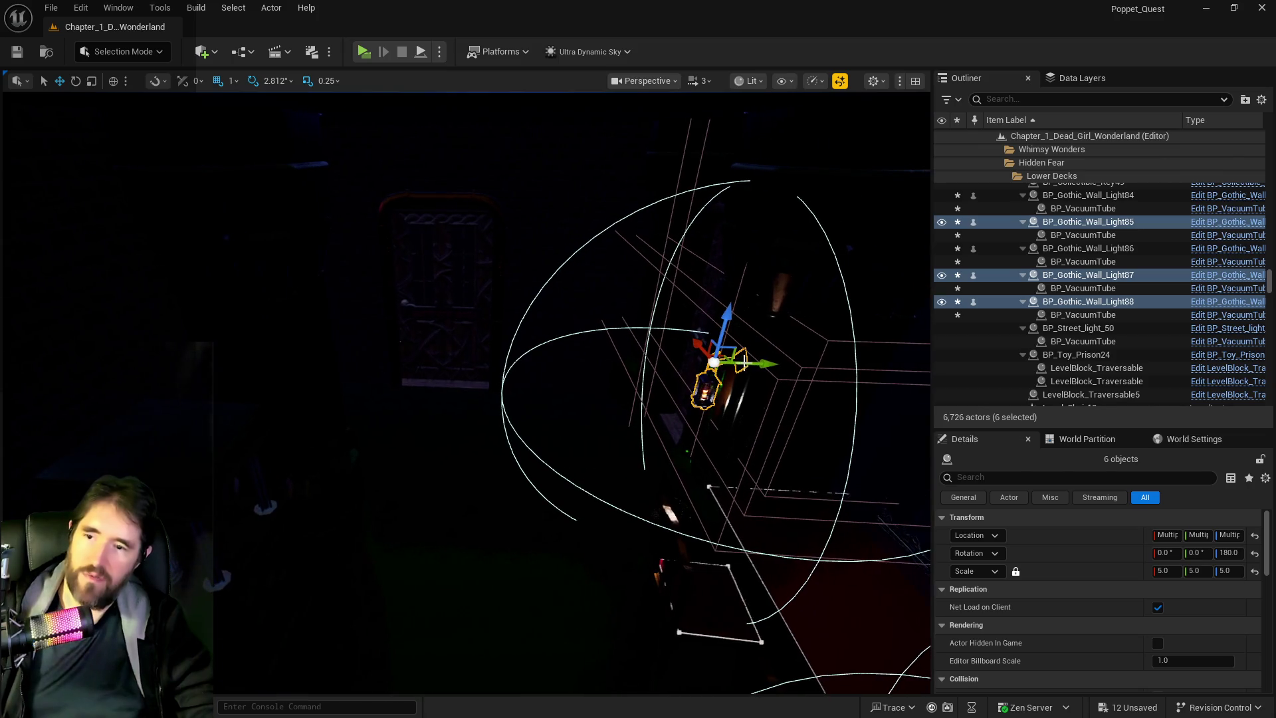
Duplicate the wall lights sideways onto another pillar as BP_Gothic_Wall_Light92–94.
drag(764, 365, 356, 370)
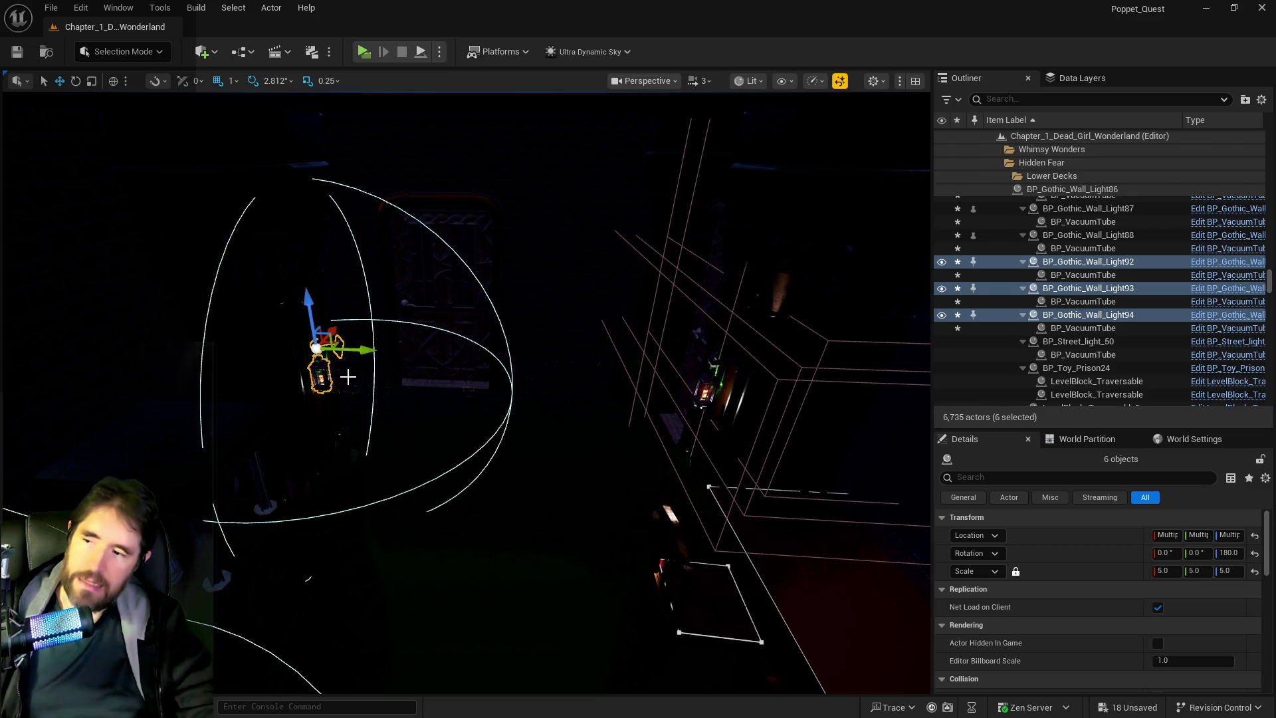
key(f)
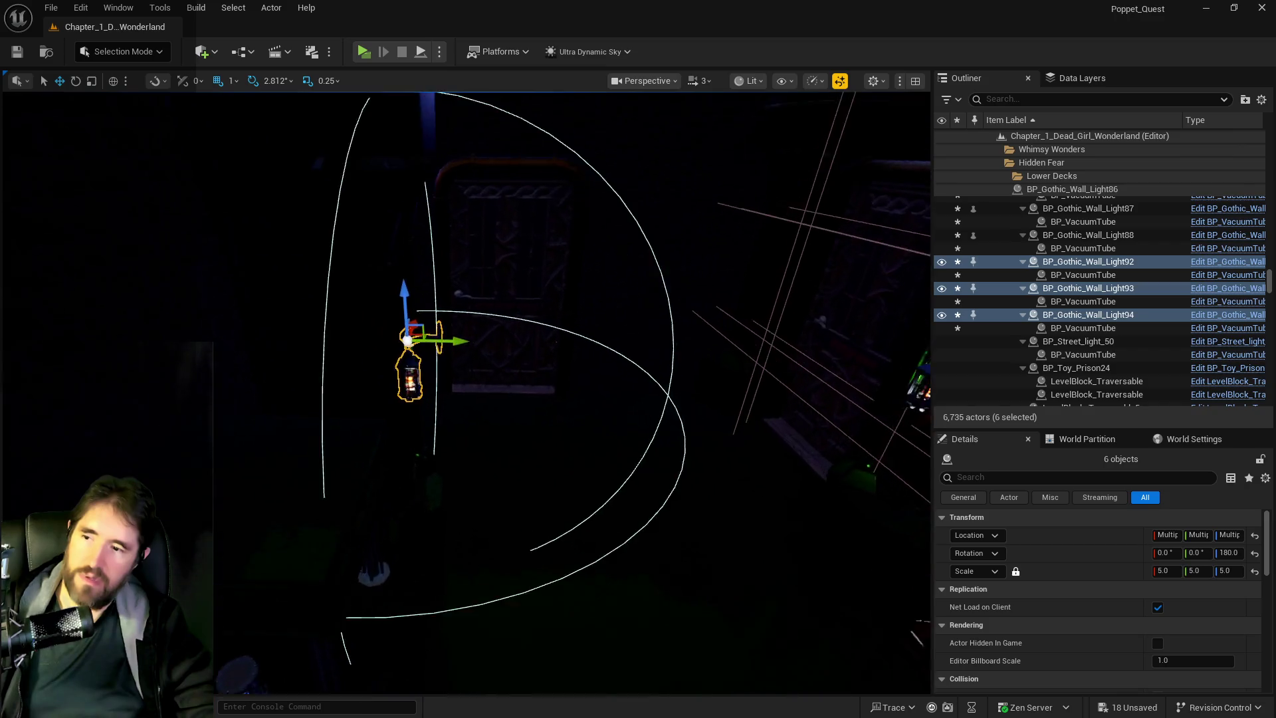
scroll(338, 379, down, 5)
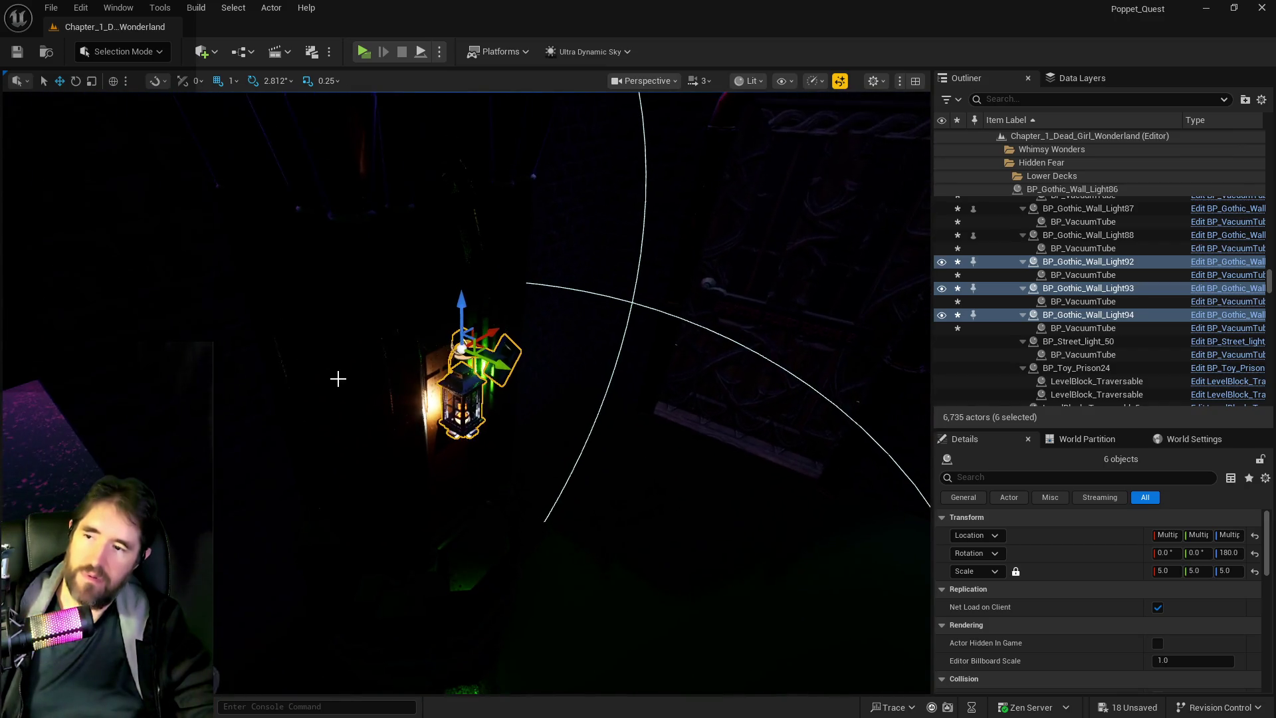
click(513, 379)
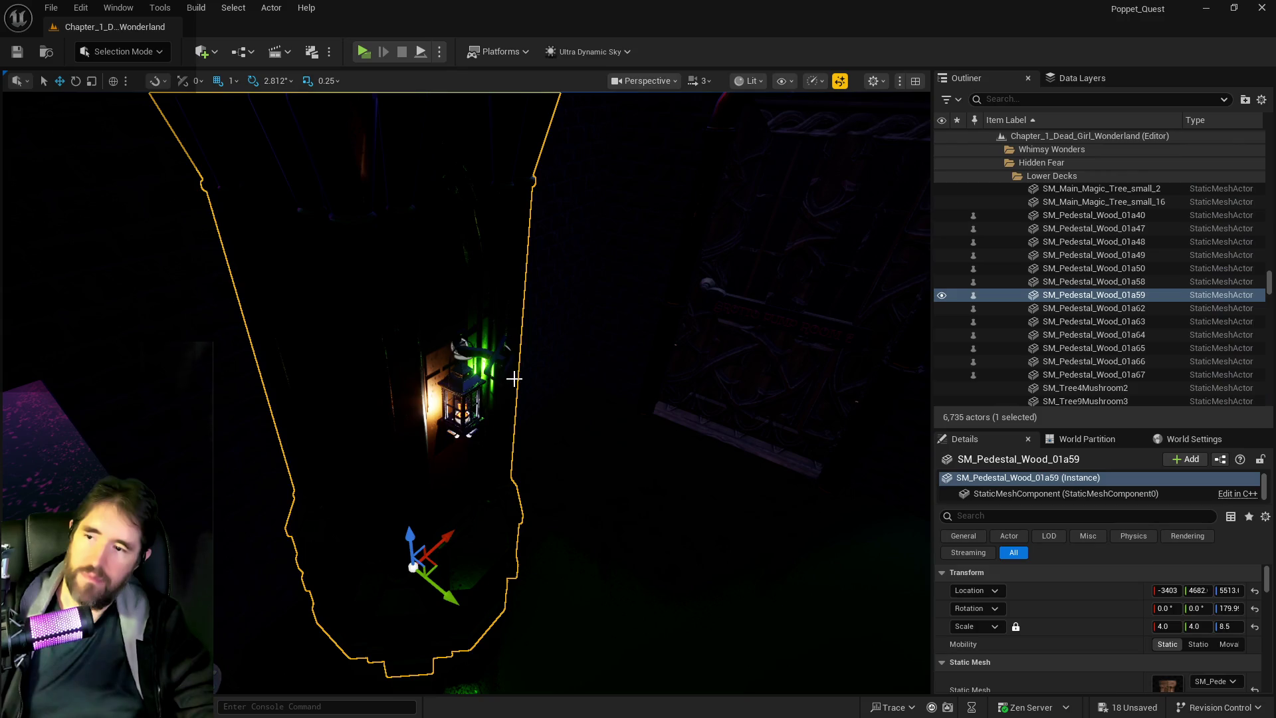
Rotate SM_Lantern_Hook13 180° to 0° yaw and shift it to Y 4863.
click(488, 352)
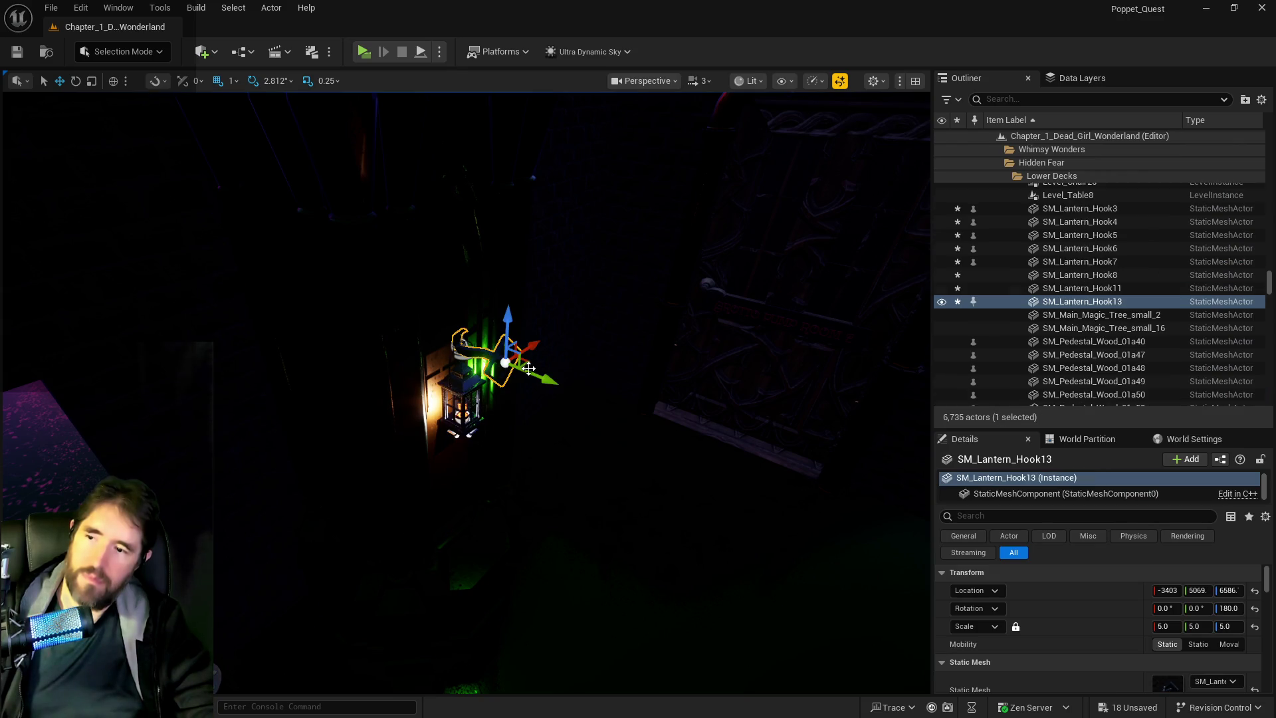
drag(532, 388, 573, 409)
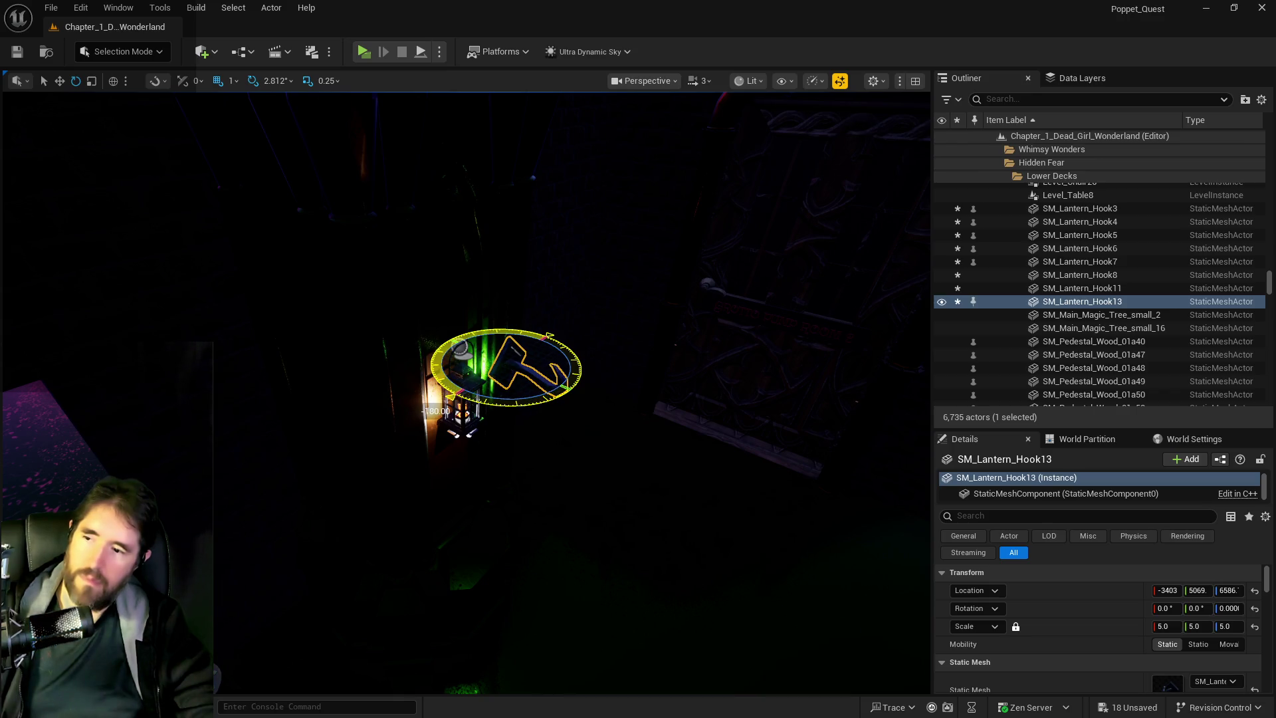
drag(573, 409, 560, 405)
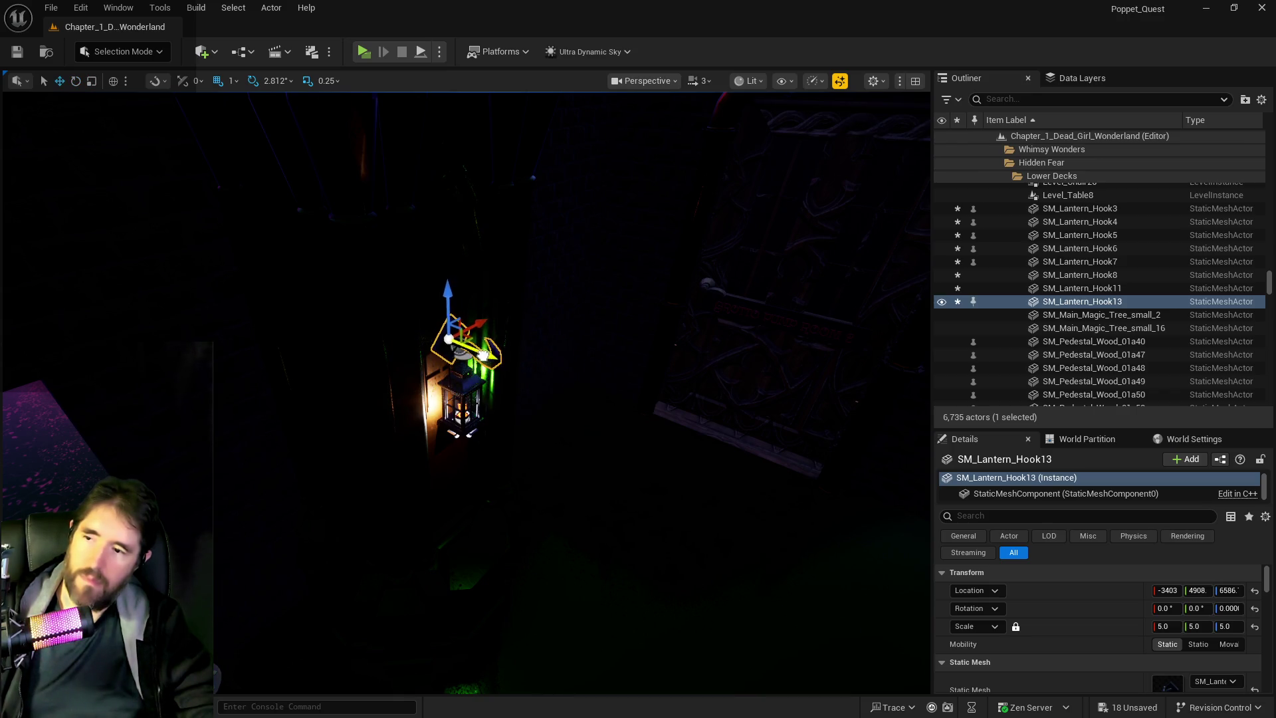
key(f)
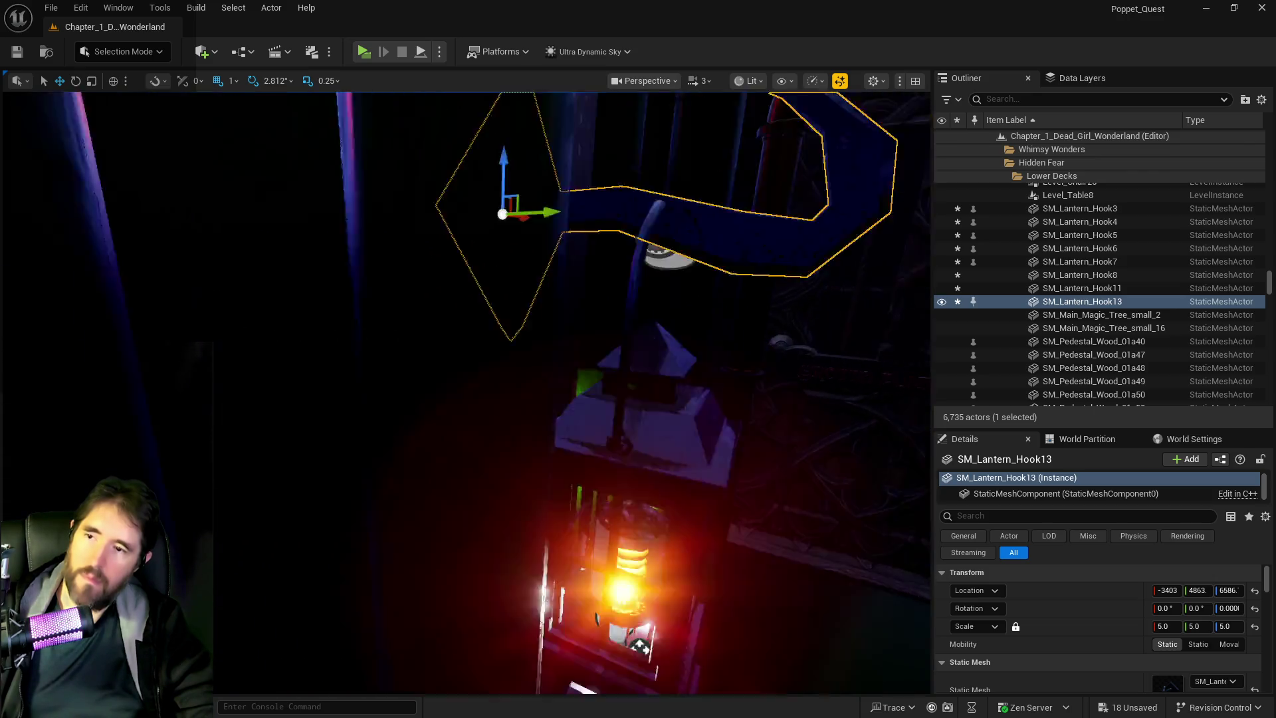
Find Ultra_Dynamic_Sky via the 'ultra' search and set its Time Of Day to 960.
click(990, 100)
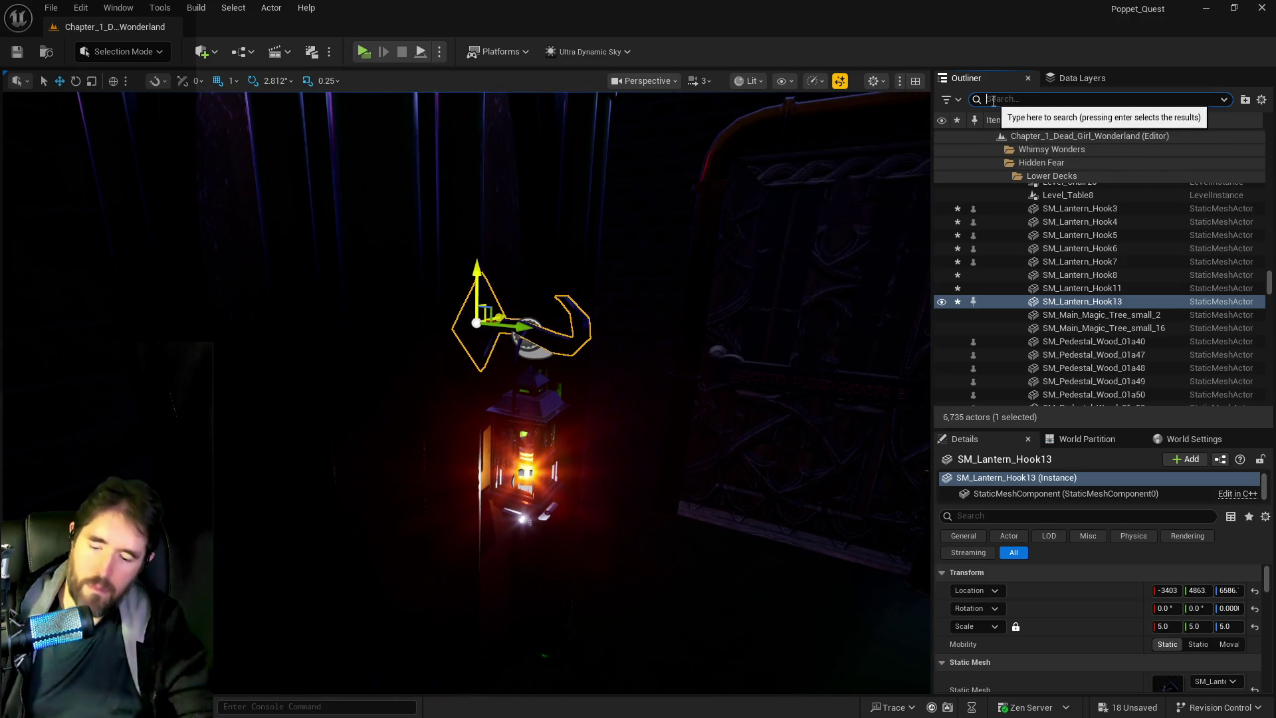
text(ultra)
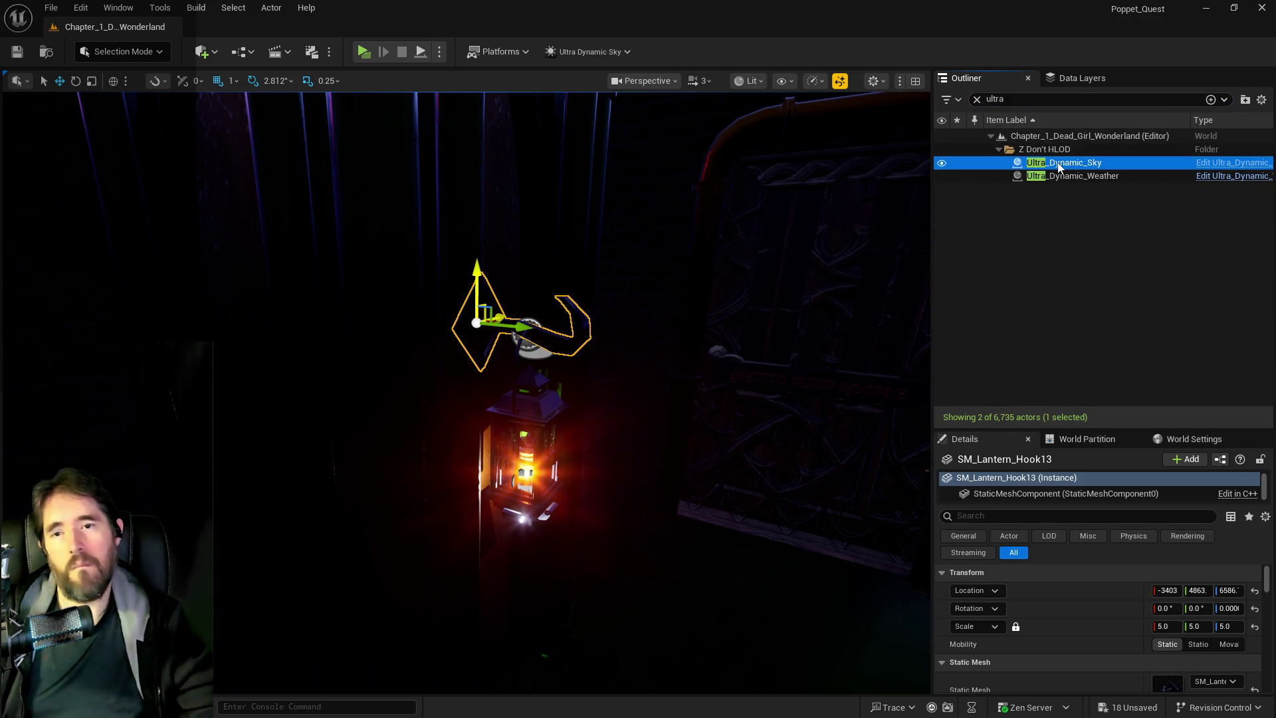
click(1063, 162)
drag(1236, 679, 731, 562)
drag(465, 392, 465, 418)
drag(736, 496, 736, 505)
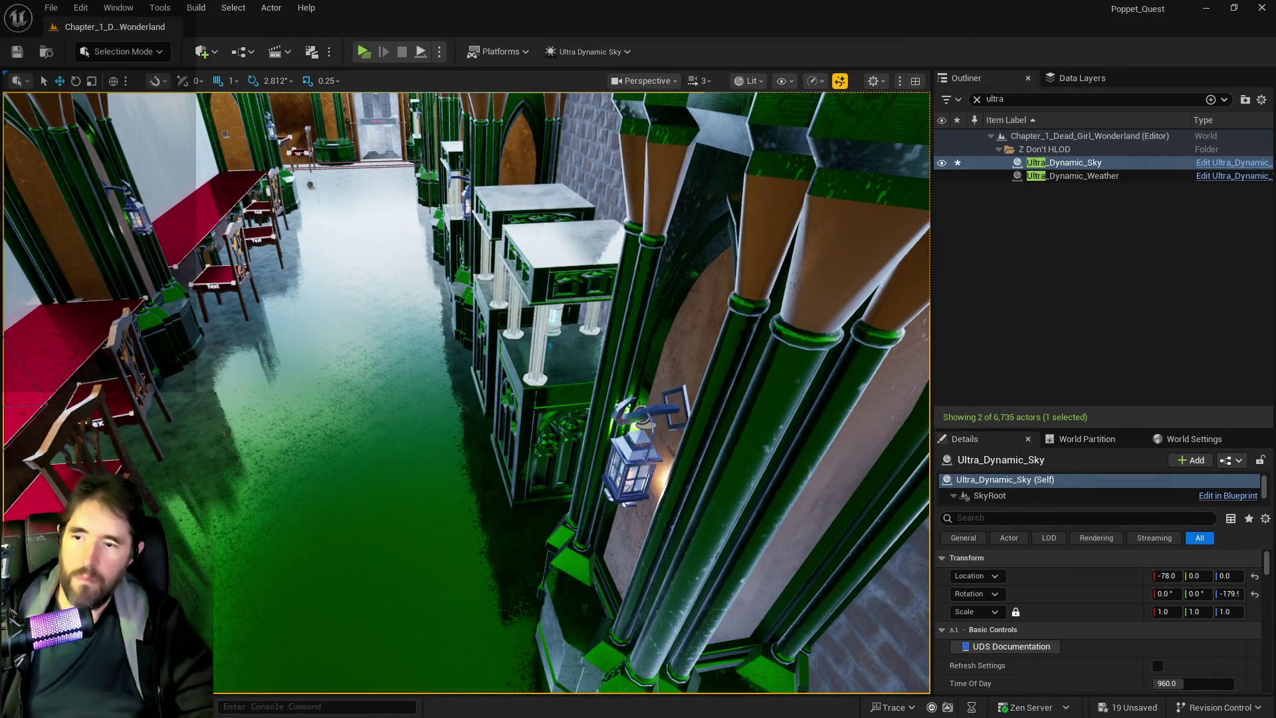
click(671, 407)
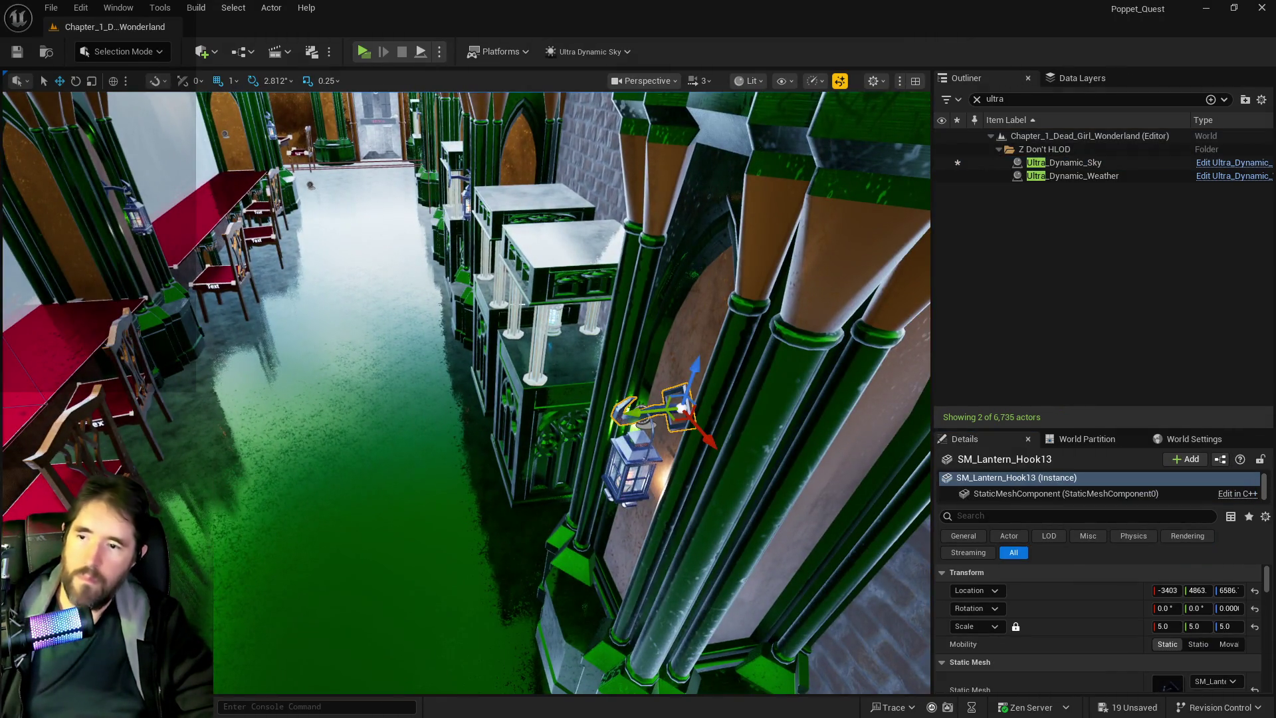
Delete wall lights BP_Gothic_Wall_Light93 and BP_Gothic_Wall_Light92 together with their hooks.
ctrl+click(638, 460)
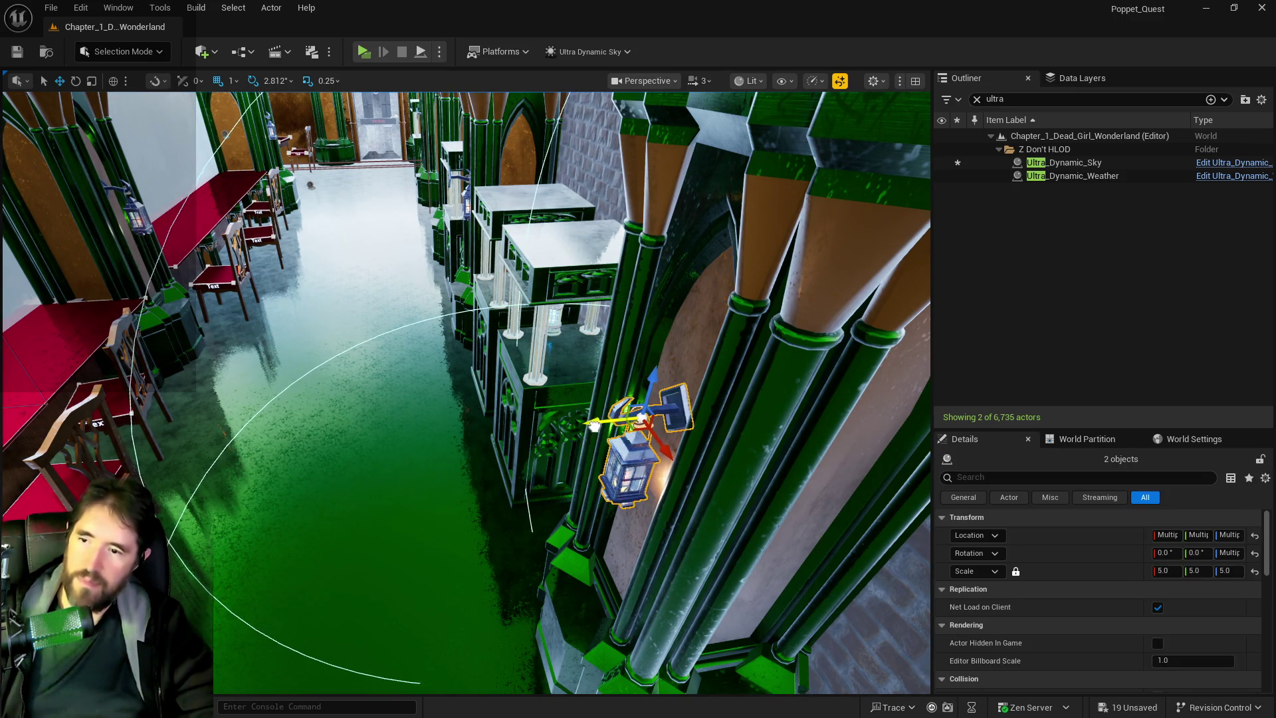
mouse_move(572, 409)
mouse_down()
mouse_move(545, 346)
mouse_move(601, 380)
mouse_up()
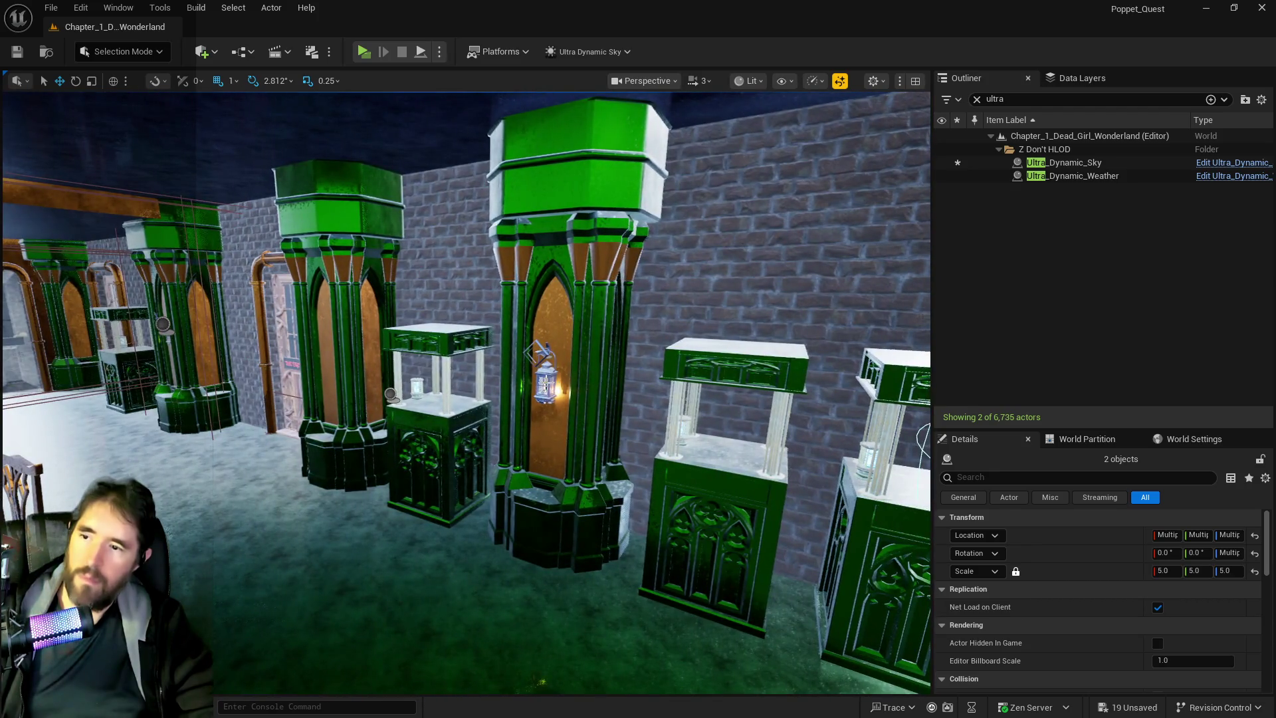
click(544, 384)
key(f)
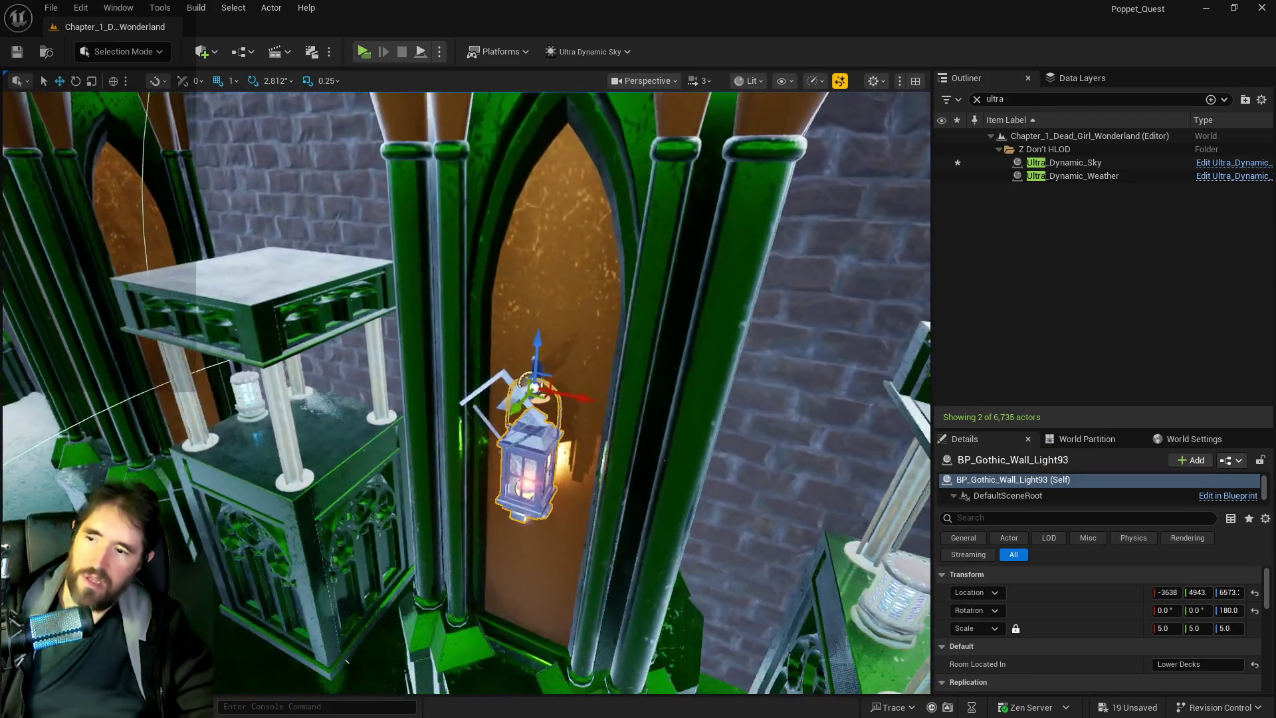
ctrl+click(503, 372)
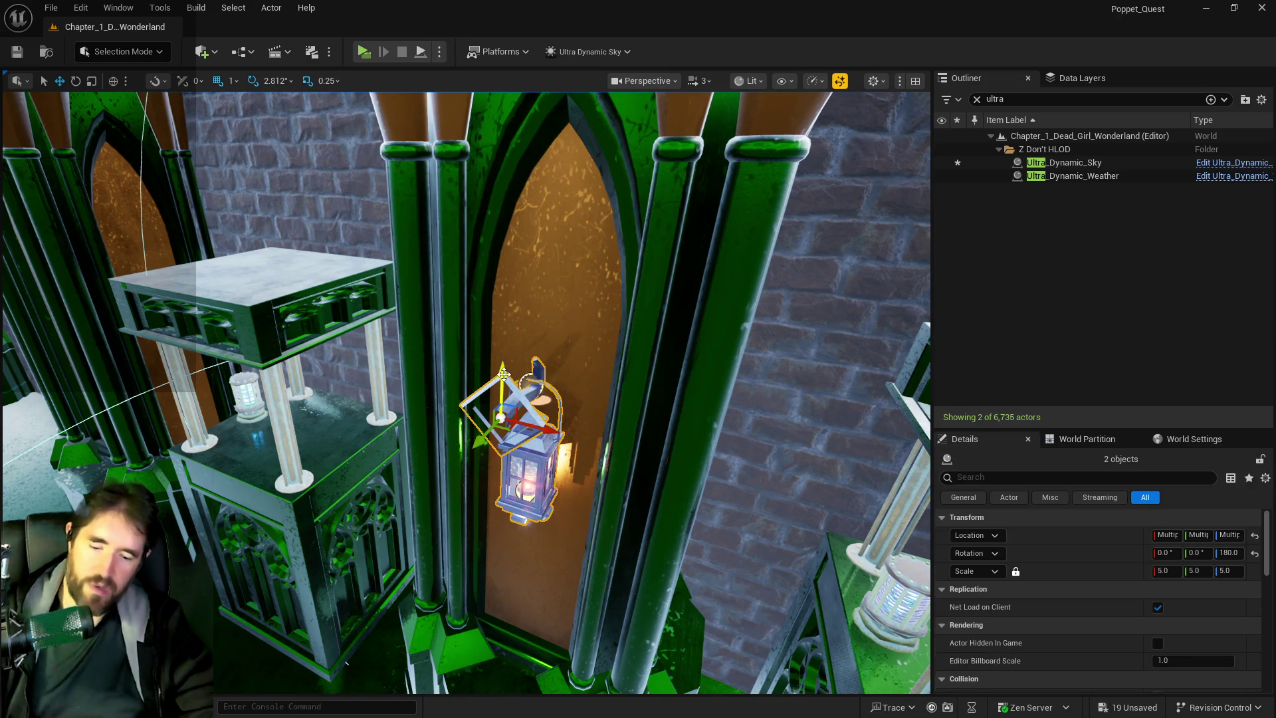
key(Delete)
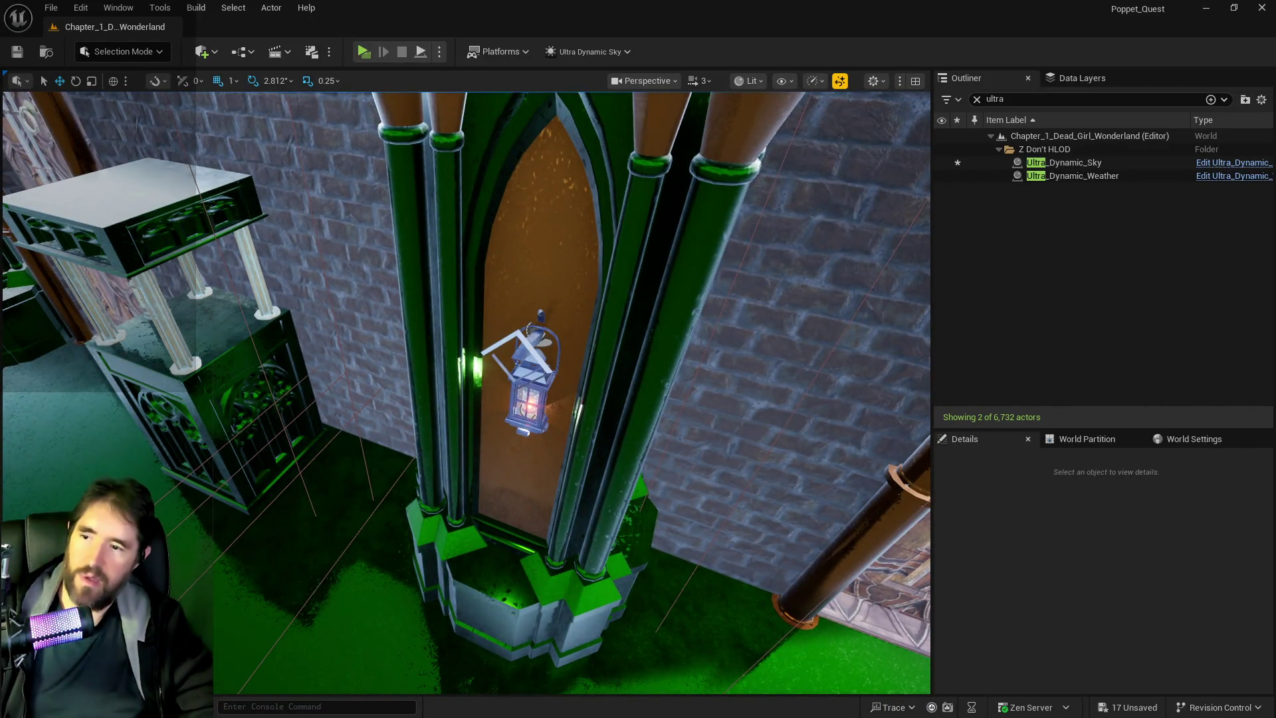
click(531, 360)
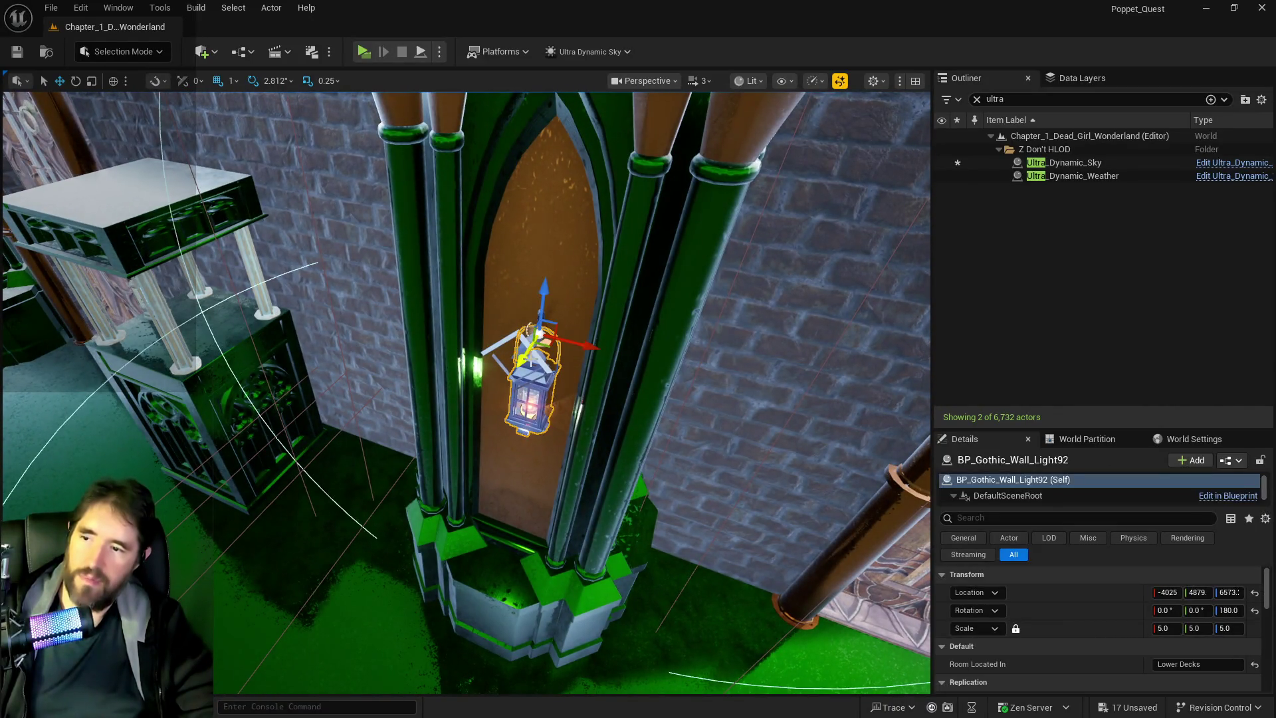
ctrl+click(476, 364)
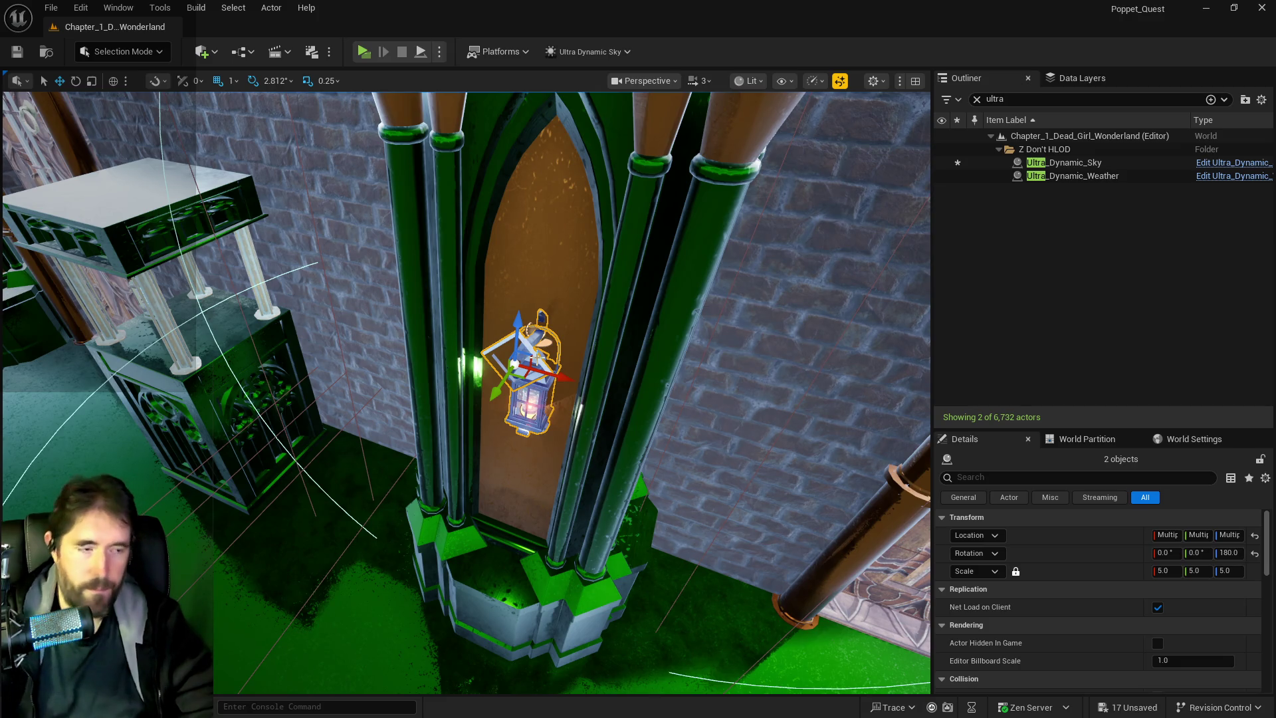
key(Delete)
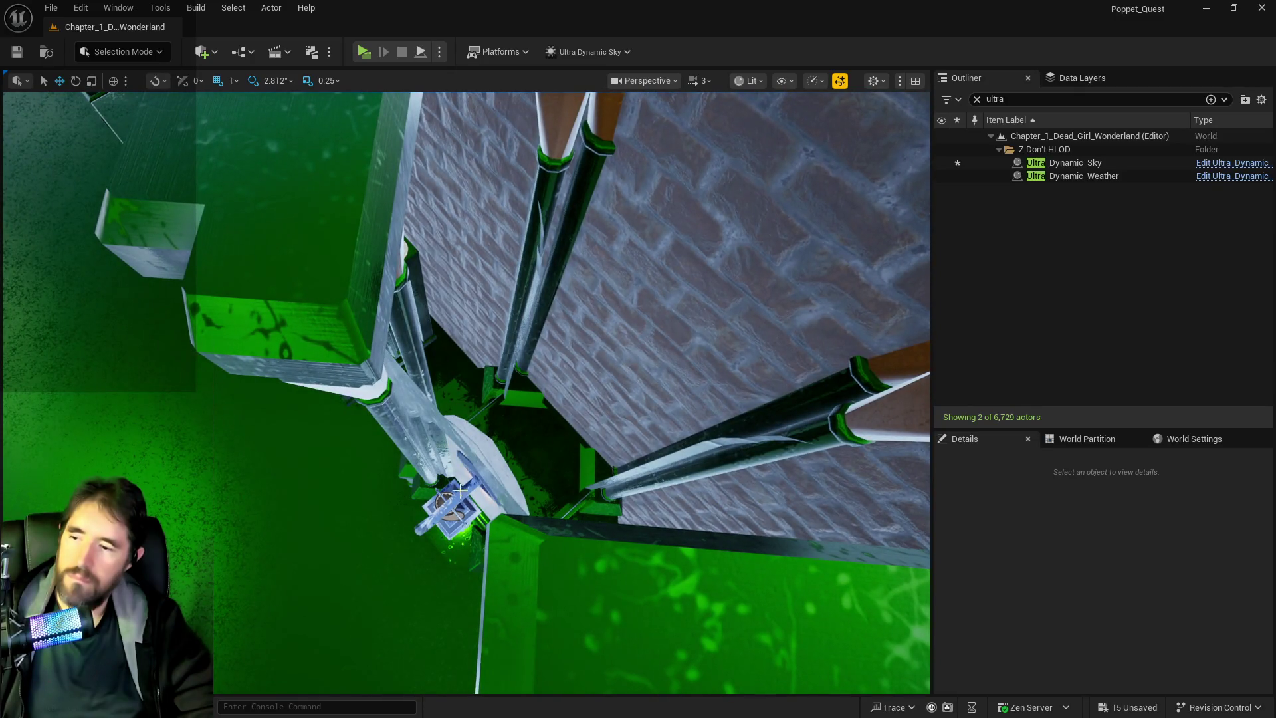
Copy a gothic wall light and its hook over beside the pillar arch.
click(458, 506)
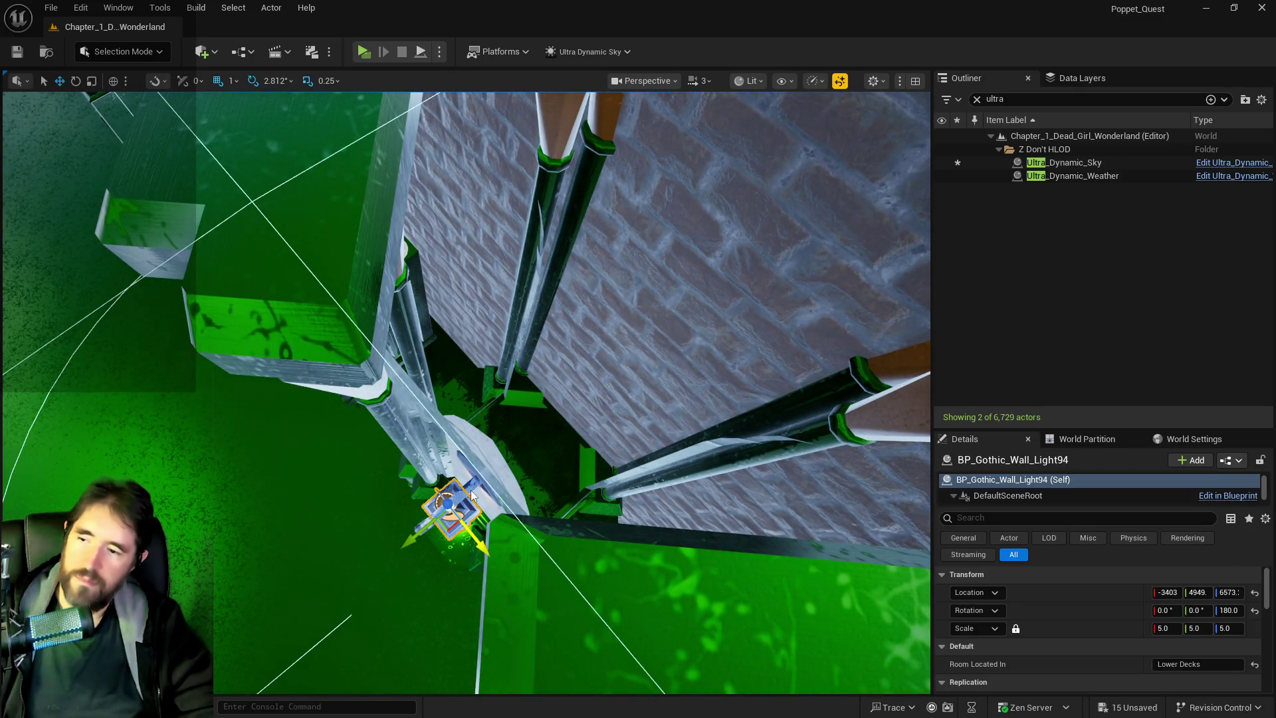
ctrl+click(472, 492)
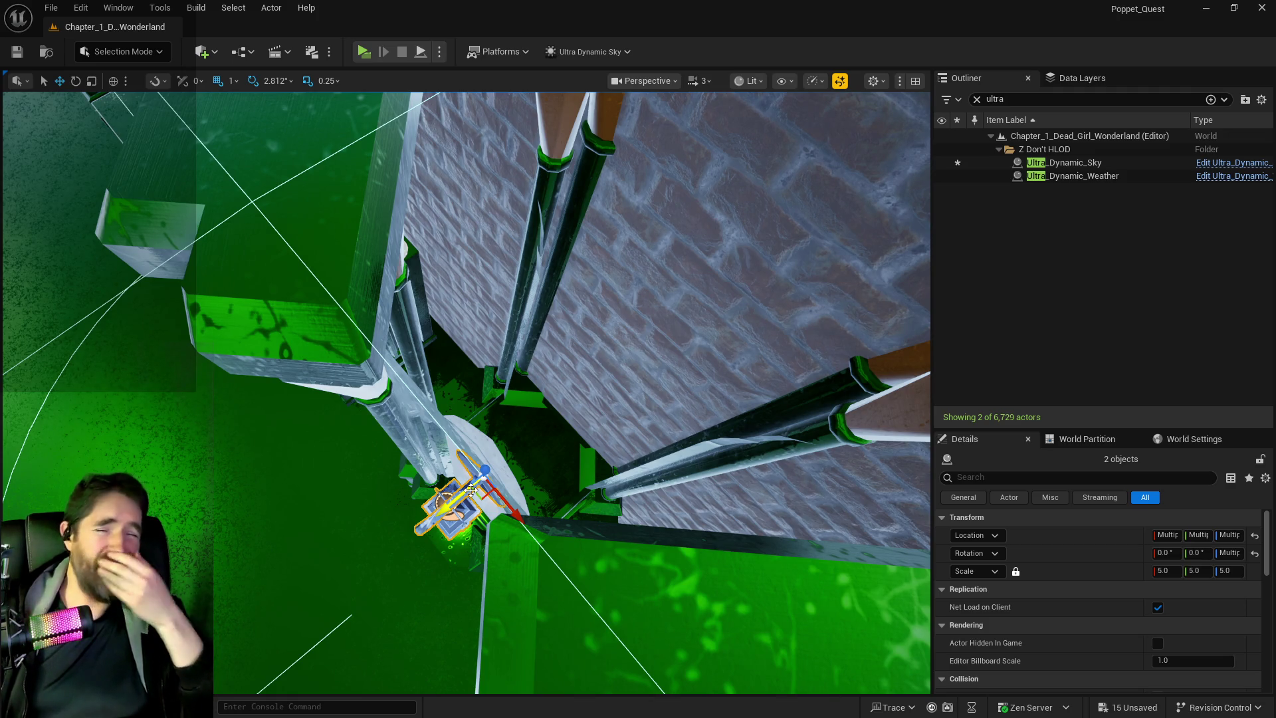
key(f)
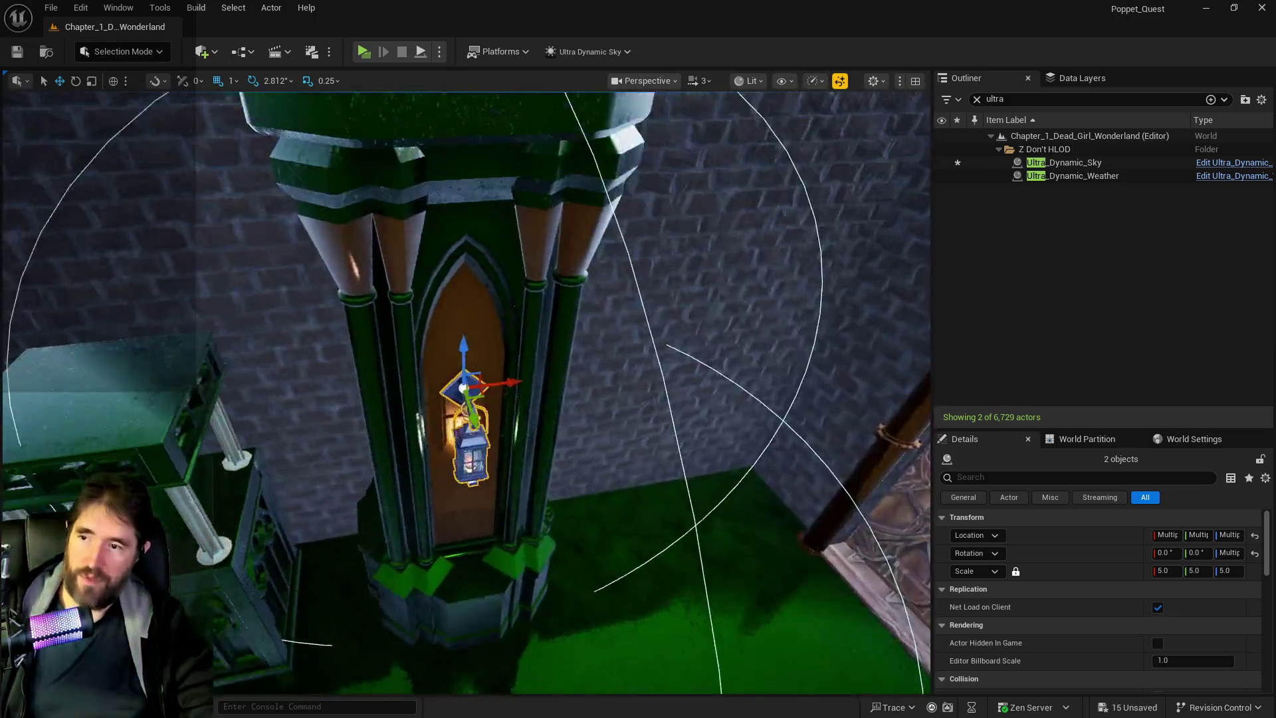
mouse_move(464, 387)
mouse_down()
mouse_move(359, 515)
mouse_move(425, 458)
mouse_move(605, 457)
mouse_move(221, 465)
mouse_up()
key(Left)
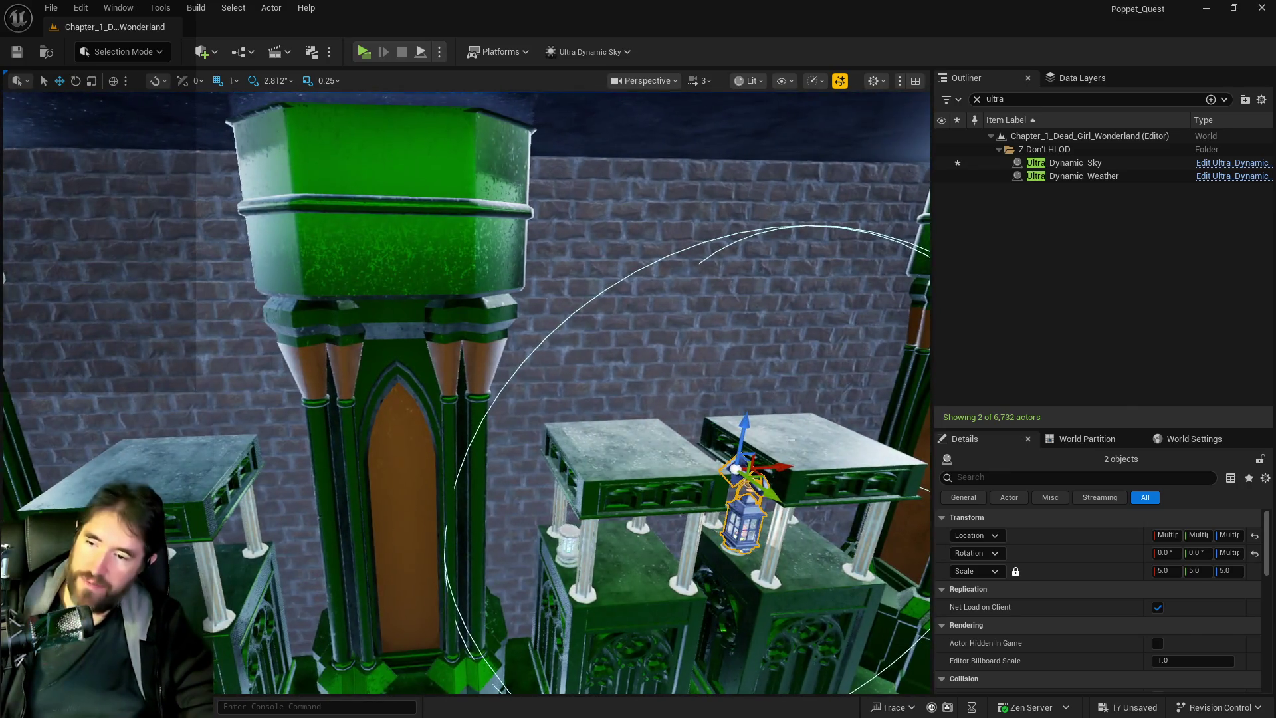
mouse_move(775, 470)
mouse_down()
mouse_move(450, 505)
mouse_move(197, 495)
mouse_up()
key(s)
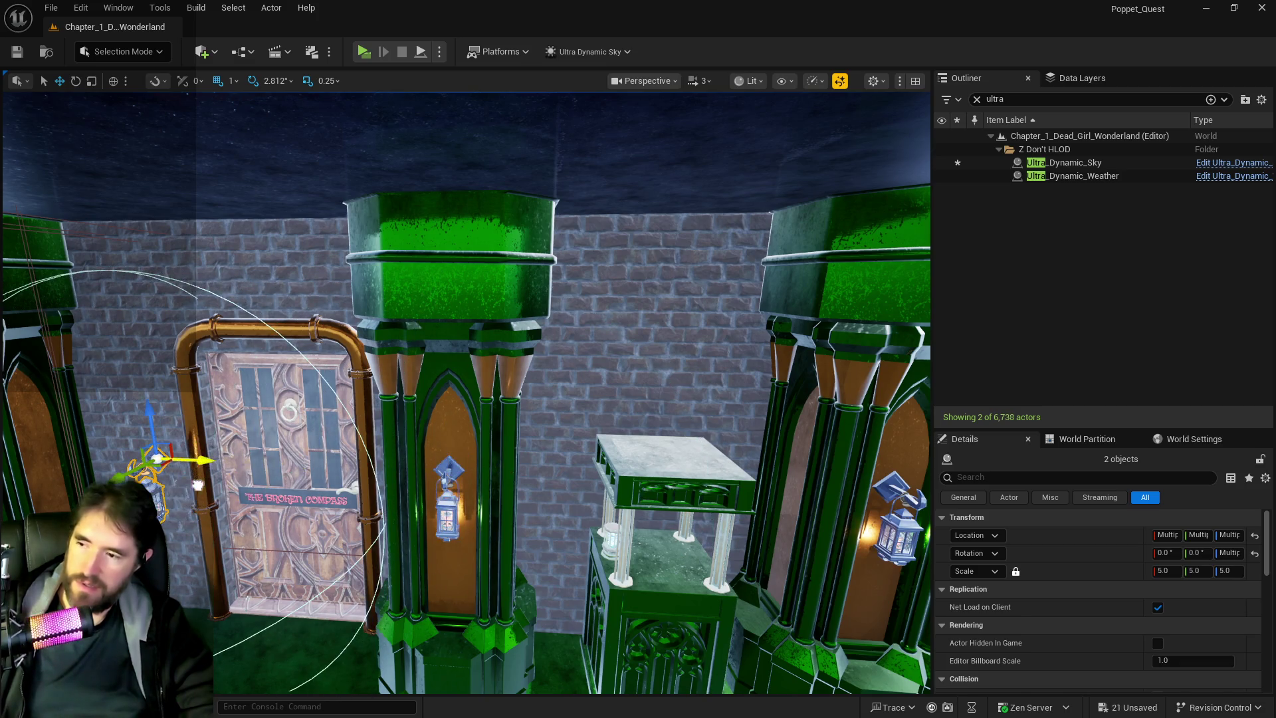
Copy a lantern onto the pillar beside The Brig door, rotating and fitting it in place.
key(f)
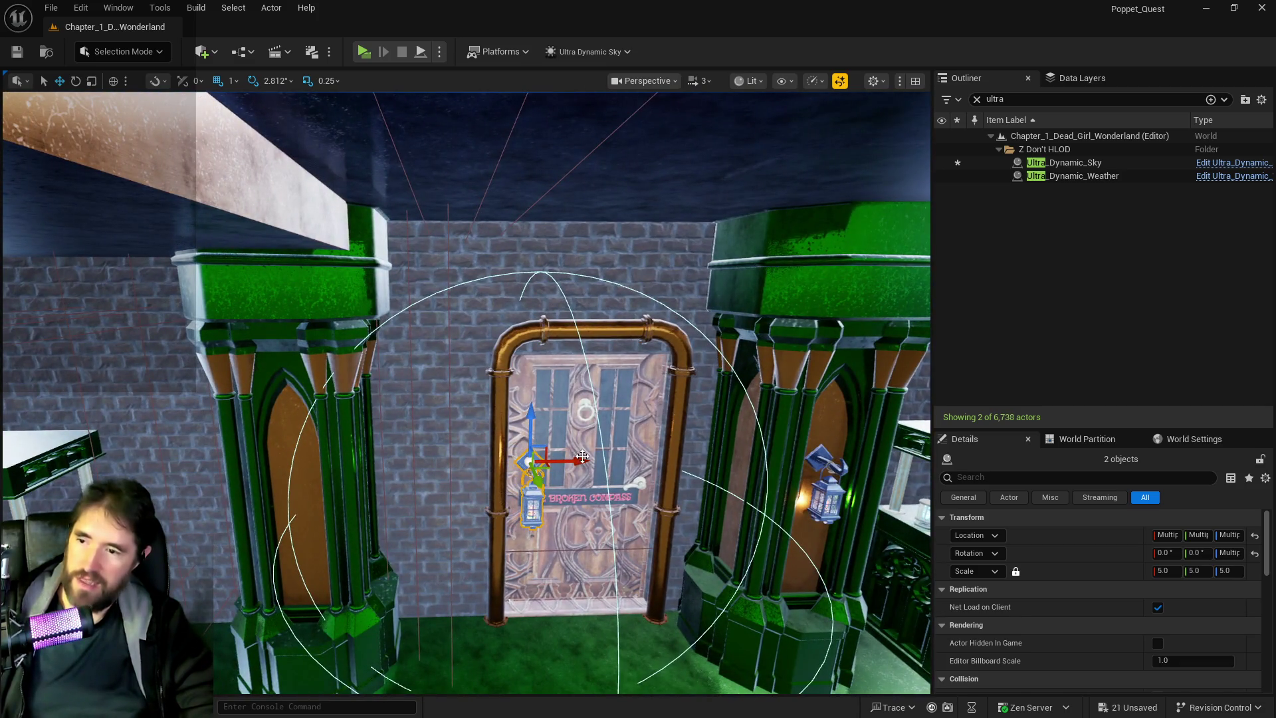
mouse_move(583, 457)
mouse_down()
mouse_move(299, 477)
mouse_move(332, 473)
mouse_move(306, 385)
mouse_up()
drag(344, 473, 343, 472)
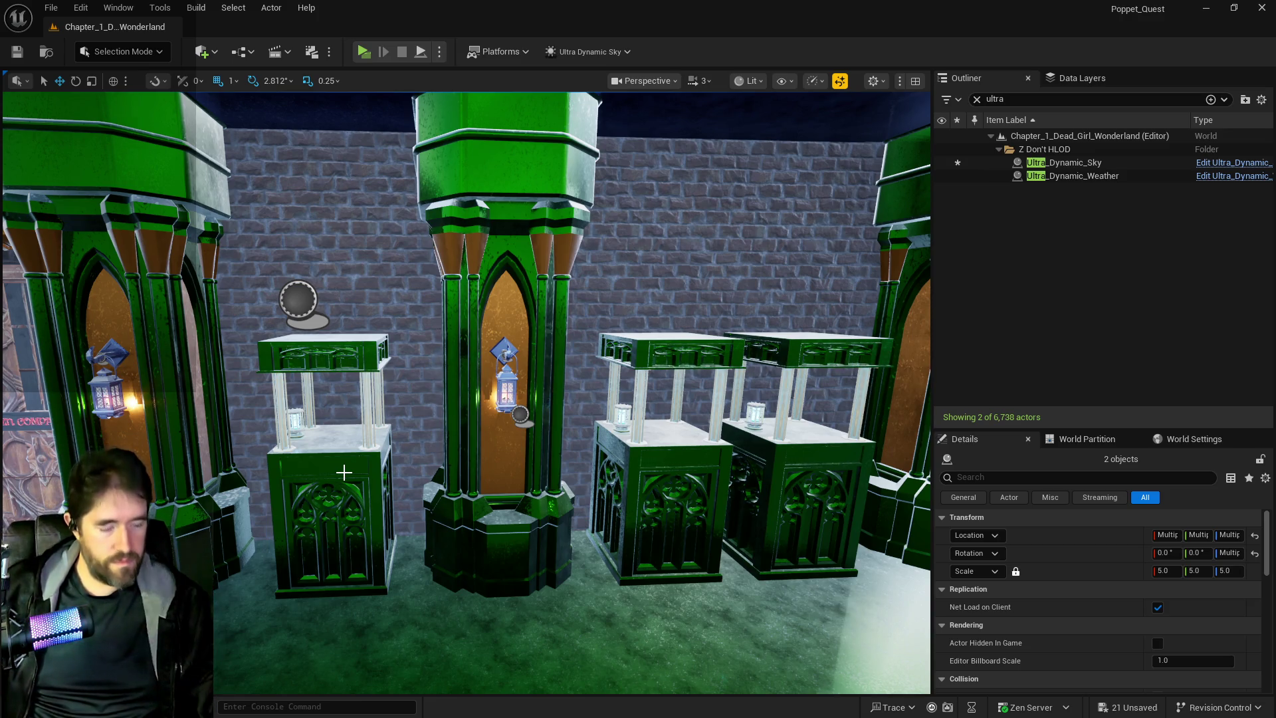
mouse_move(430, 571)
mouse_down()
mouse_move(436, 541)
mouse_move(412, 535)
mouse_move(537, 535)
mouse_up()
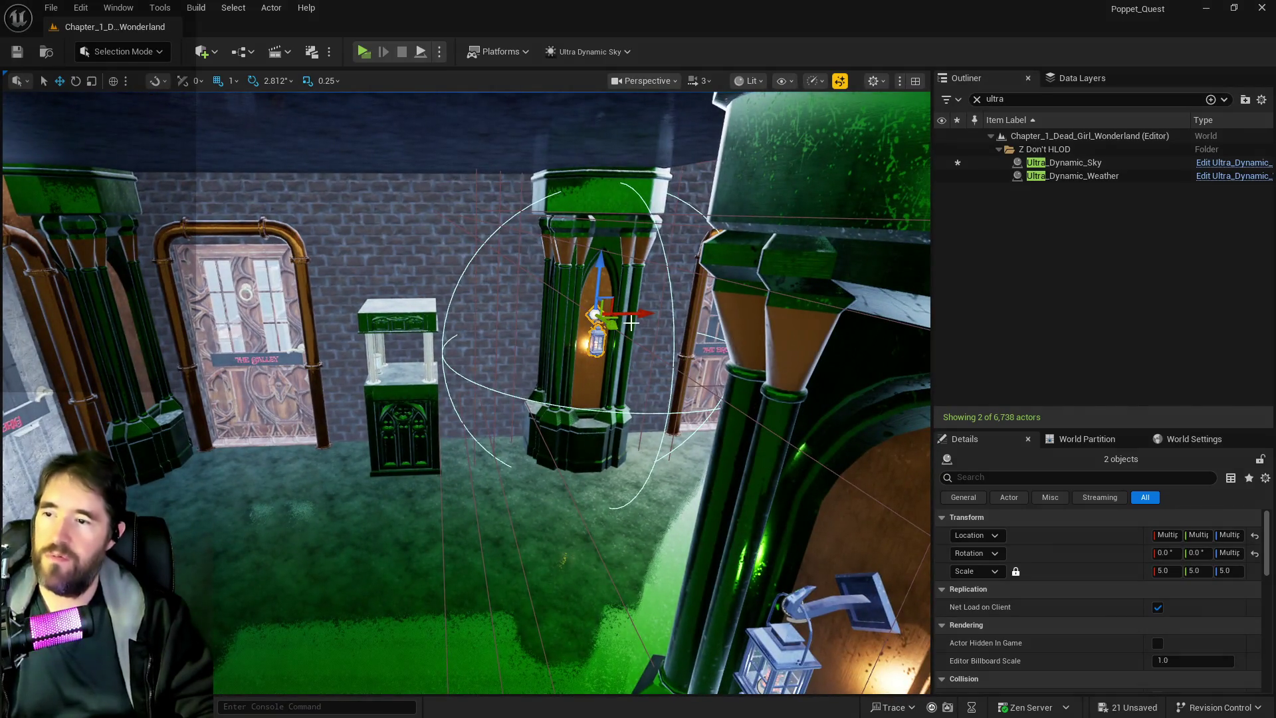
mouse_move(634, 313)
mouse_down()
mouse_move(213, 332)
mouse_move(191, 345)
mouse_move(252, 345)
mouse_up()
key(e)
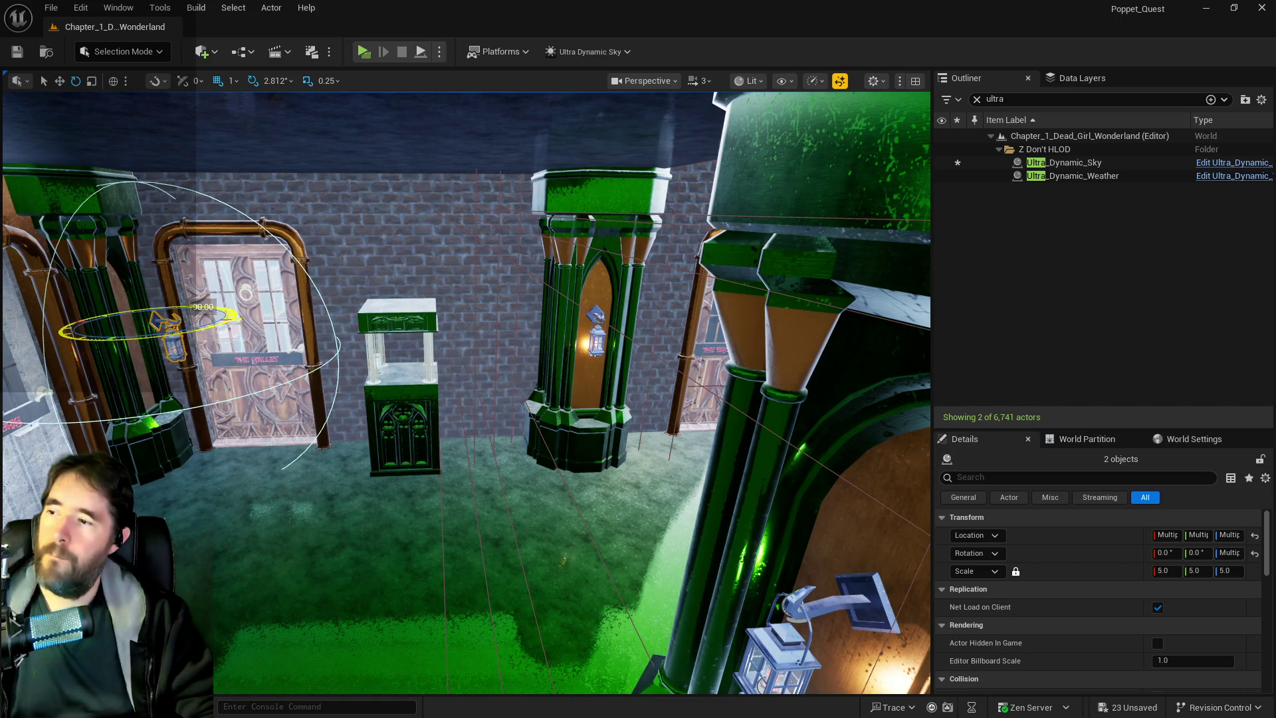
key(f)
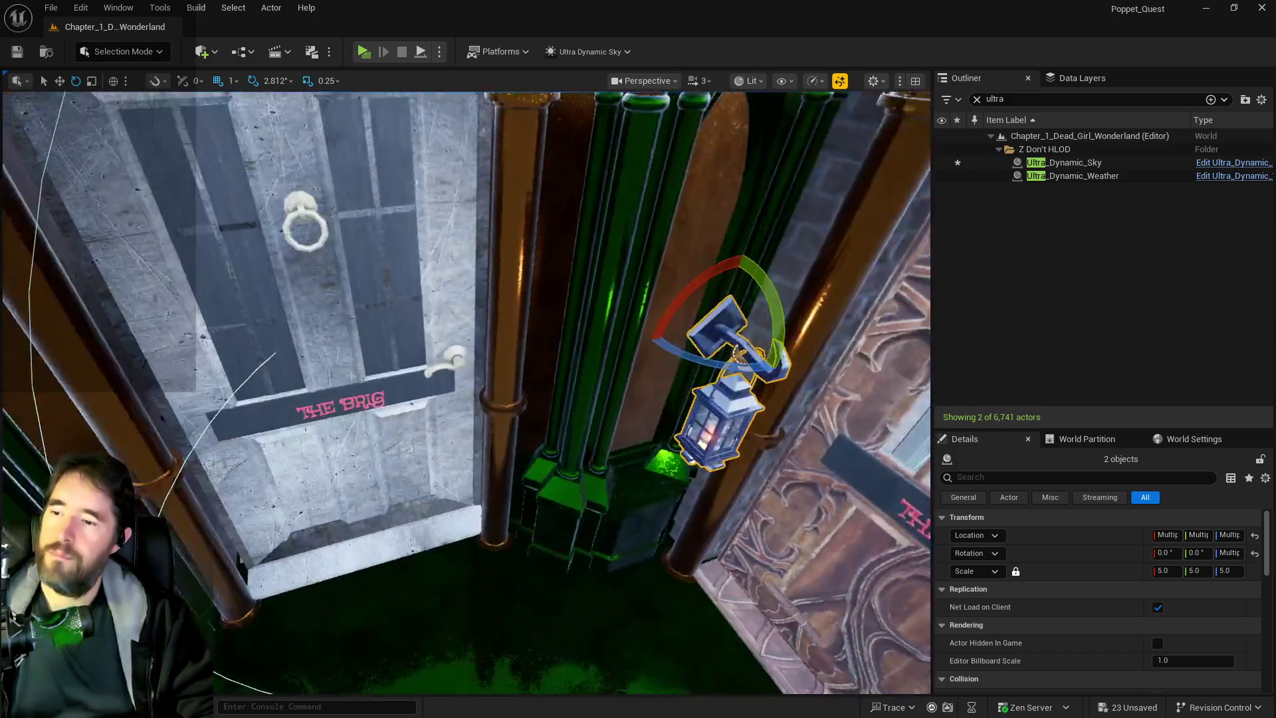
key(r)
drag(787, 341, 731, 290)
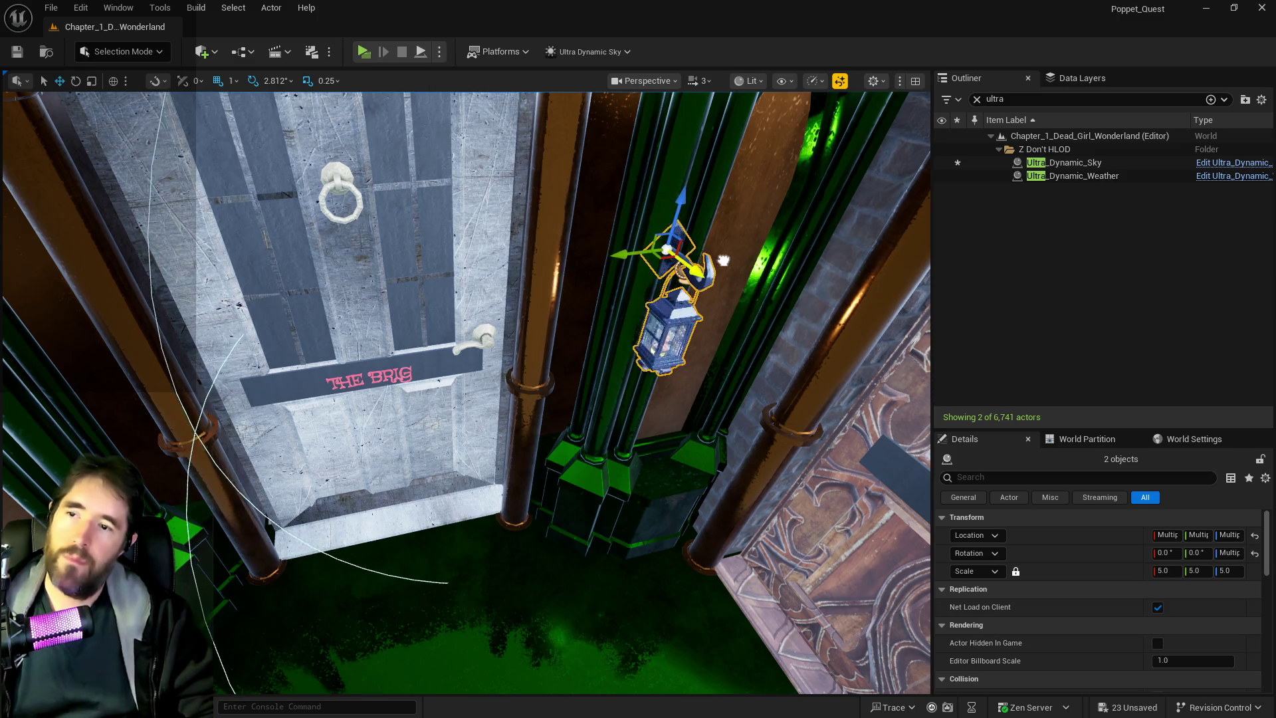
drag(738, 274, 683, 266)
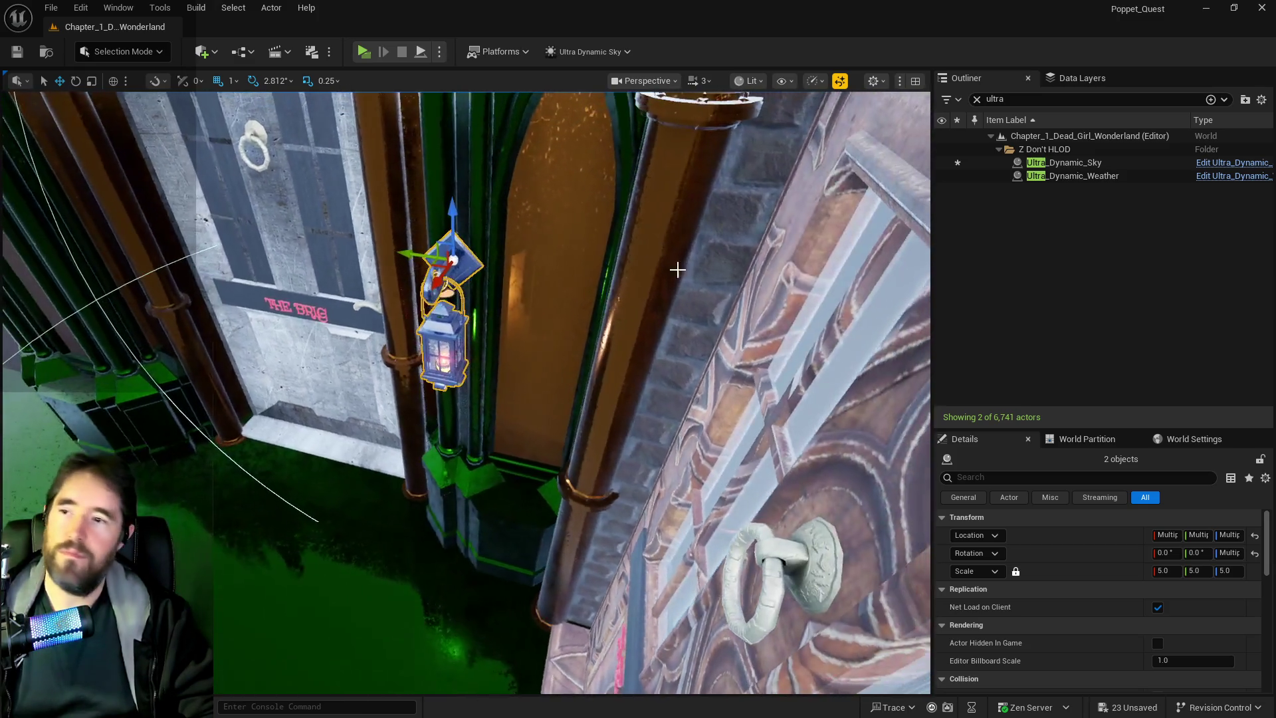
mouse_move(412, 255)
mouse_down()
mouse_move(497, 248)
mouse_move(469, 254)
mouse_move(432, 238)
mouse_move(426, 252)
mouse_move(558, 332)
mouse_up()
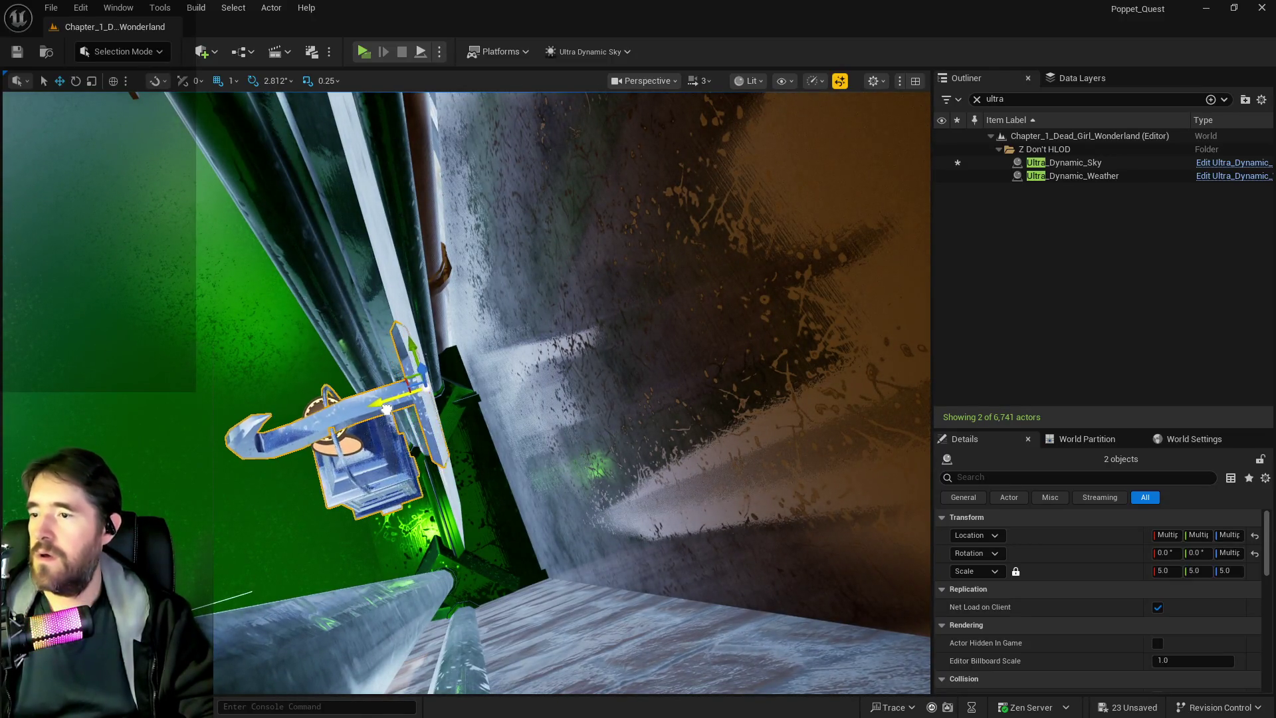
Delete the street lamp BP_Street_light_50 from the stairs.
drag(380, 408, 673, 324)
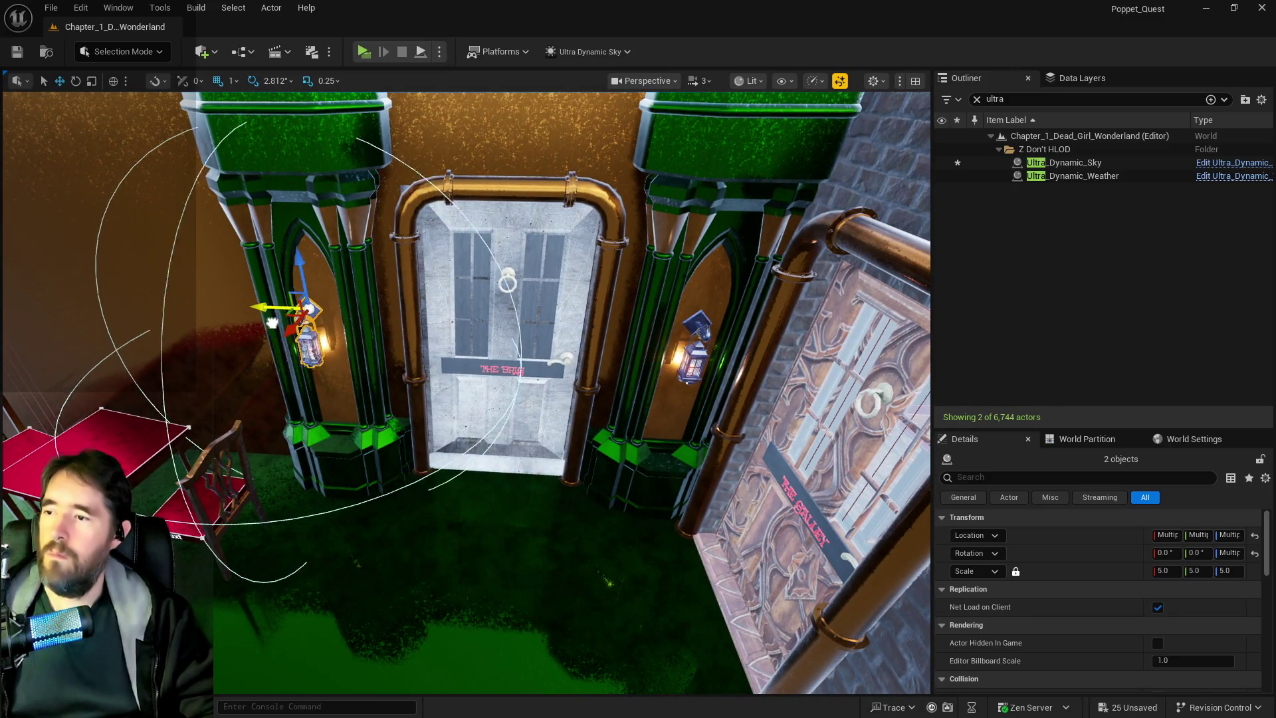
drag(281, 322, 749, 313)
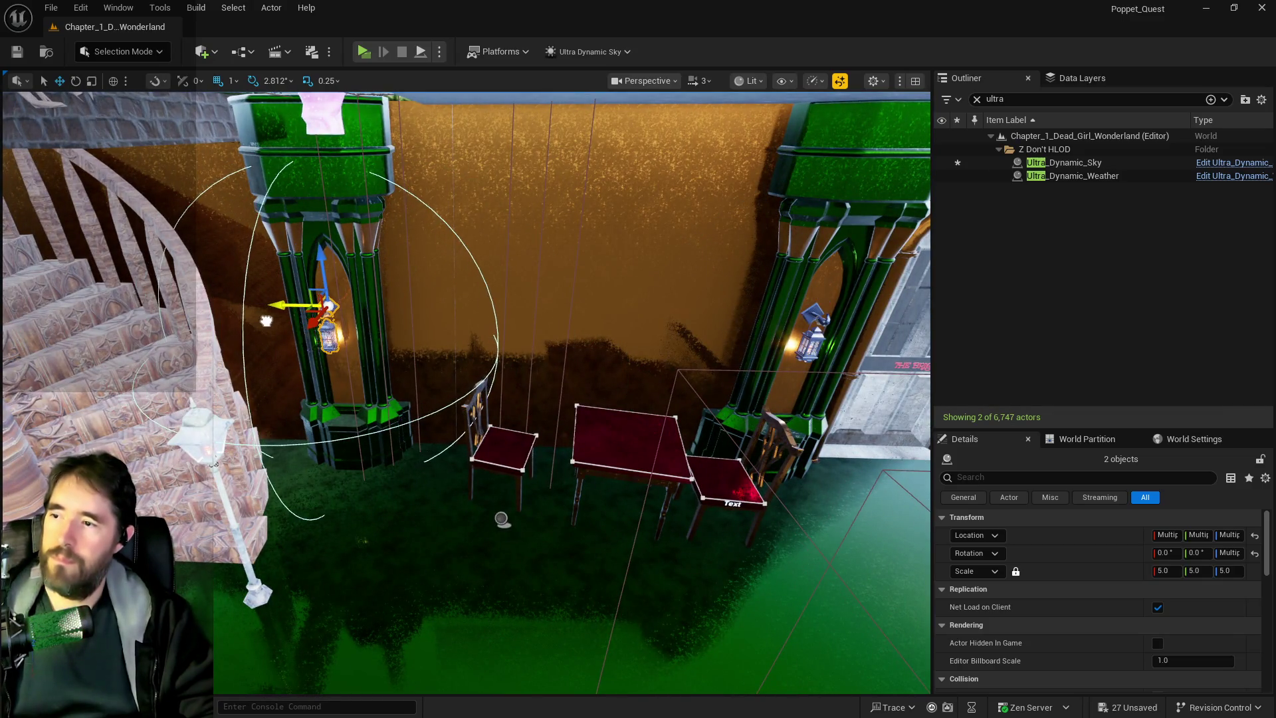
click(191, 449)
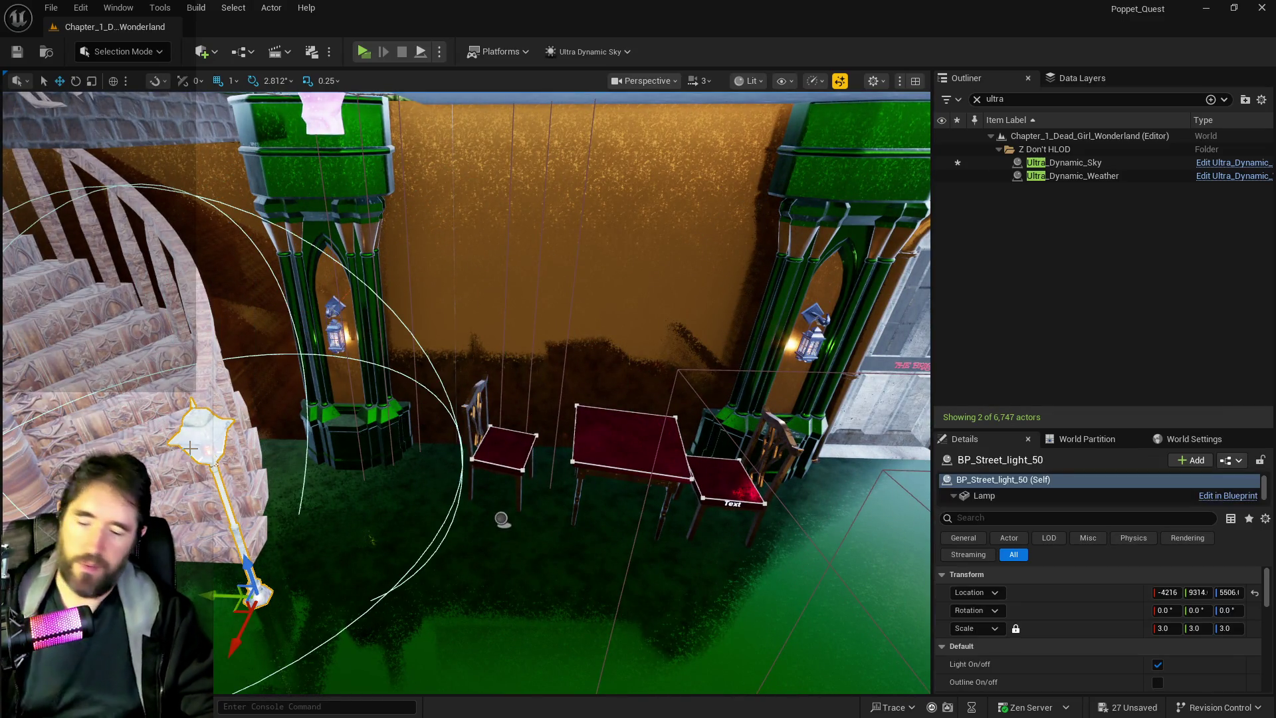
key(Delete)
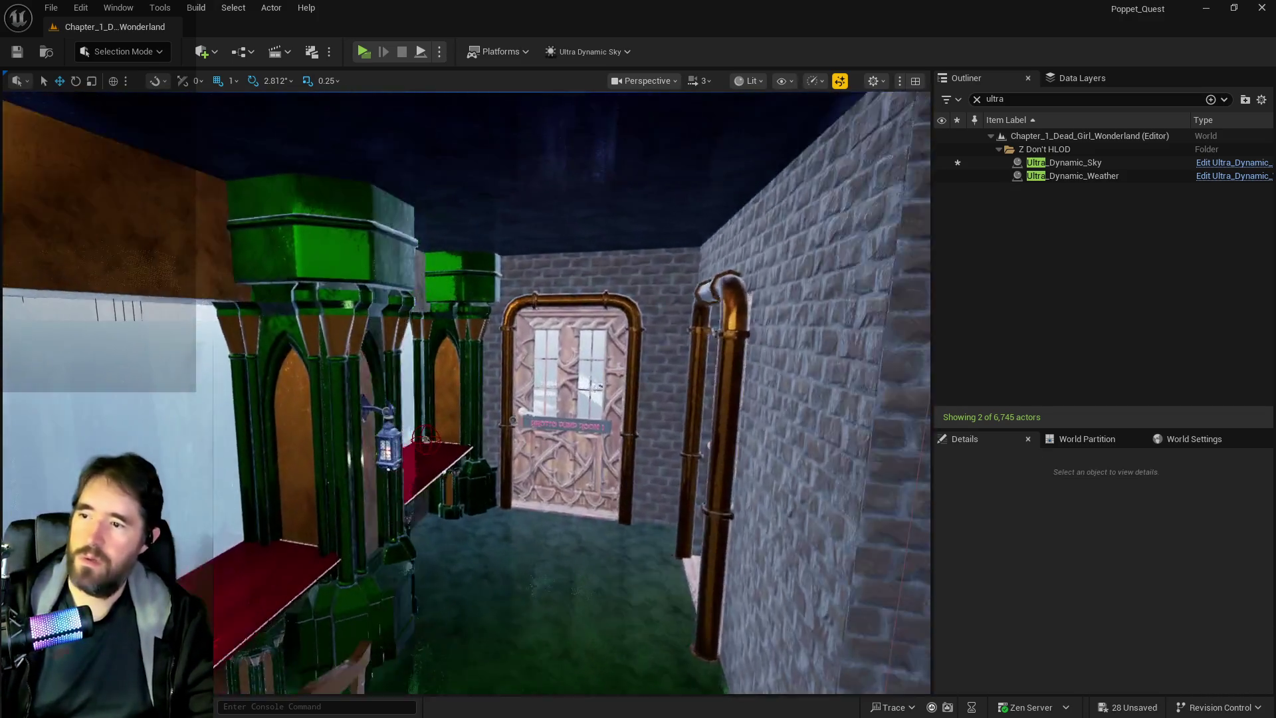
Place a copy of the wall lantern and hook on the left pillar by the staircase.
mouse_move(425, 437)
mouse_down()
mouse_move(465, 386)
mouse_move(730, 375)
mouse_up()
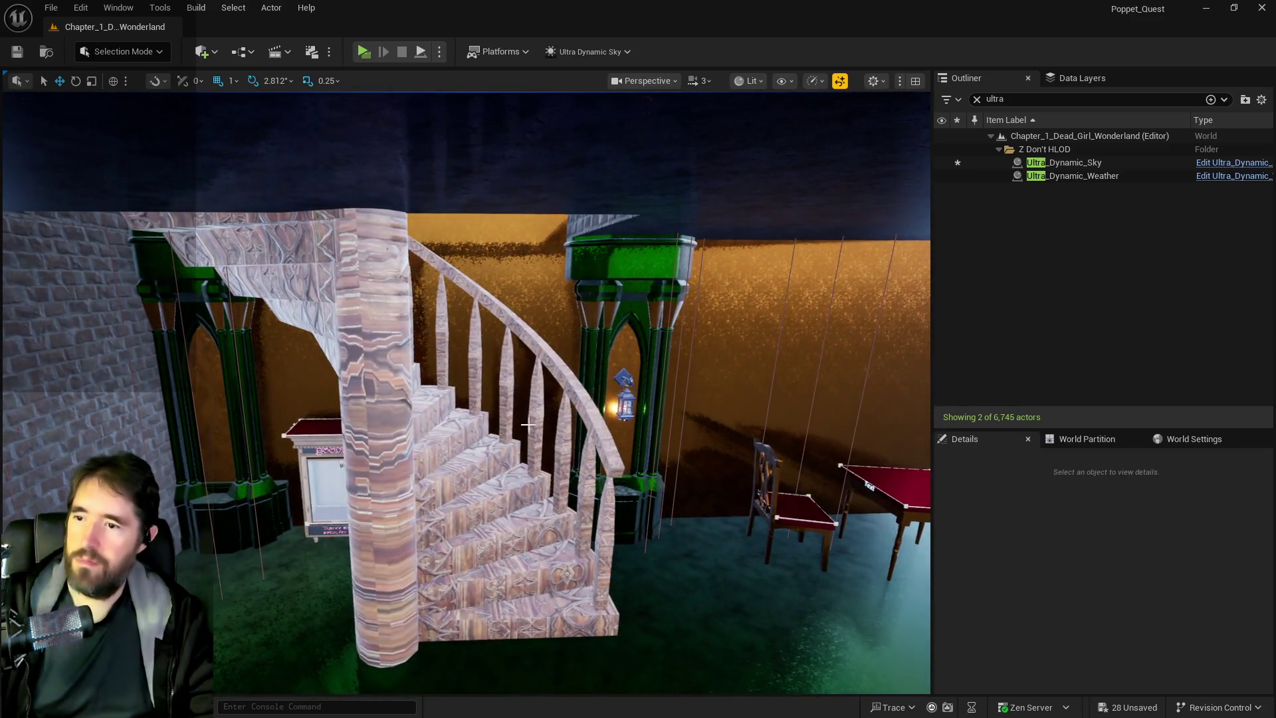
click(626, 401)
ctrl+click(623, 375)
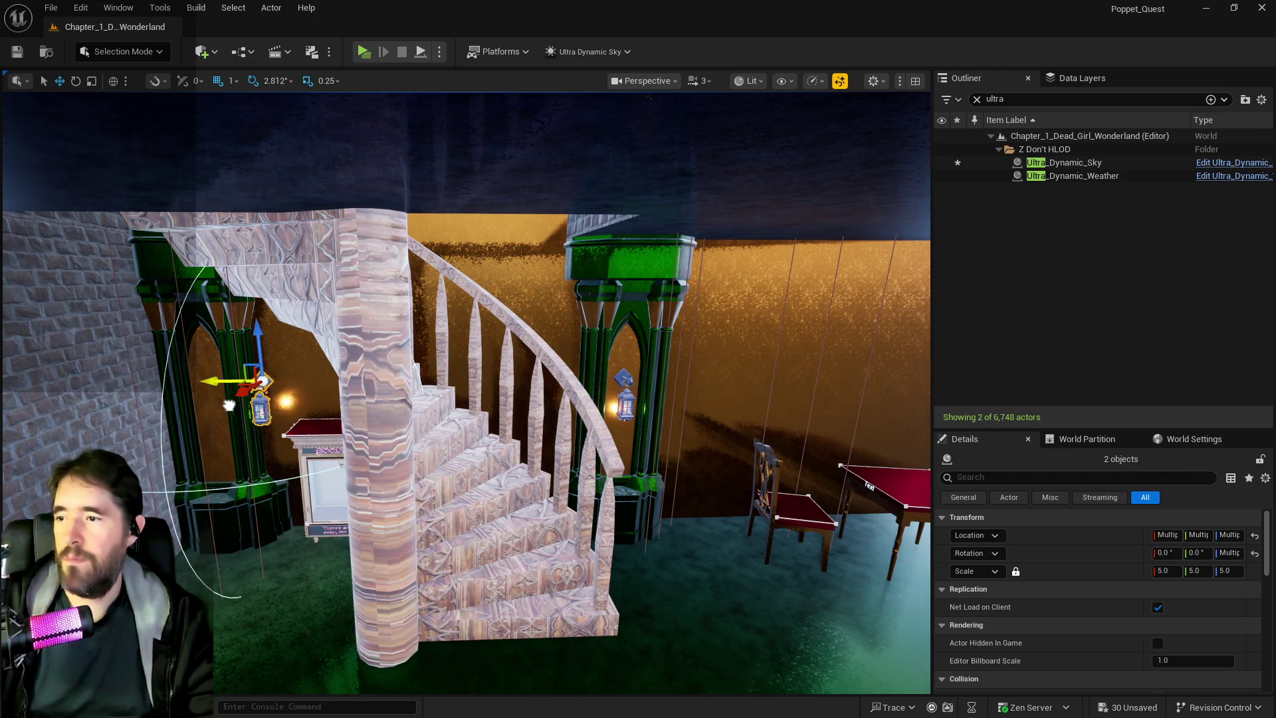
mouse_move(176, 400)
mouse_down()
mouse_move(531, 445)
mouse_move(472, 545)
mouse_move(544, 572)
mouse_move(499, 465)
mouse_move(505, 359)
mouse_move(505, 465)
mouse_move(383, 458)
mouse_up()
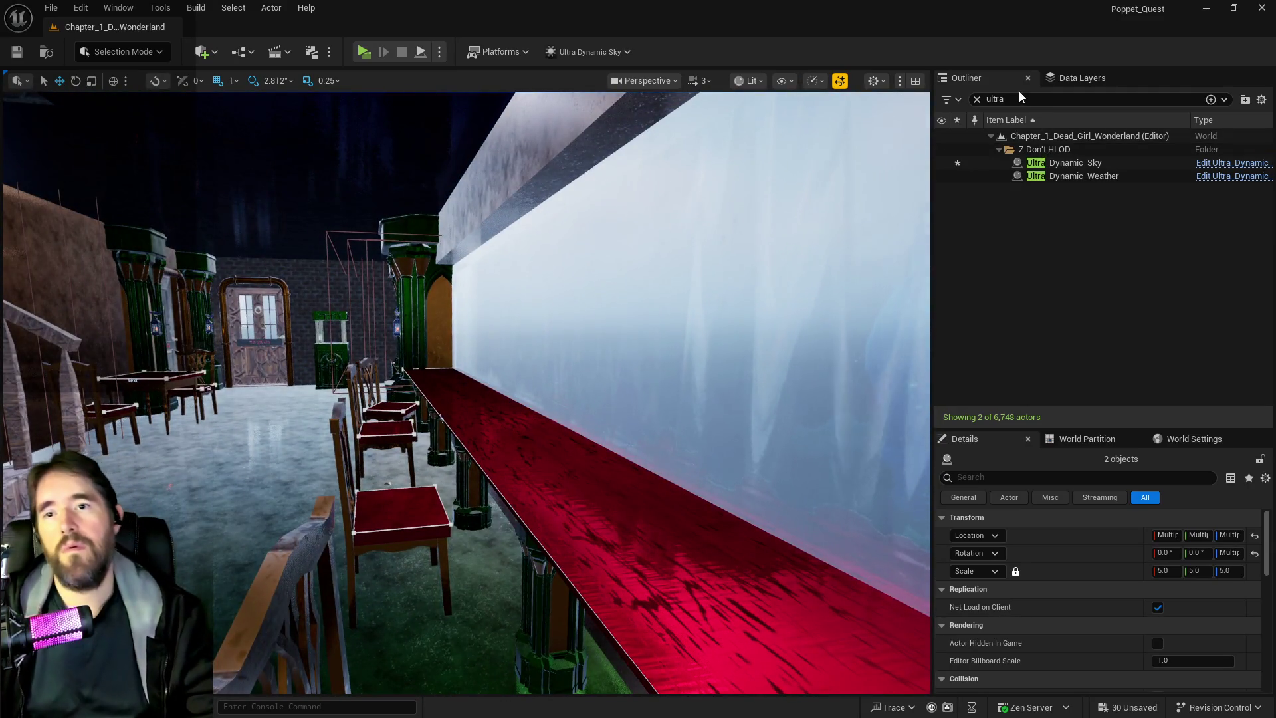
click(1063, 163)
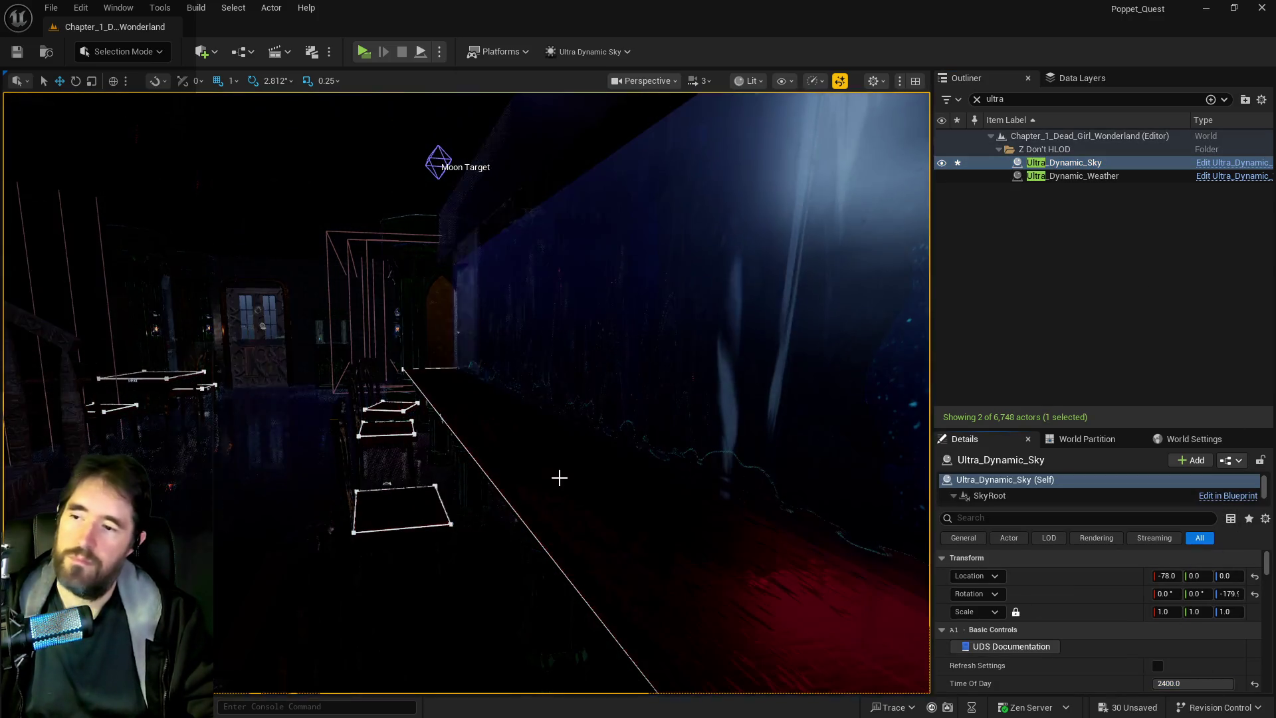
Return the sky's Time Of Day to 2400 and save all level changes.
drag(558, 476, 479, 473)
key(ctrl+s)
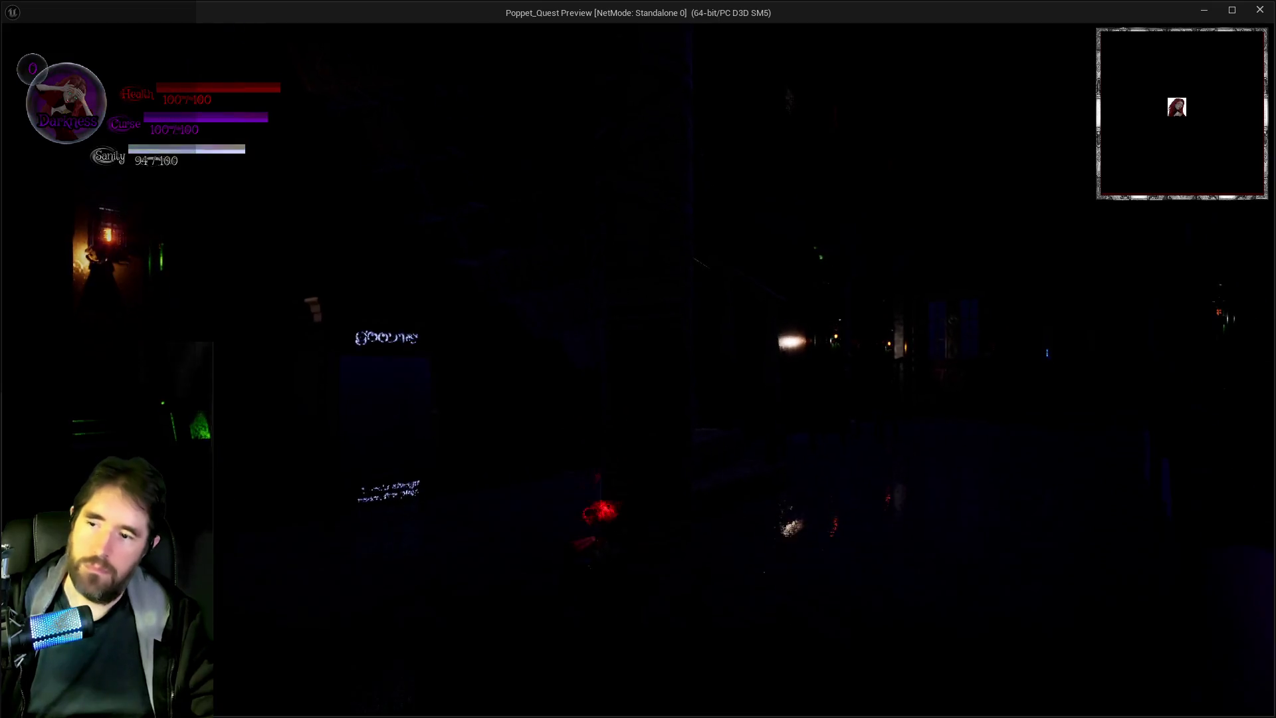
Toggle the inventory, then run the character past the lantern-lit column toward the hall's lit door.
key(Tab)
key(Tab)
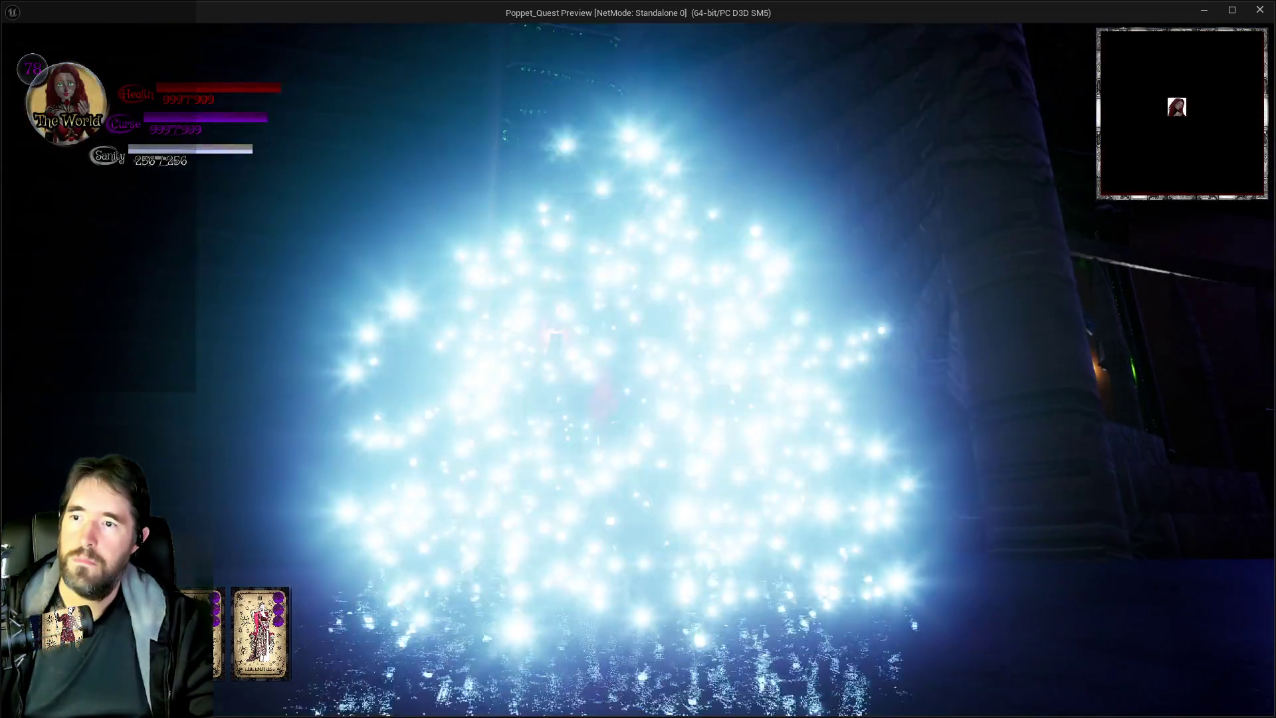
key(w)
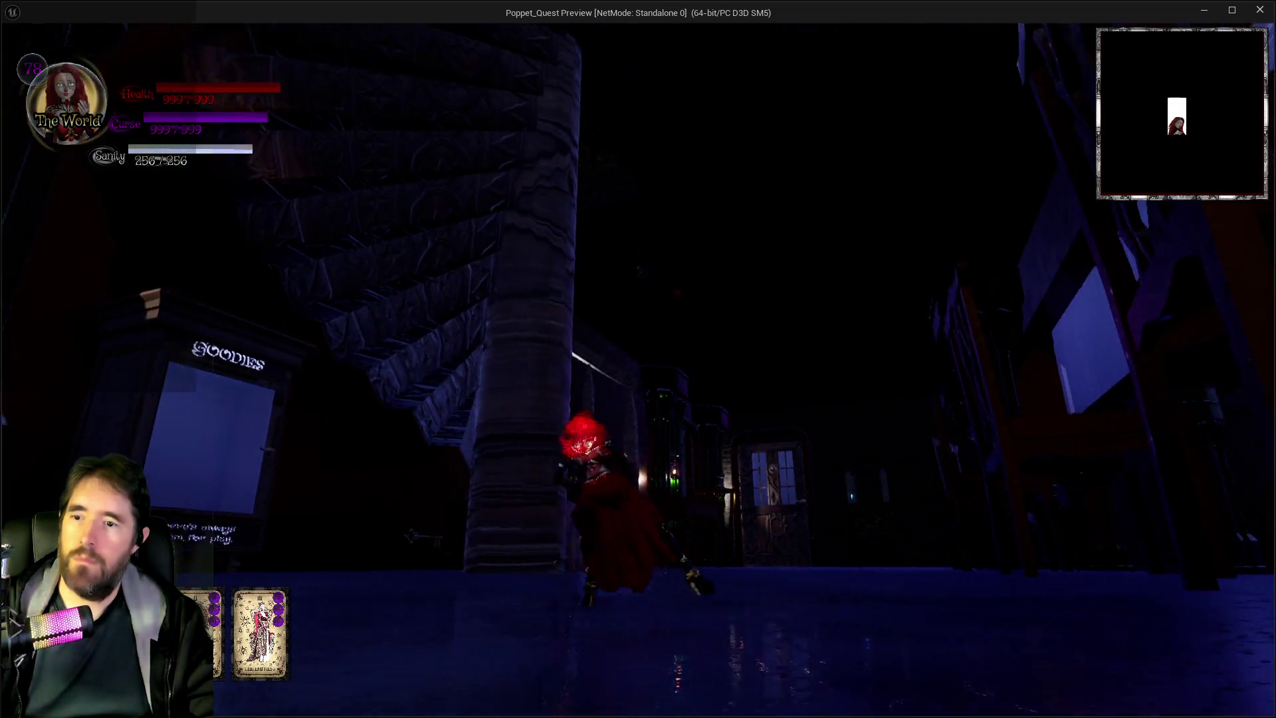
key(w)
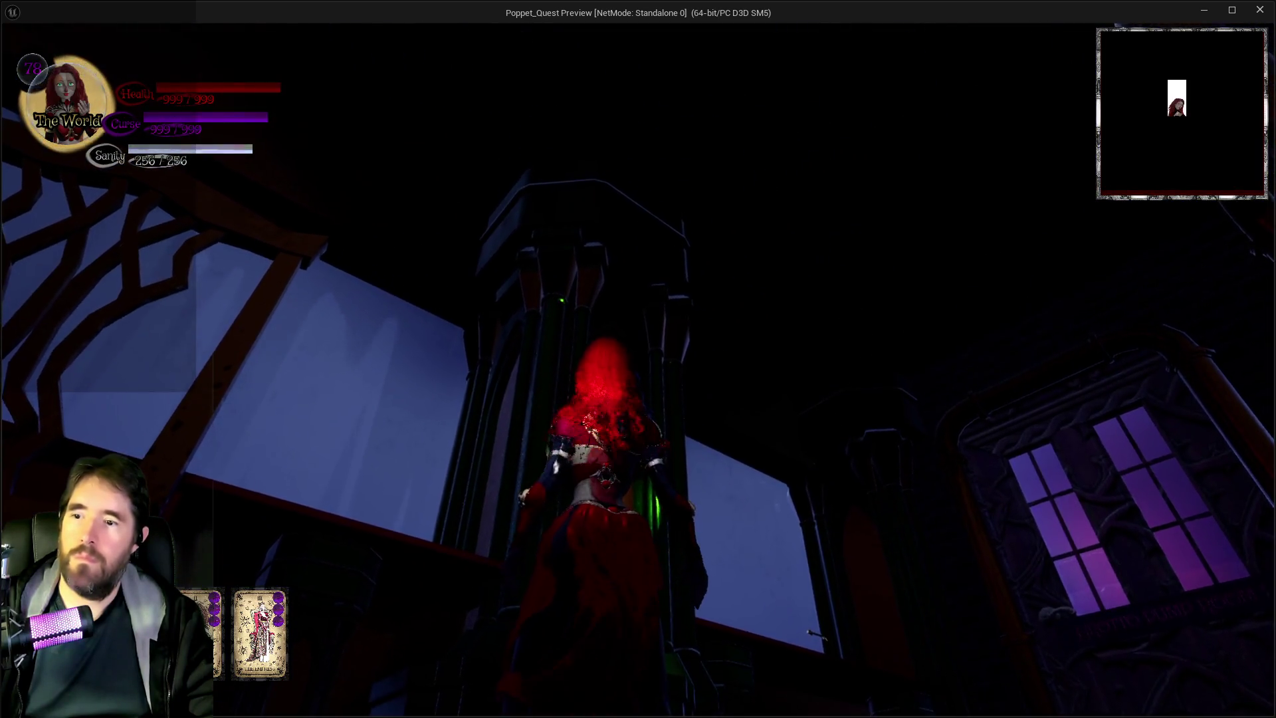
key(w)
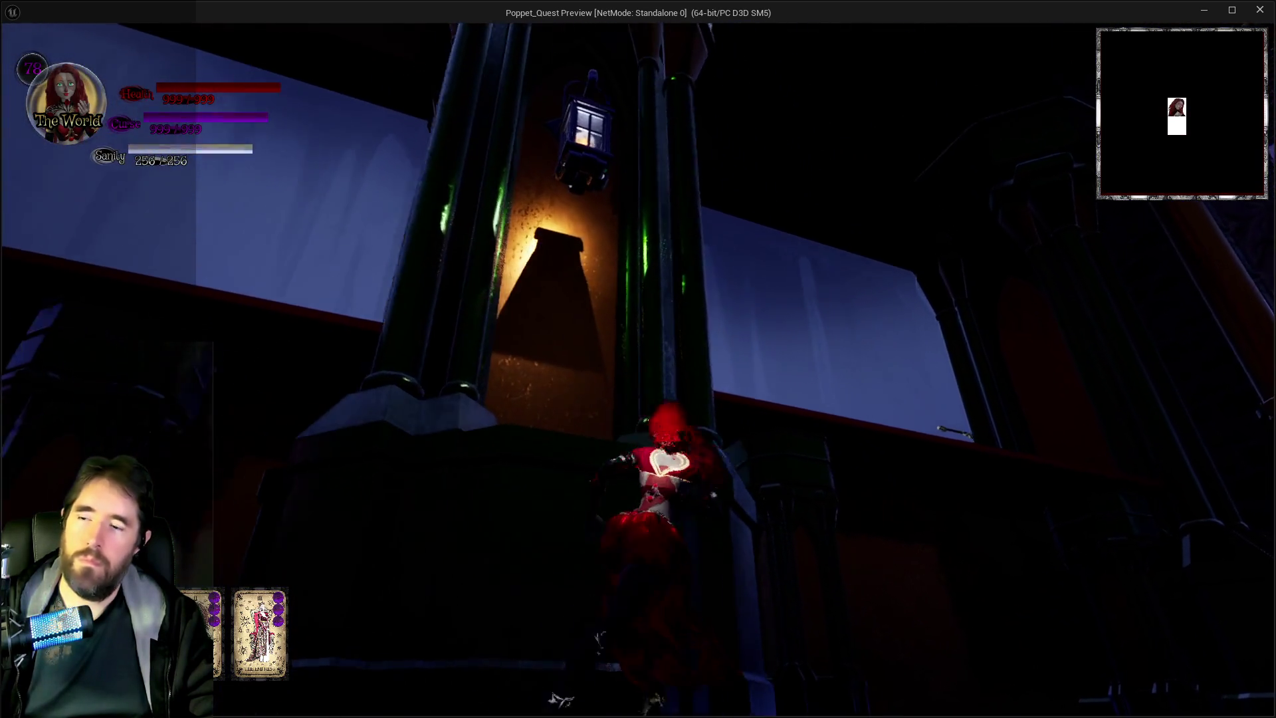
key(w)
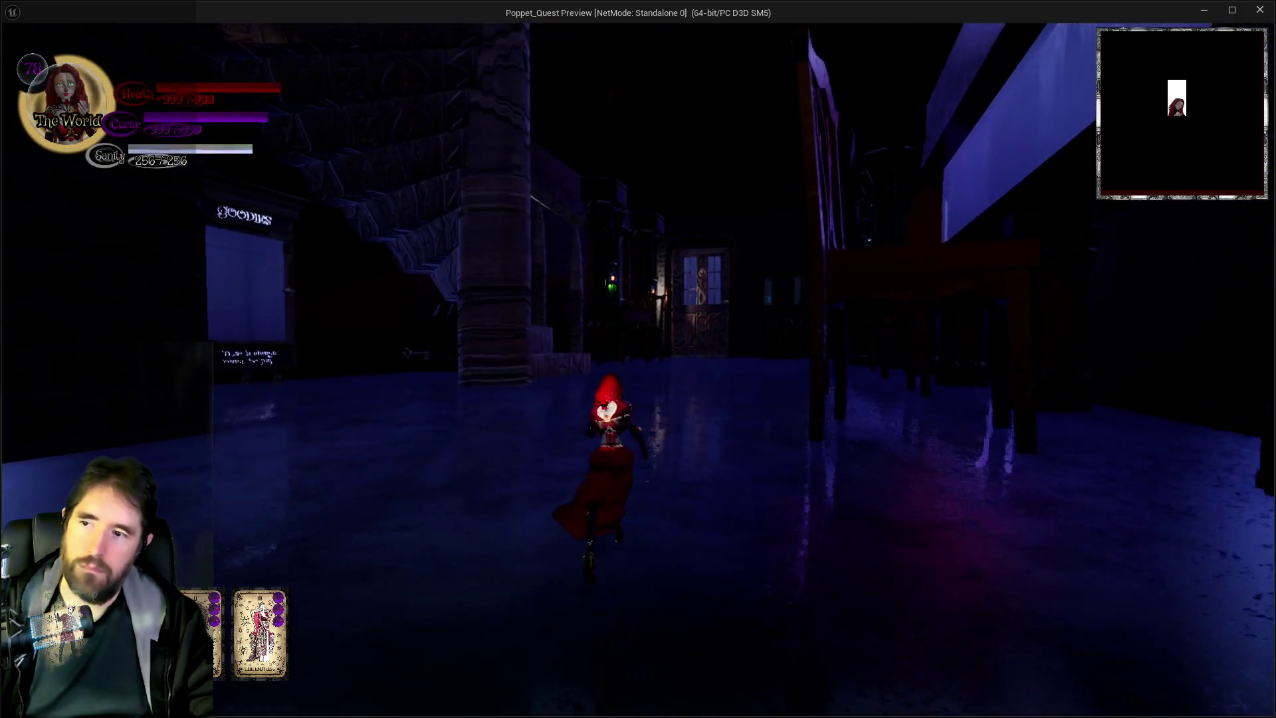
key(w)
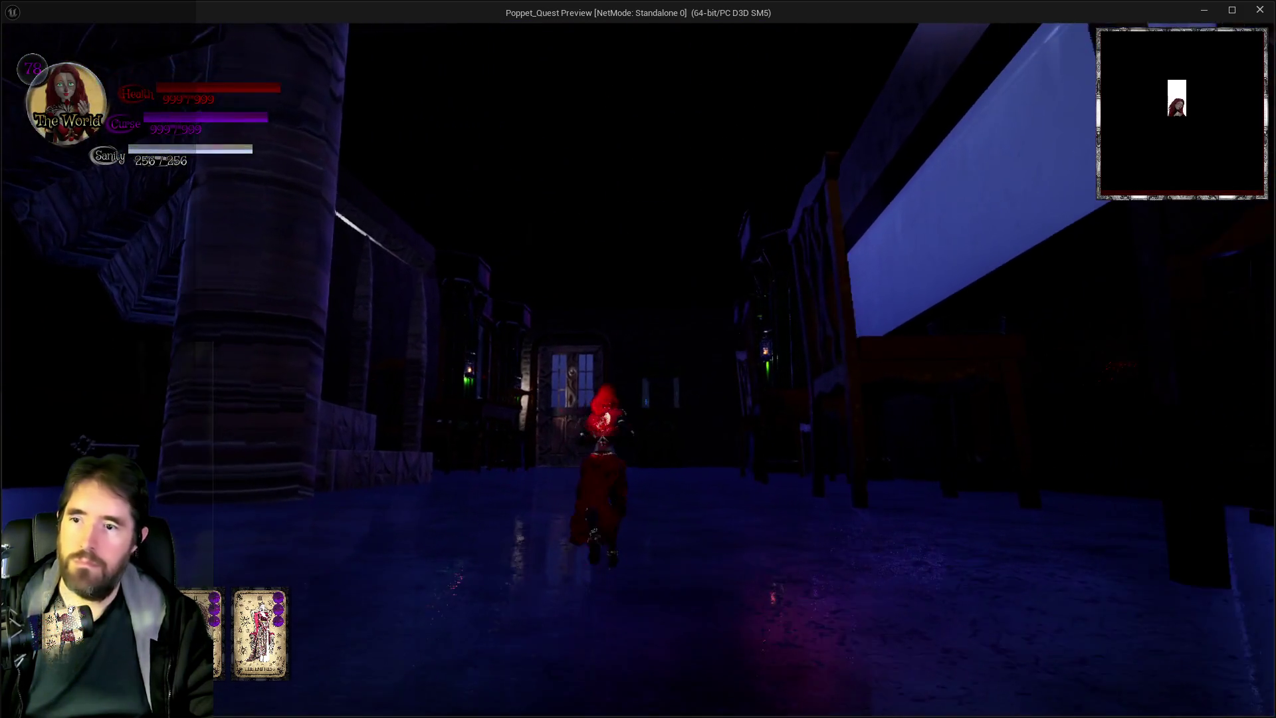
key(w)
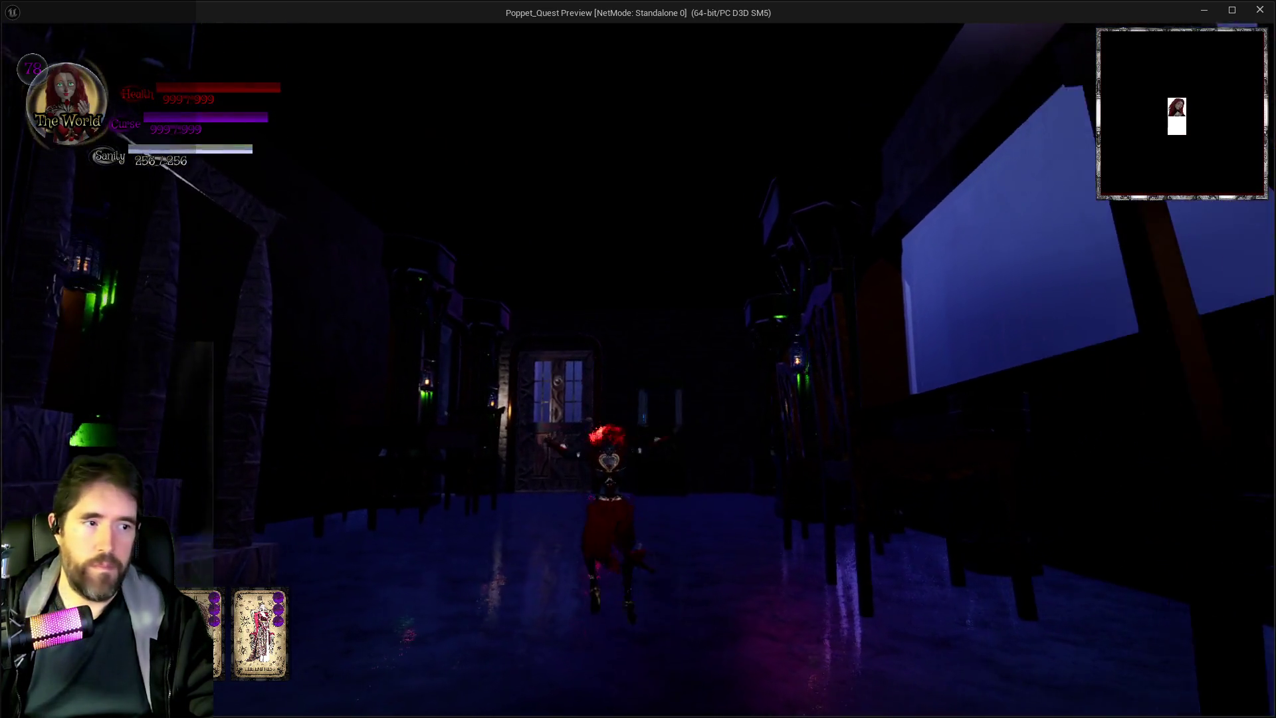
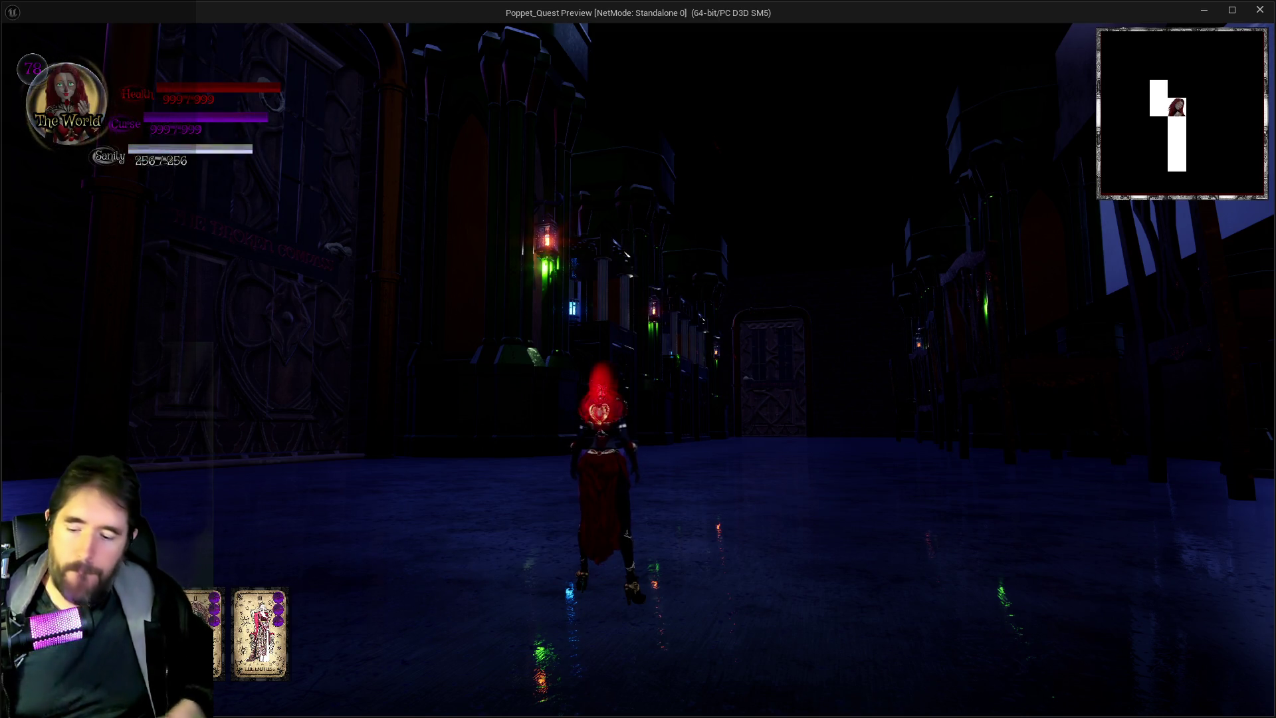
Stop the play preview, clear the Outliner name filter and jump to the GOODIES area.
key(alt+Tab)
key(Escape)
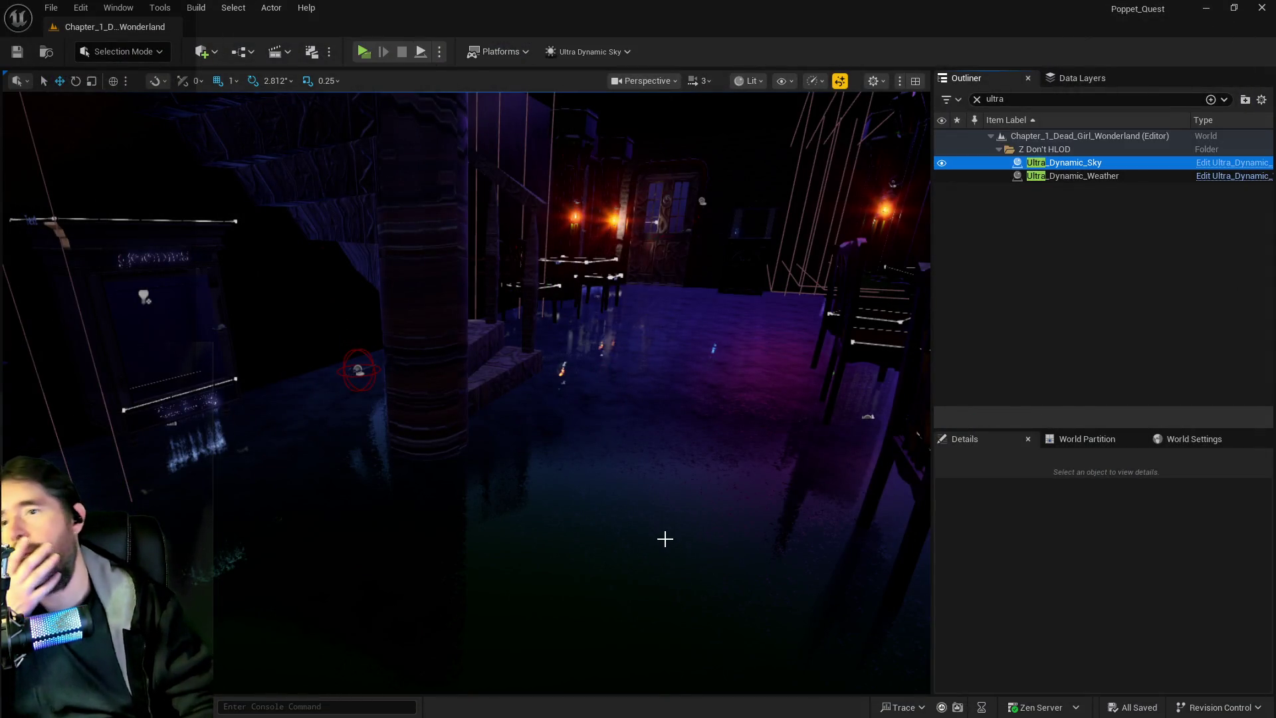
click(975, 99)
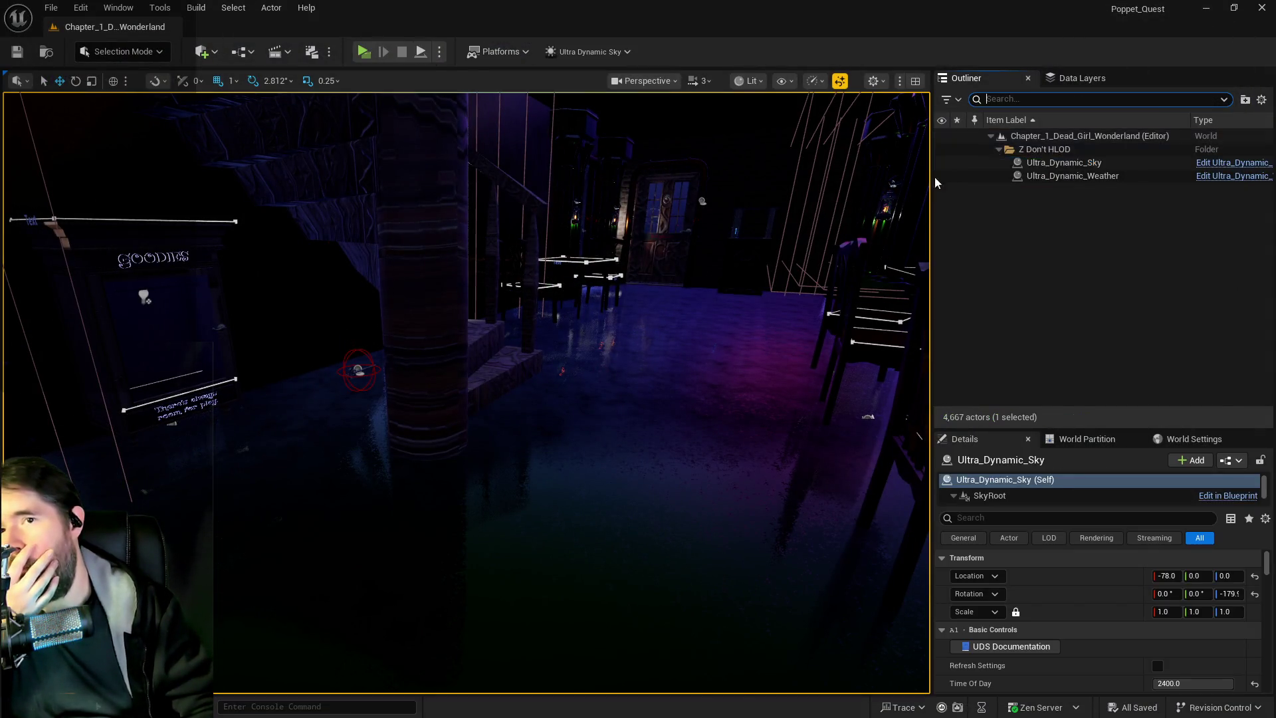
key(1)
Select pedestals SM_Pedestal_Wood_01a40–01a67 and set their Element 1 material to dark blue.
click(397, 310)
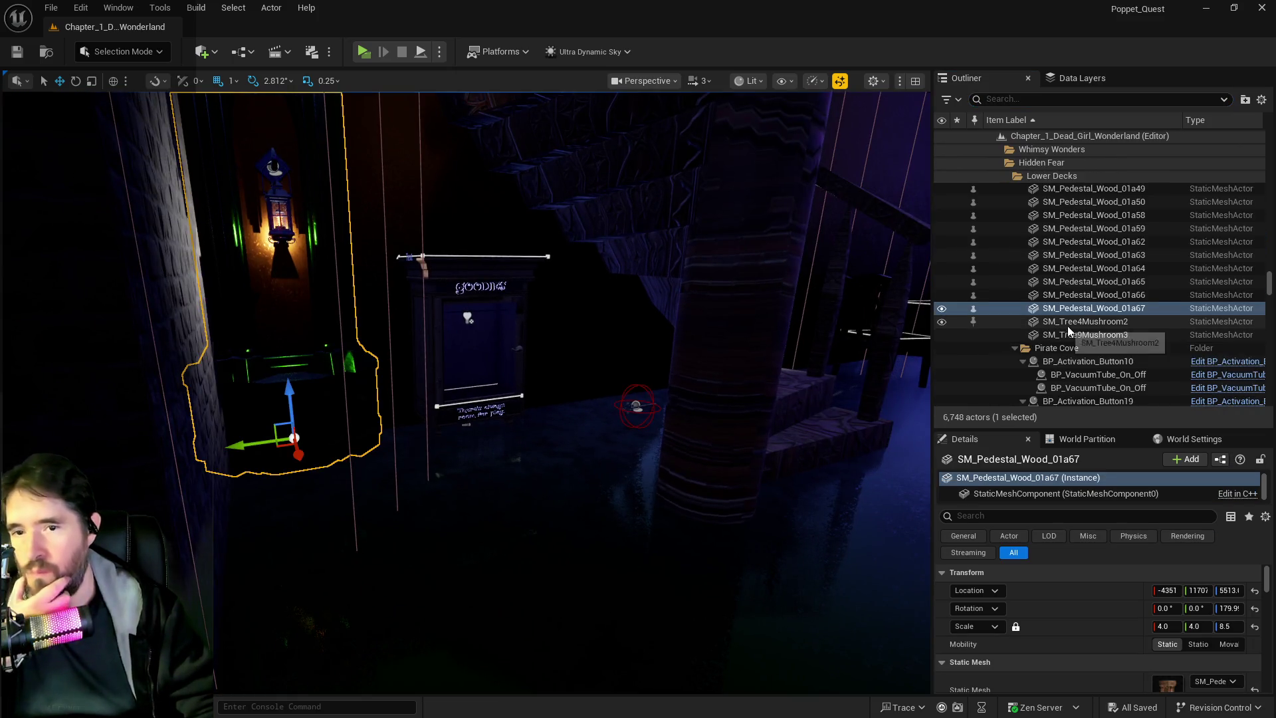
scroll(1111, 319, up, 1)
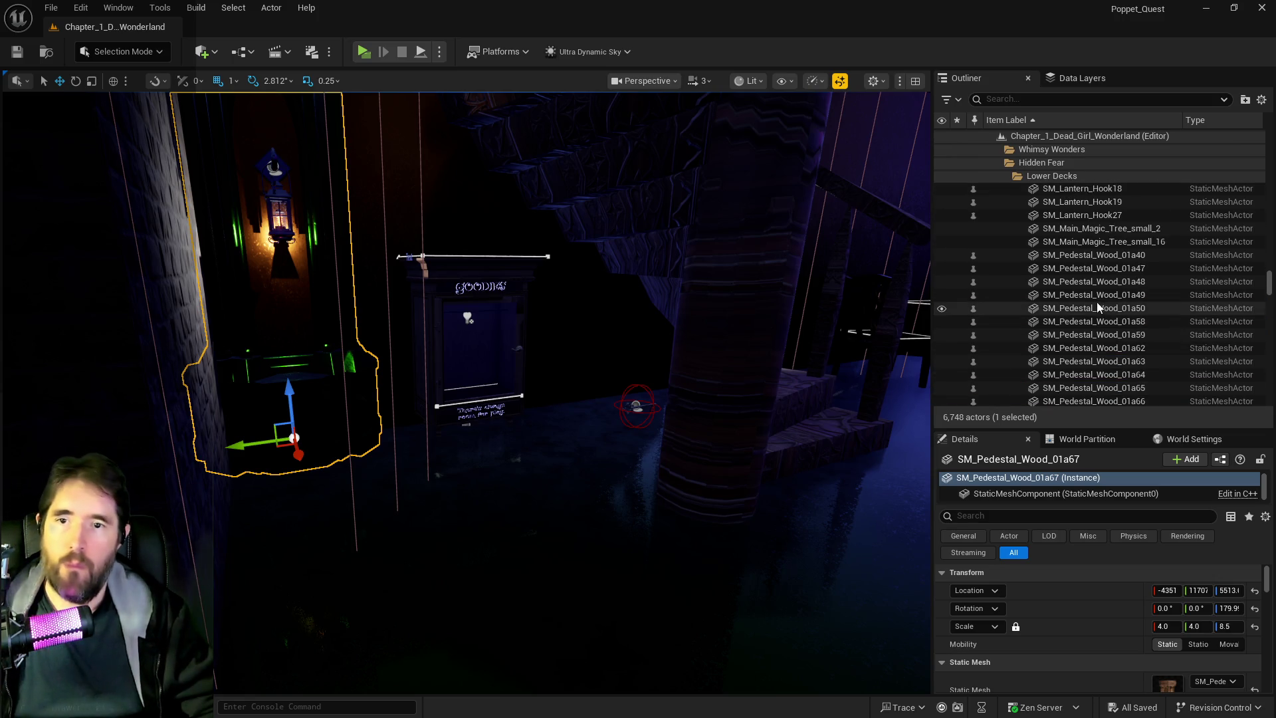
shift+click(1087, 255)
key(f)
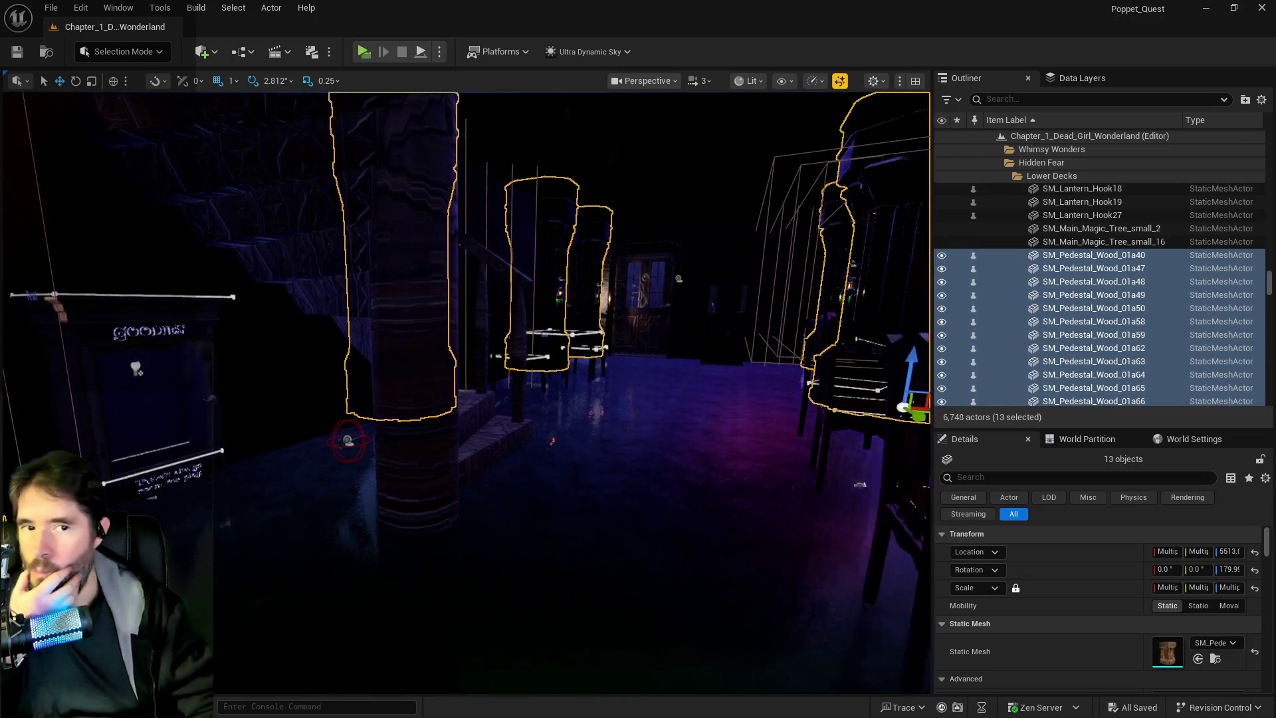
scroll(1190, 648, down, 2)
scroll(1190, 648, down, 1)
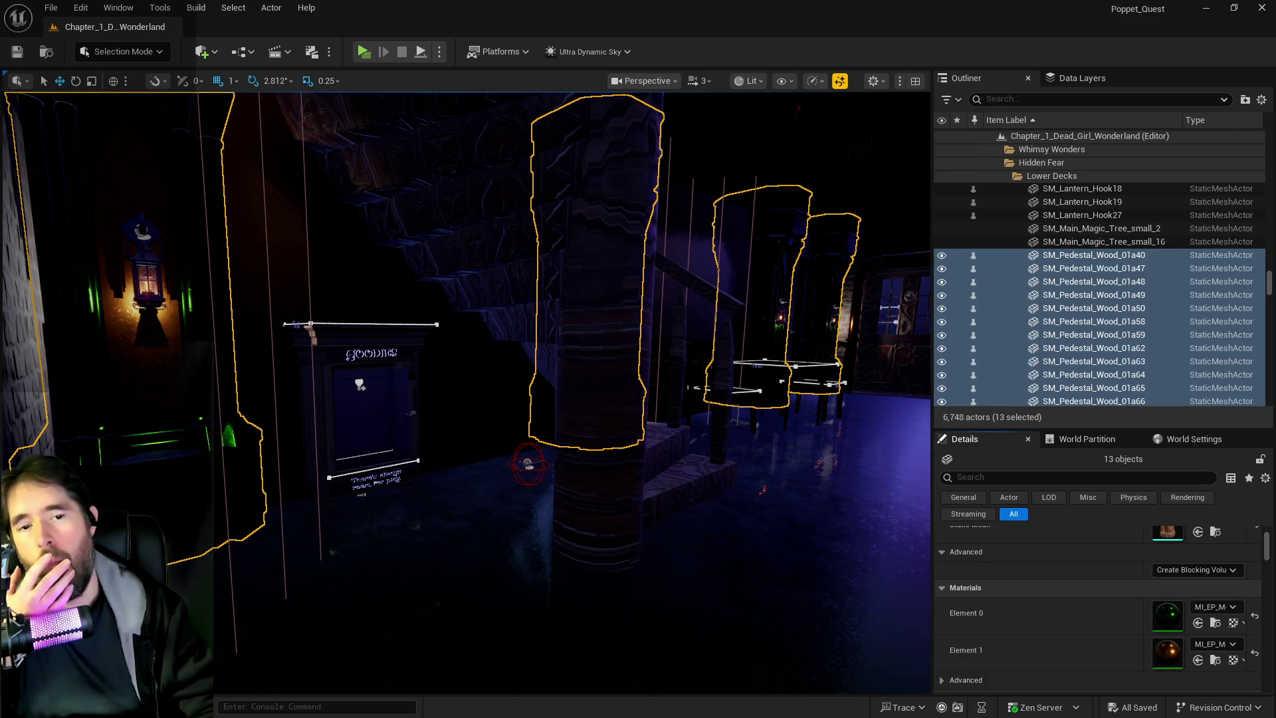
click(1200, 661)
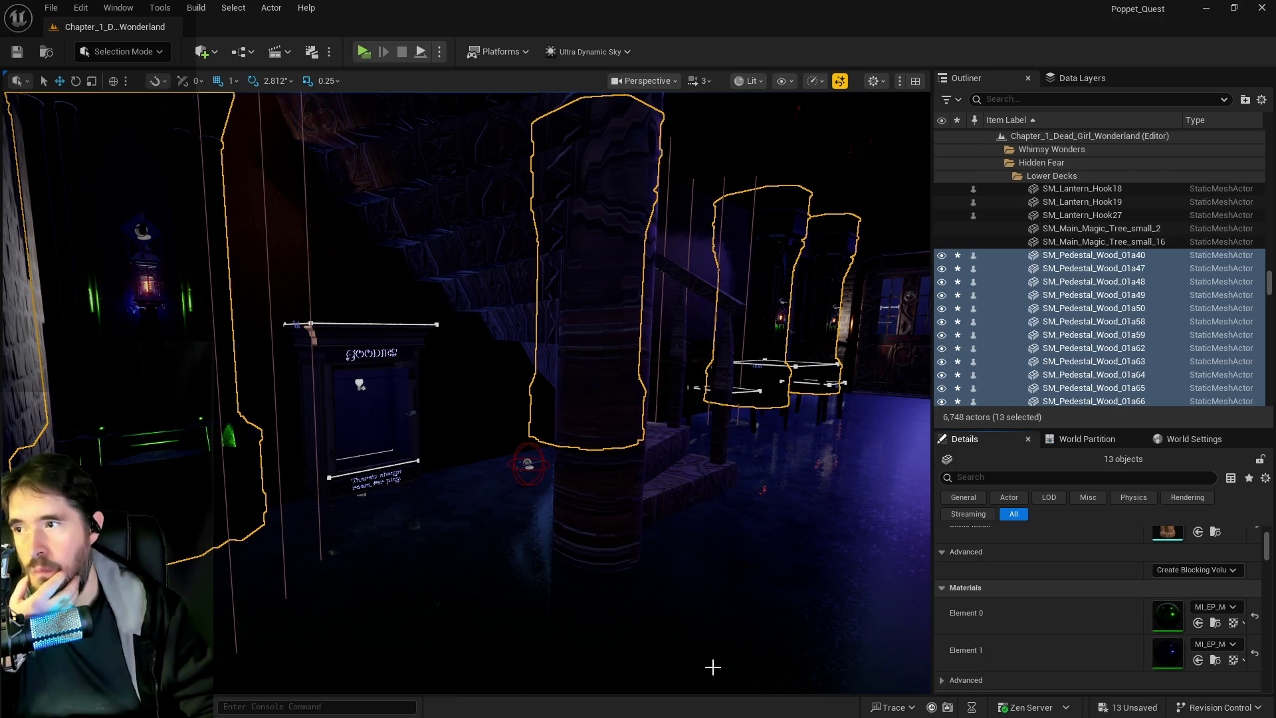
Fly up close to inspect the recoloured lantern pedestals, then save the level.
drag(621, 643, 581, 219)
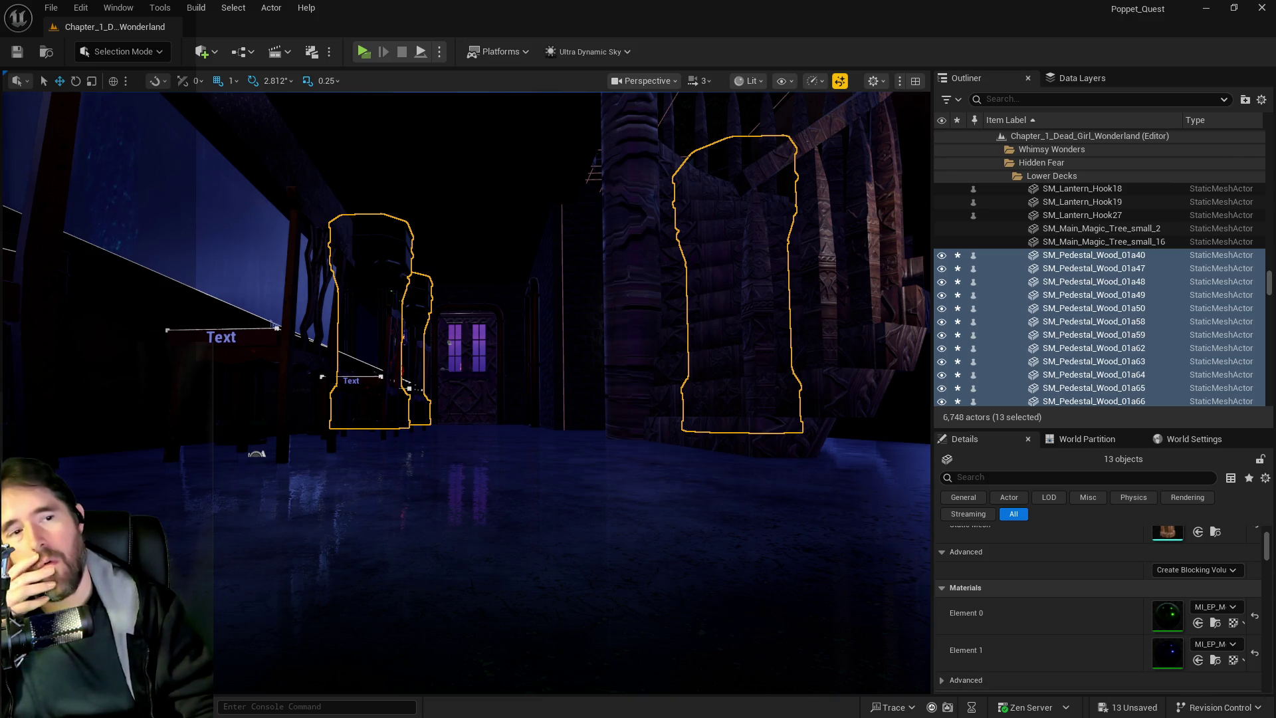
drag(875, 572, 851, 465)
mouse_move(465, 373)
mouse_down()
mouse_move(466, 426)
mouse_move(625, 425)
mouse_up()
key(ctrl+s)
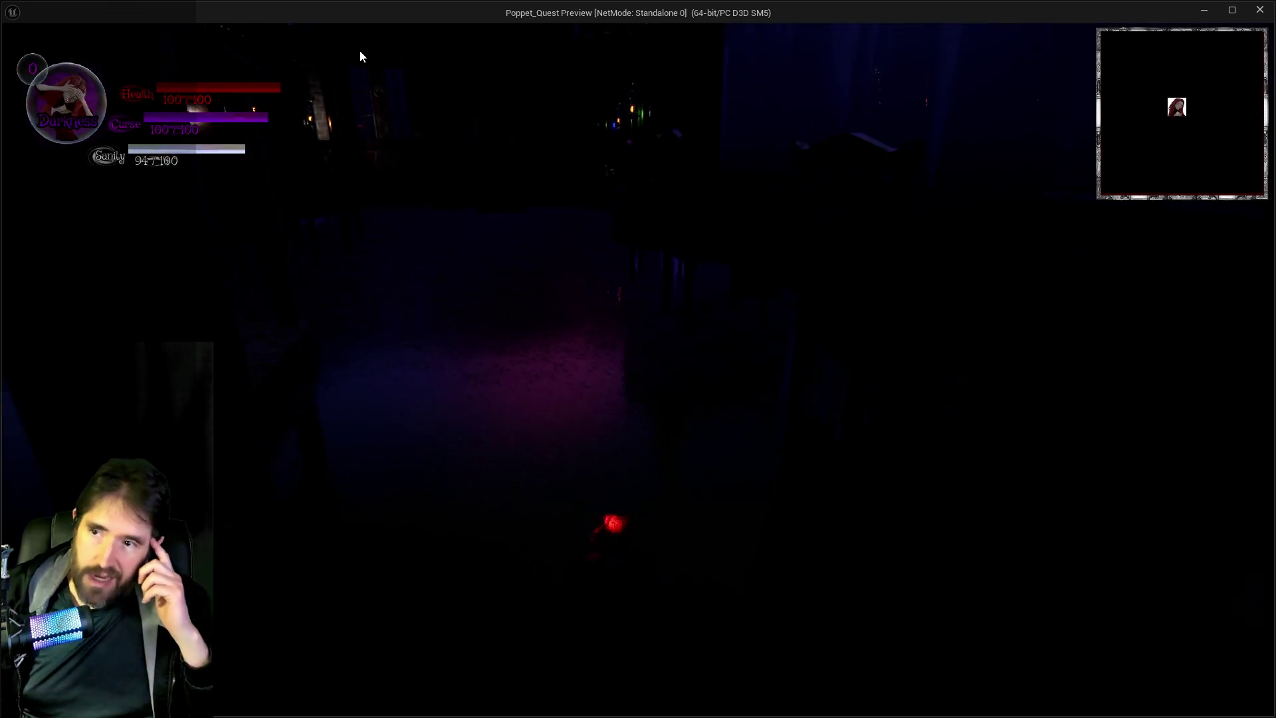
Run the character along the floor, open the inventory and cast a purple spell.
click(493, 202)
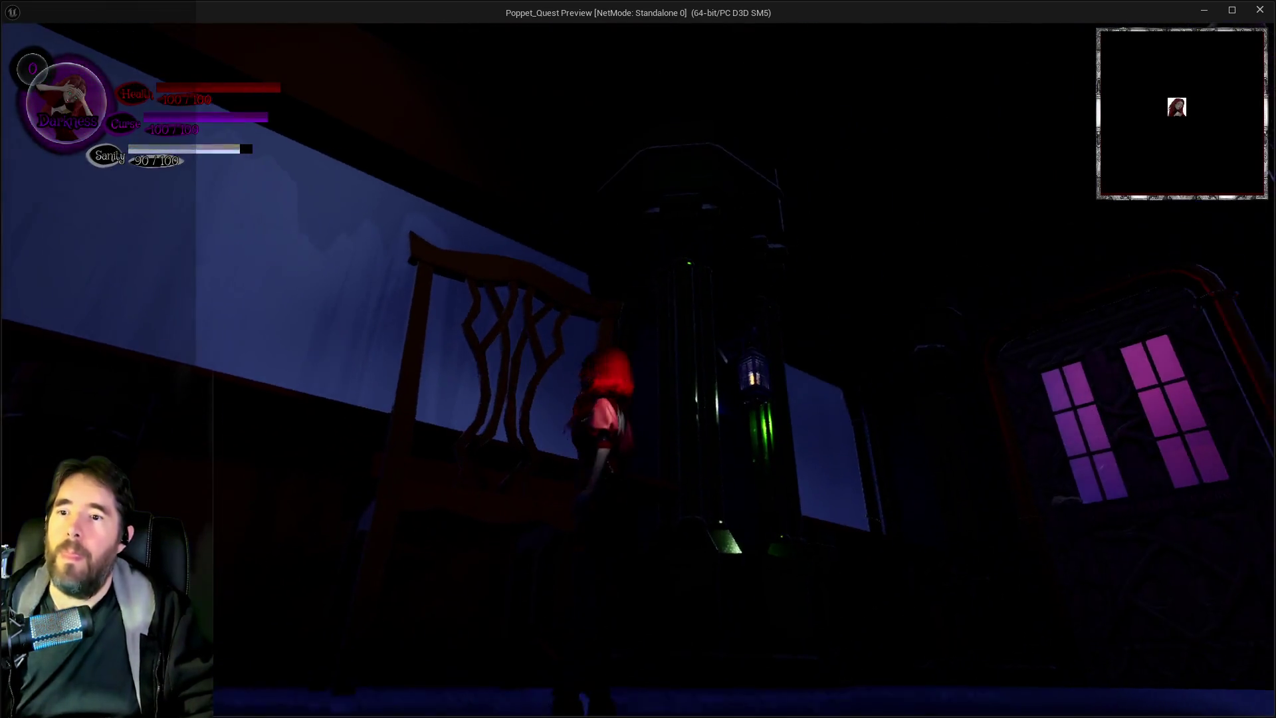
key(w)
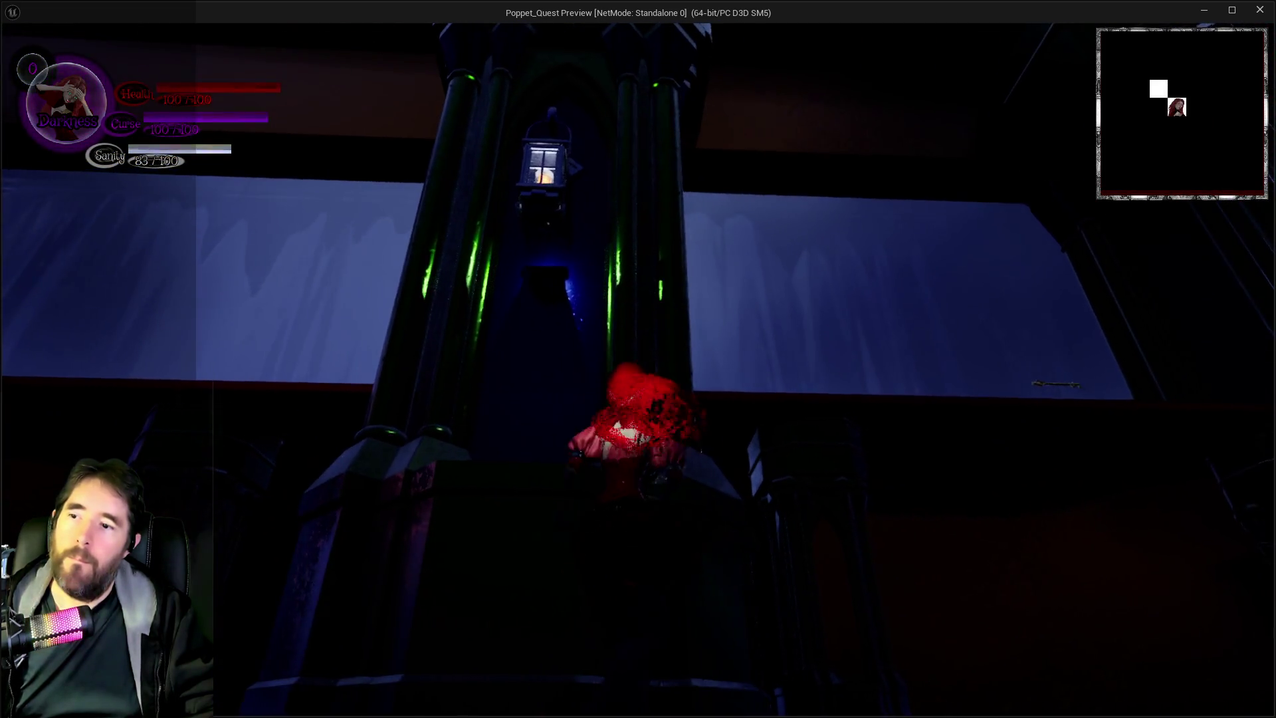
key(e)
key(w)
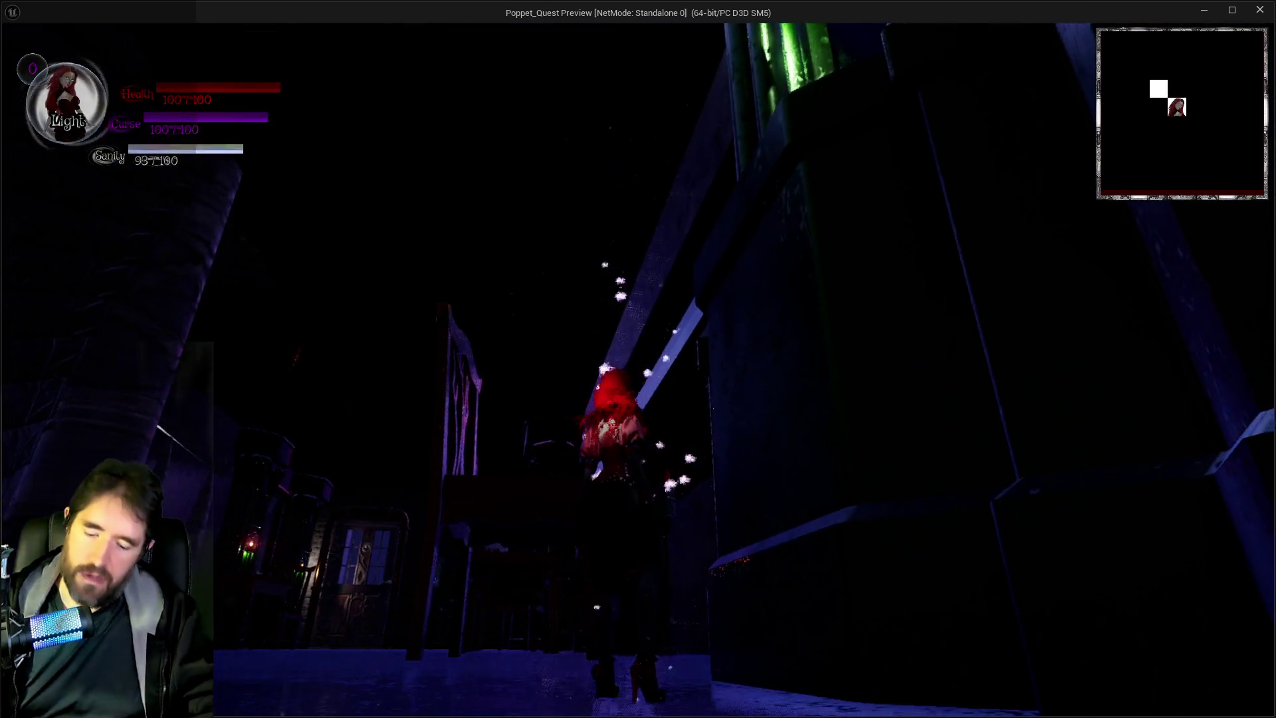
key(i)
key(i)
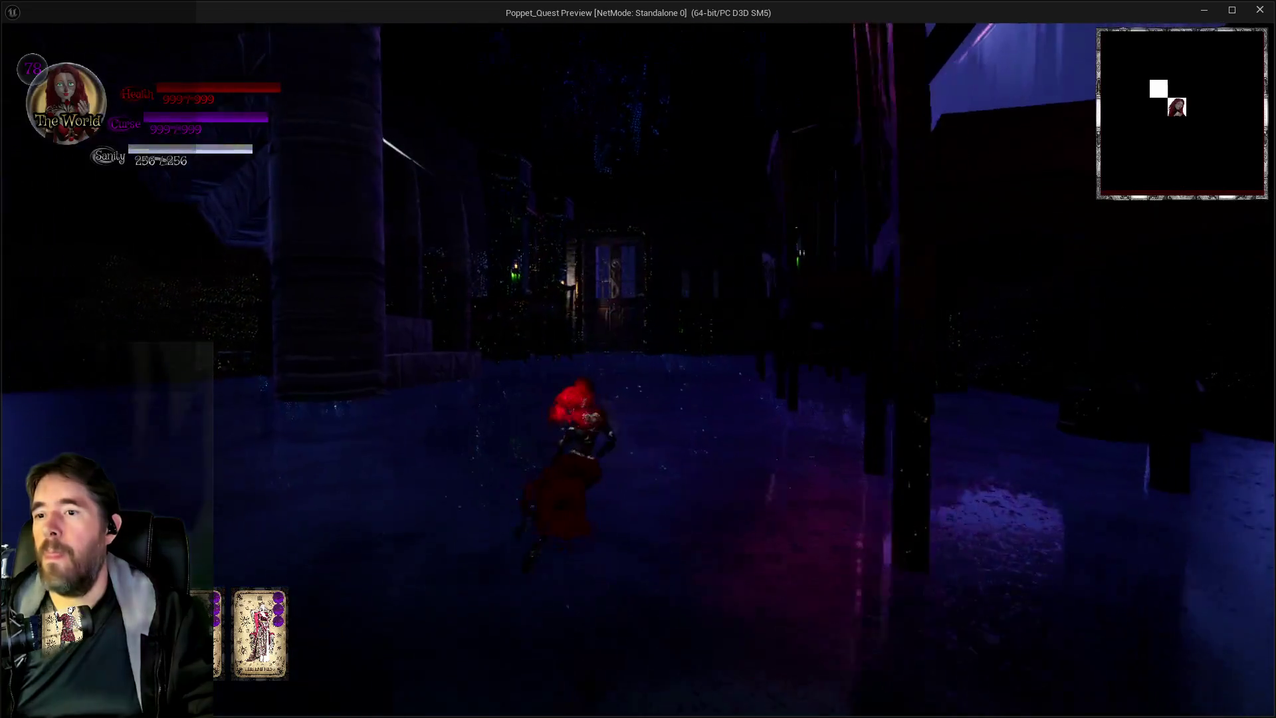
key(1)
Glide between the tall pillars toward the door, then end the preview and browse Tiling instances.
key(w)
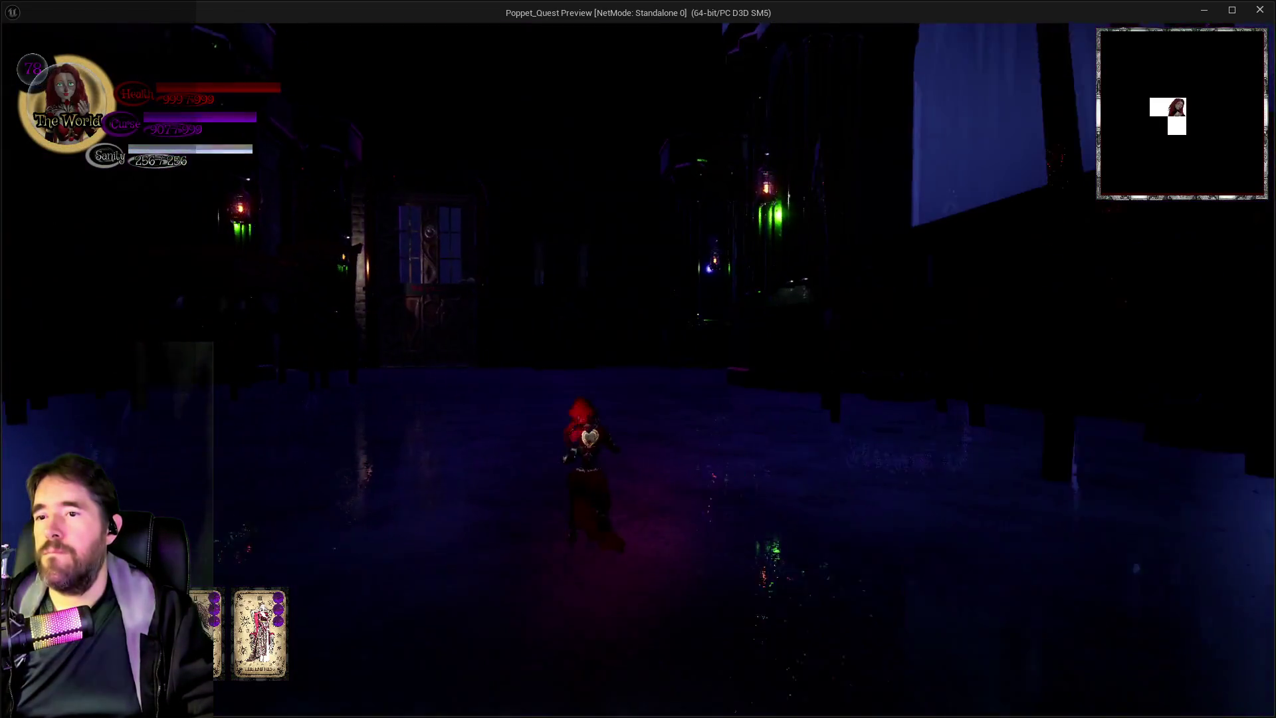
key(w)
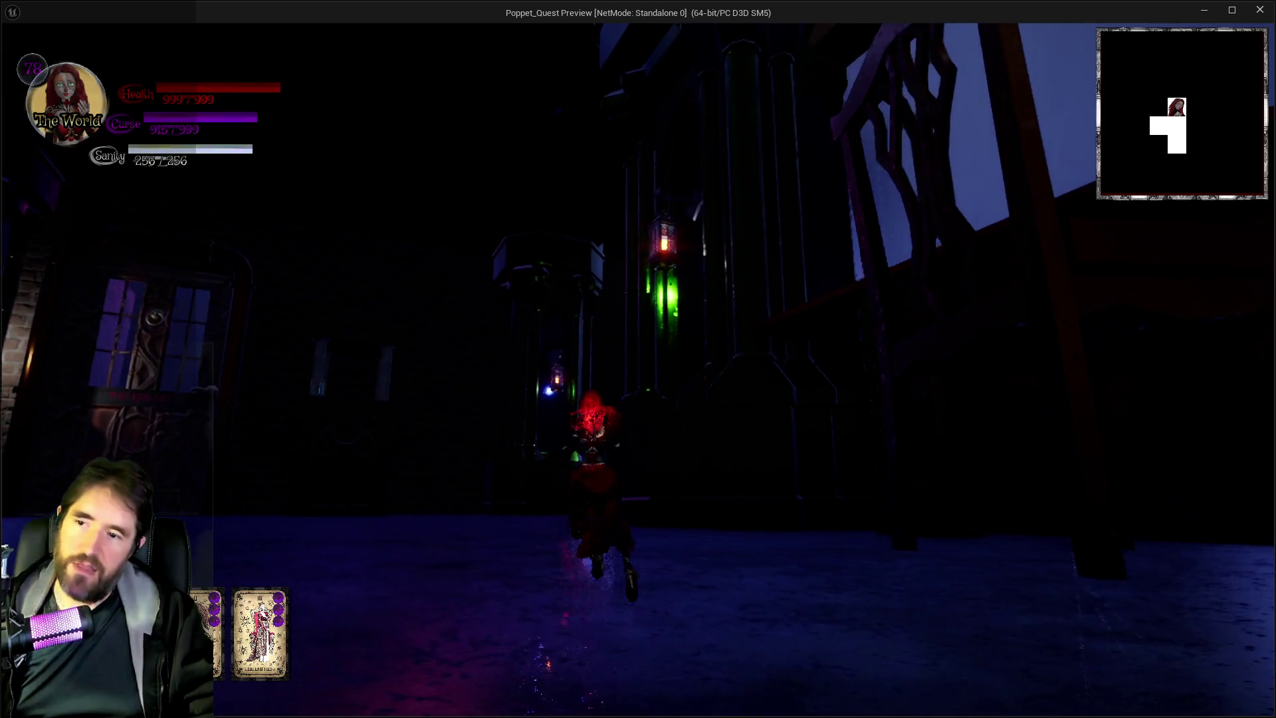
key(w)
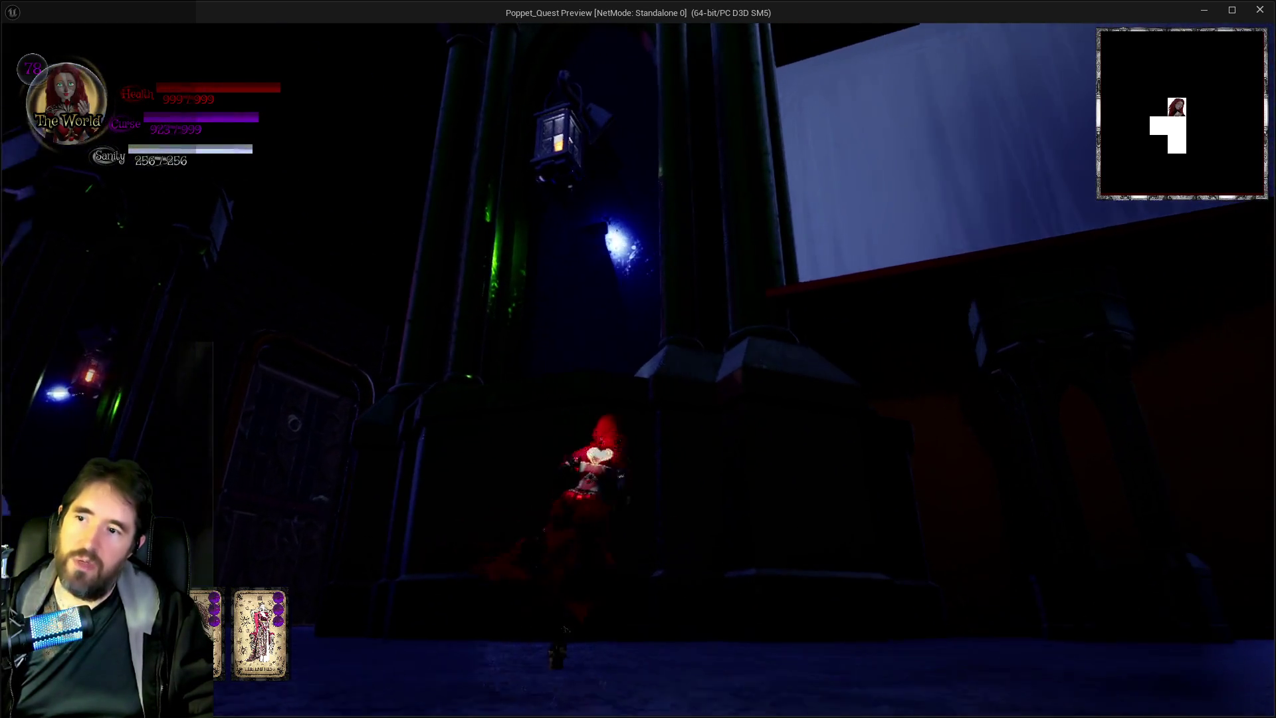
key(space)
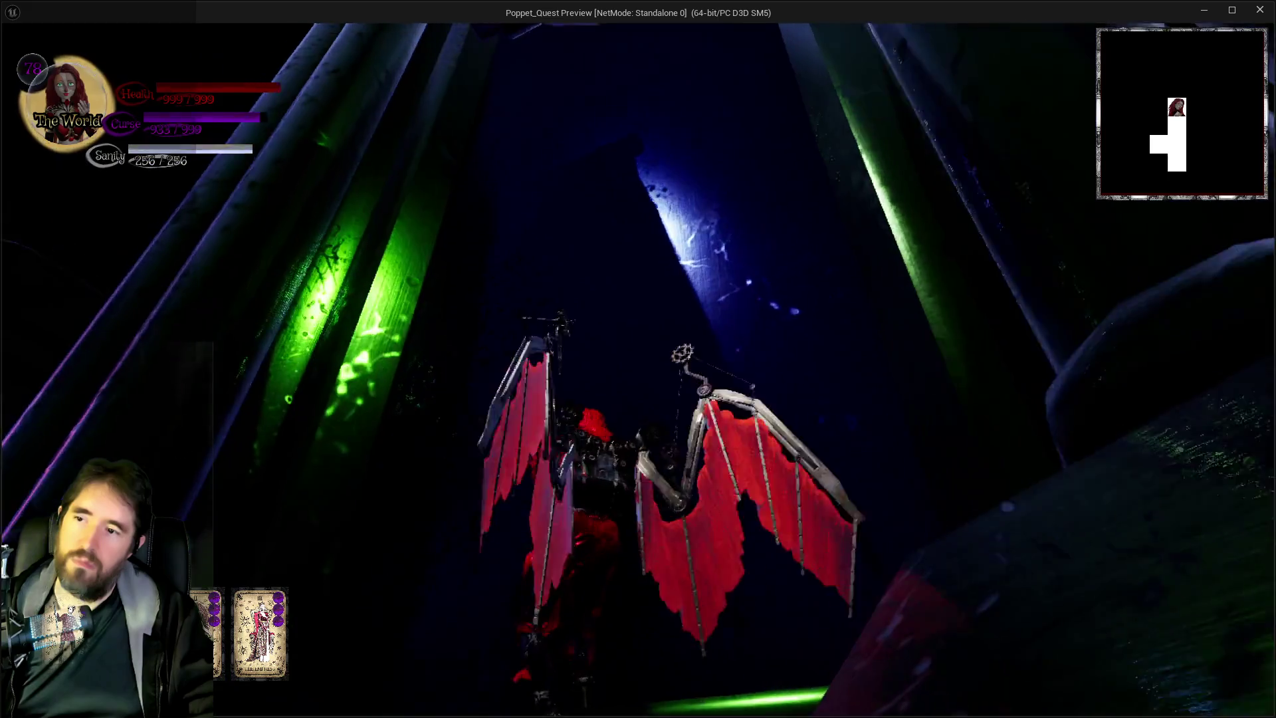
key(space)
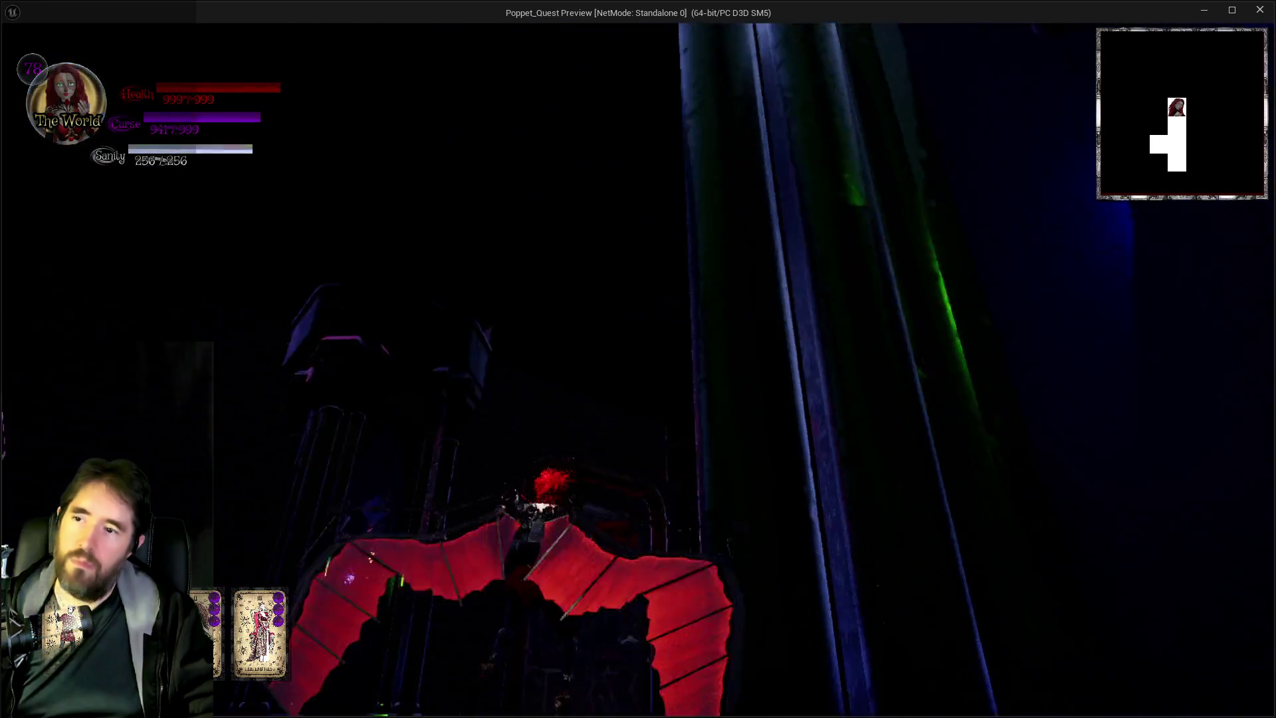
key(w)
key(Escape)
scroll(961, 525, down, 5)
scroll(962, 525, down, 2)
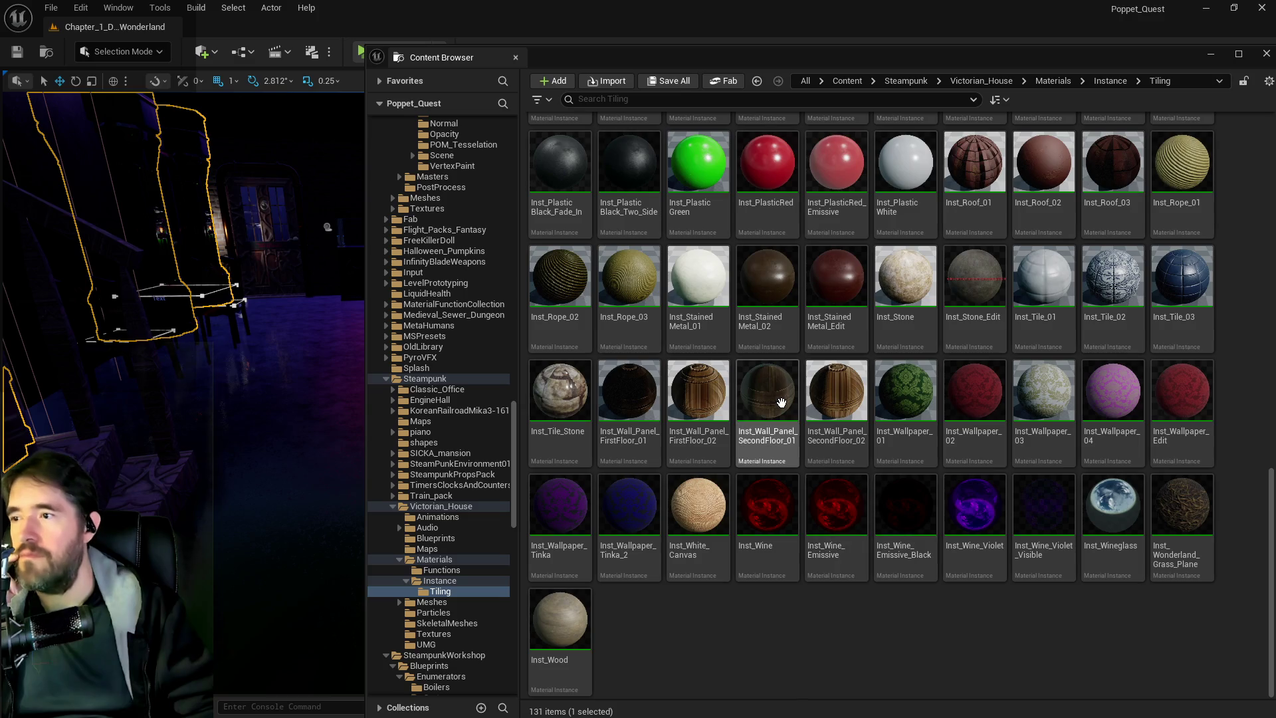
Apply Inst_Wallpaper_01 to the pedestals' Materials Element 1 slot and save the level.
click(900, 447)
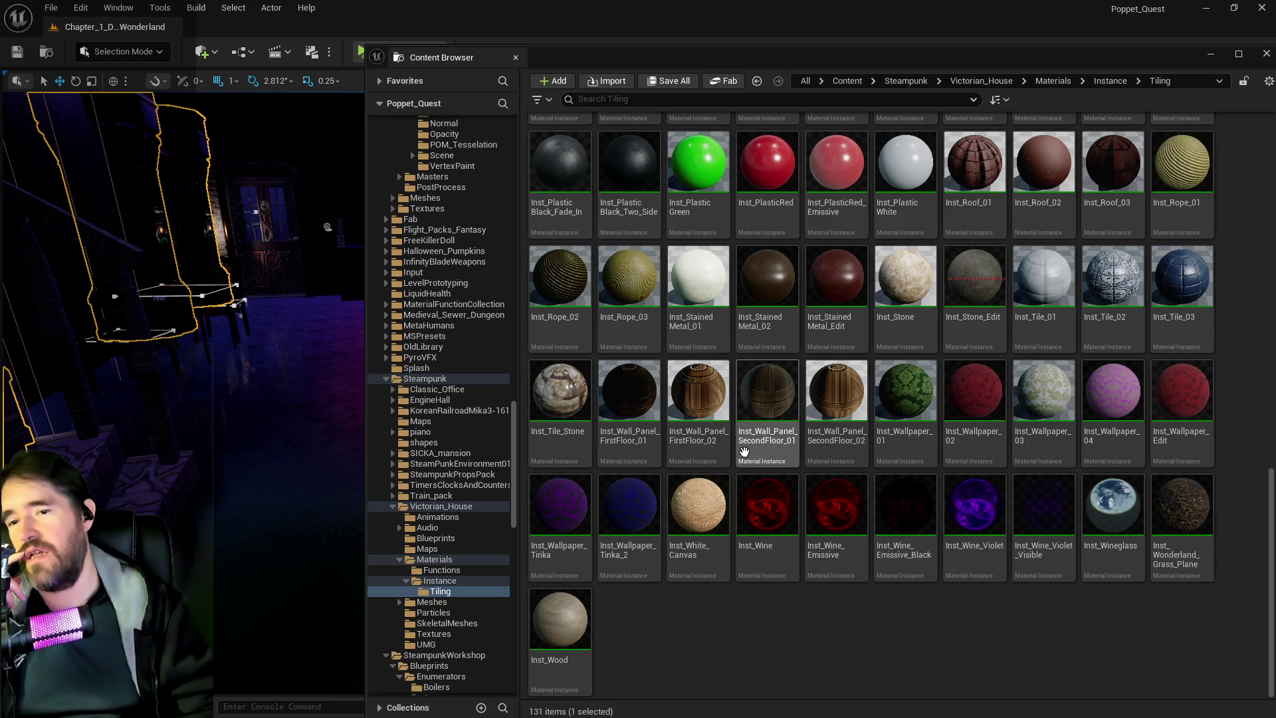
scroll(705, 531, up, 1)
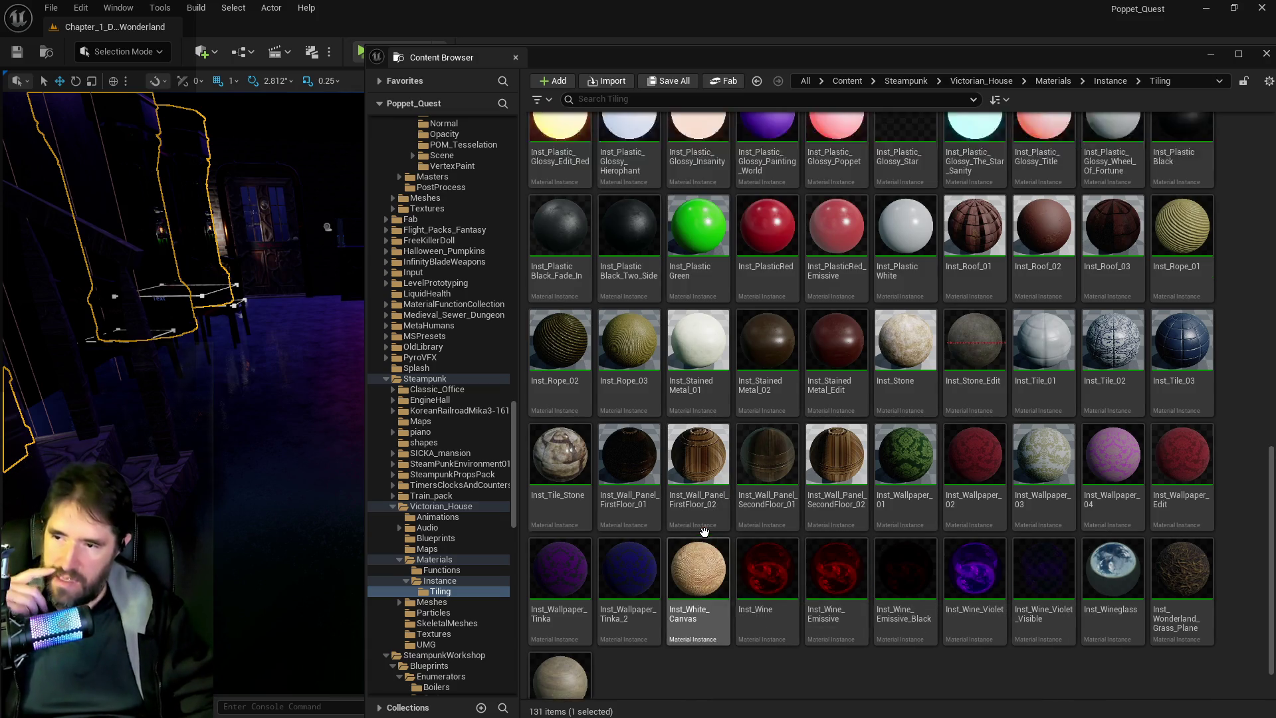
scroll(704, 531, up, 1)
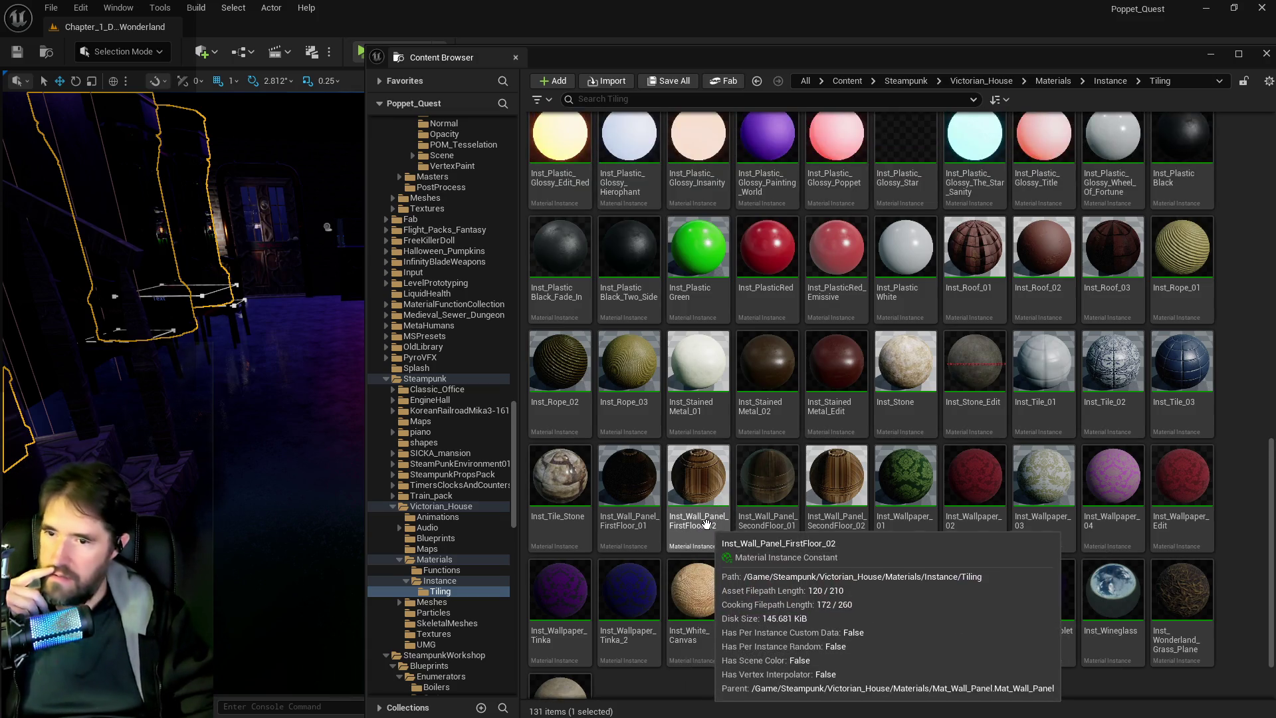
click(925, 487)
key(ctrl+space)
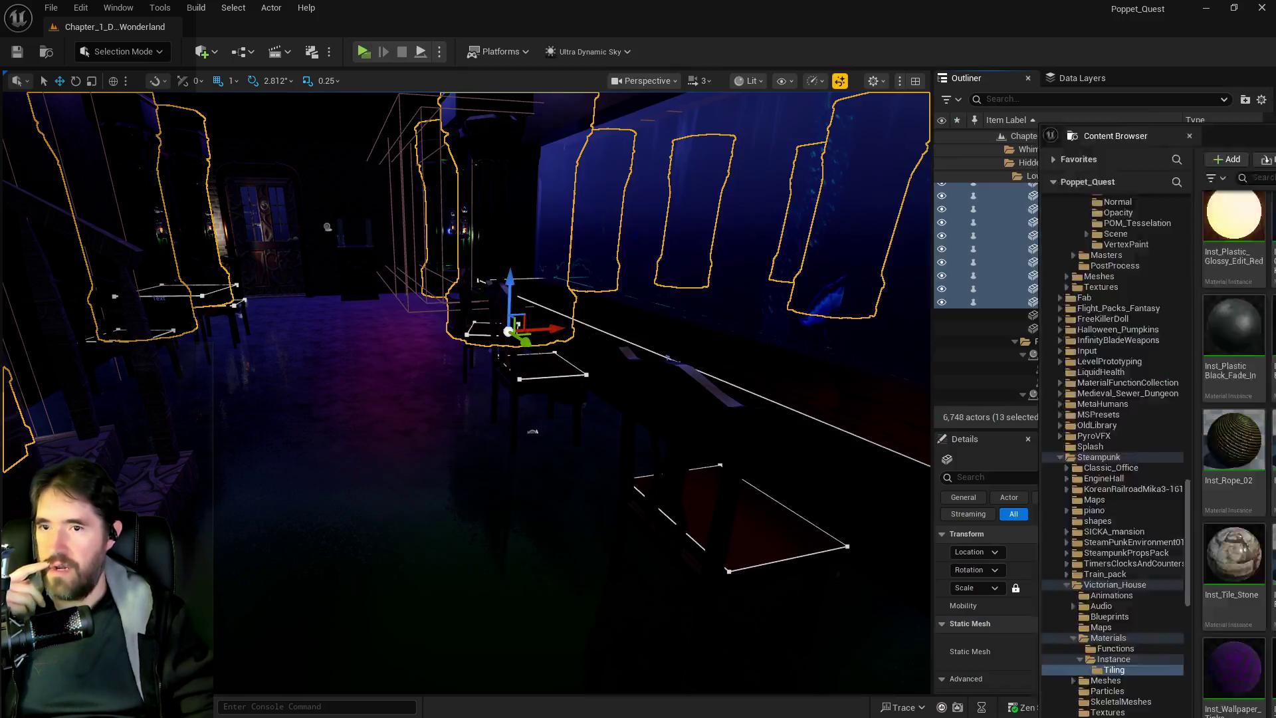
scroll(1063, 598, down, 3)
click(1197, 681)
mouse_move(465, 398)
mouse_down()
mouse_move(459, 372)
mouse_move(485, 352)
mouse_move(452, 356)
mouse_move(746, 526)
mouse_up()
key(ctrl+s)
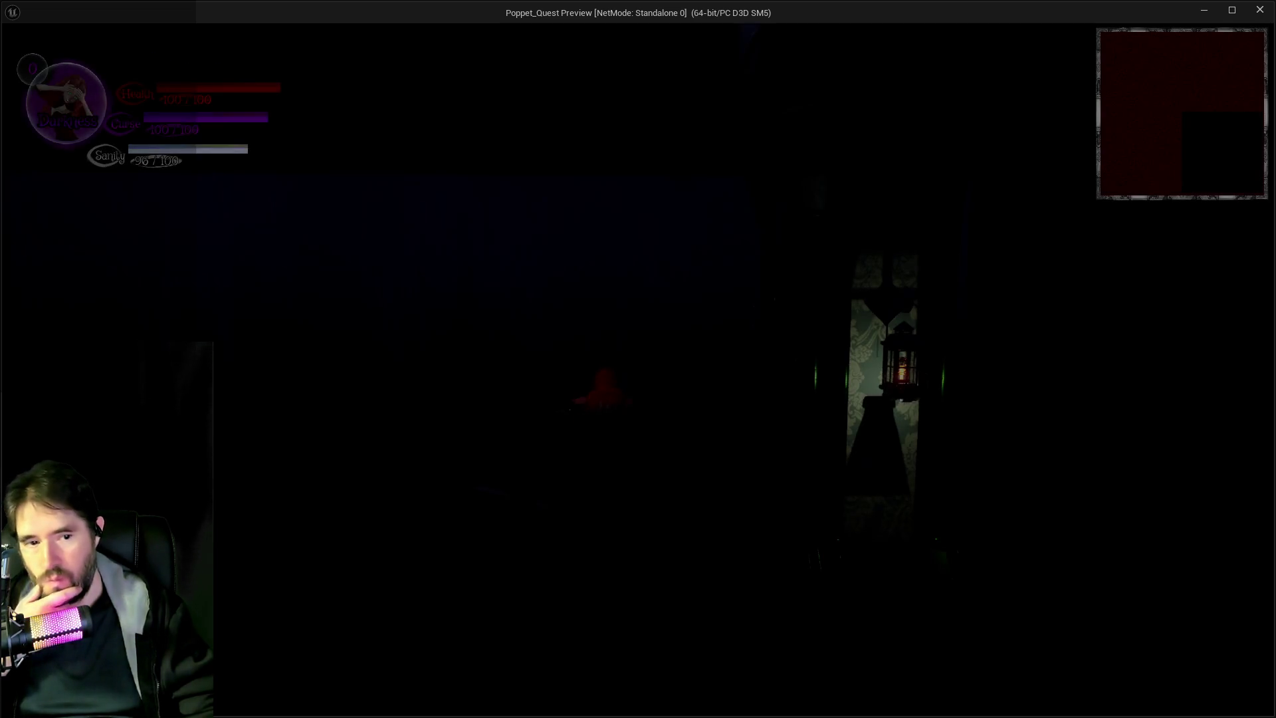
Walk around the lantern pillar, switch to Light mode and open the inventory.
key(w)
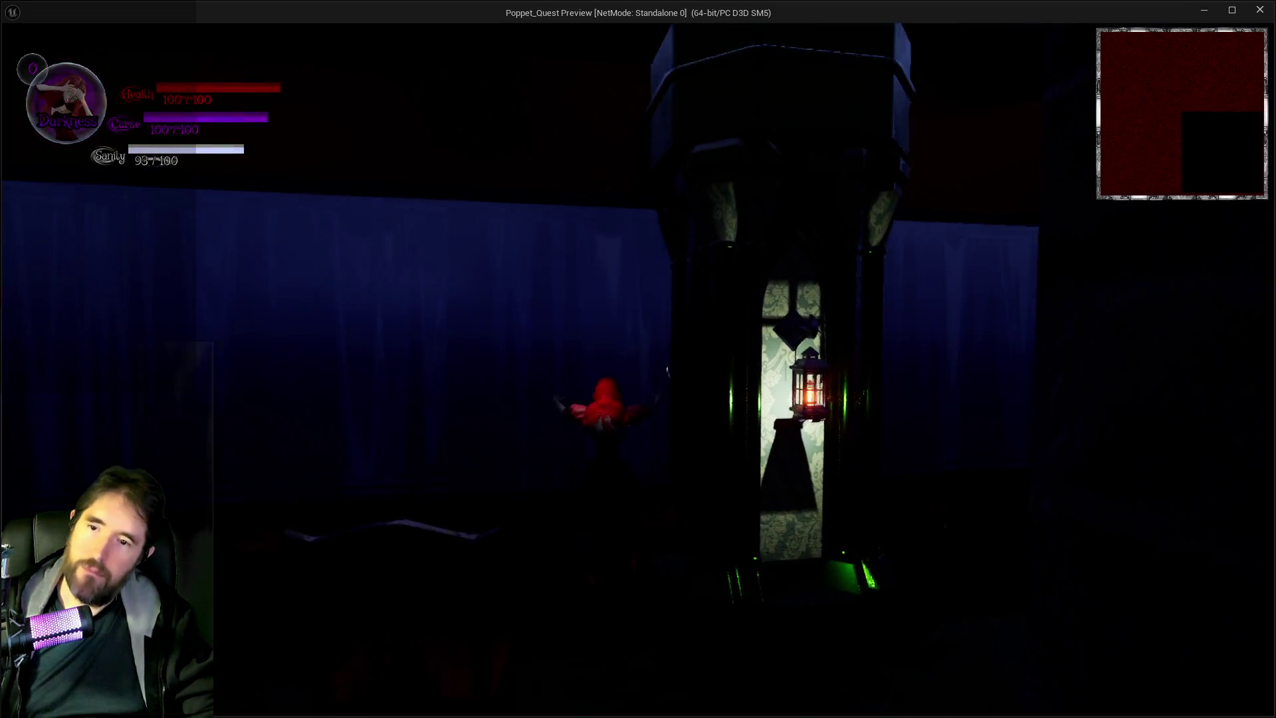
key(w)
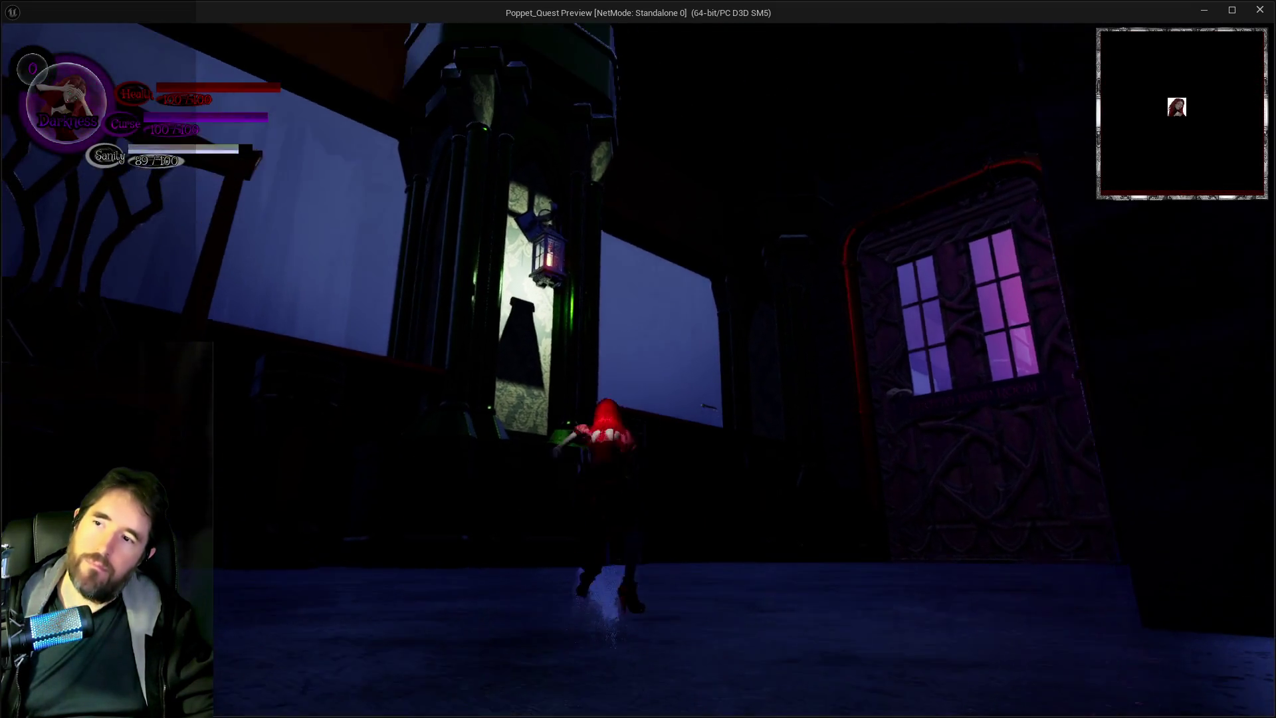
key(w)
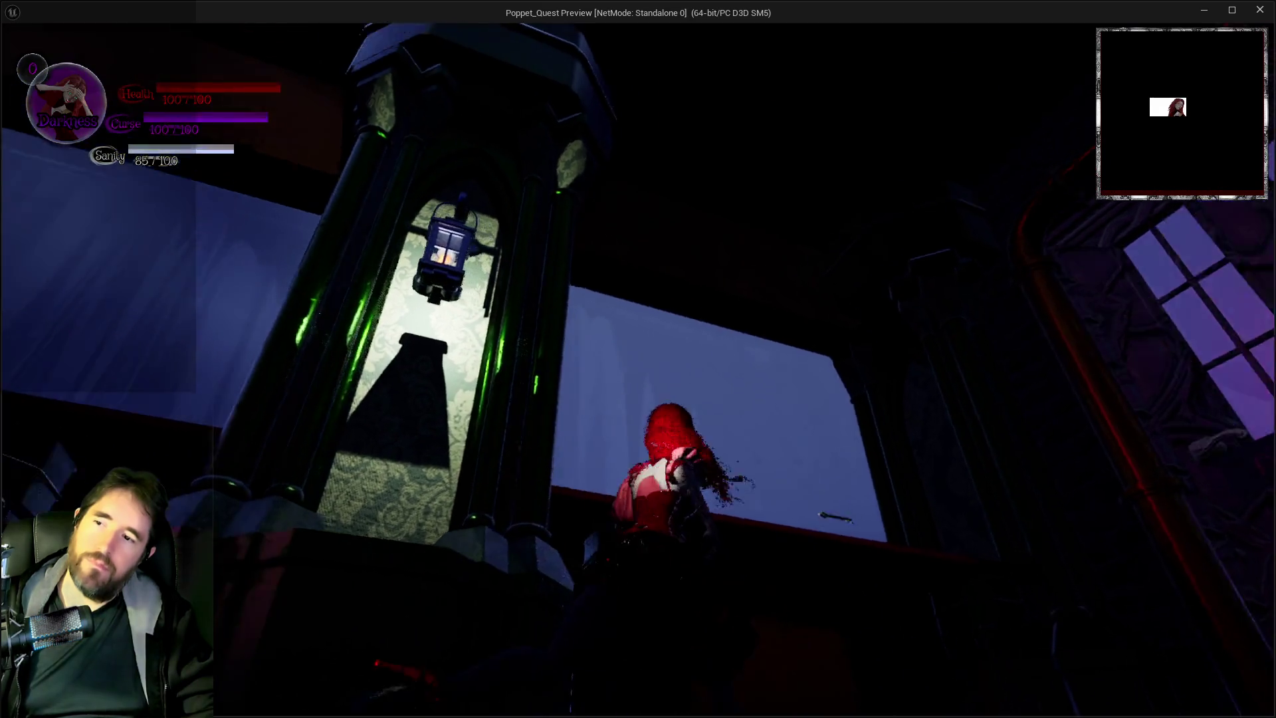
key(e)
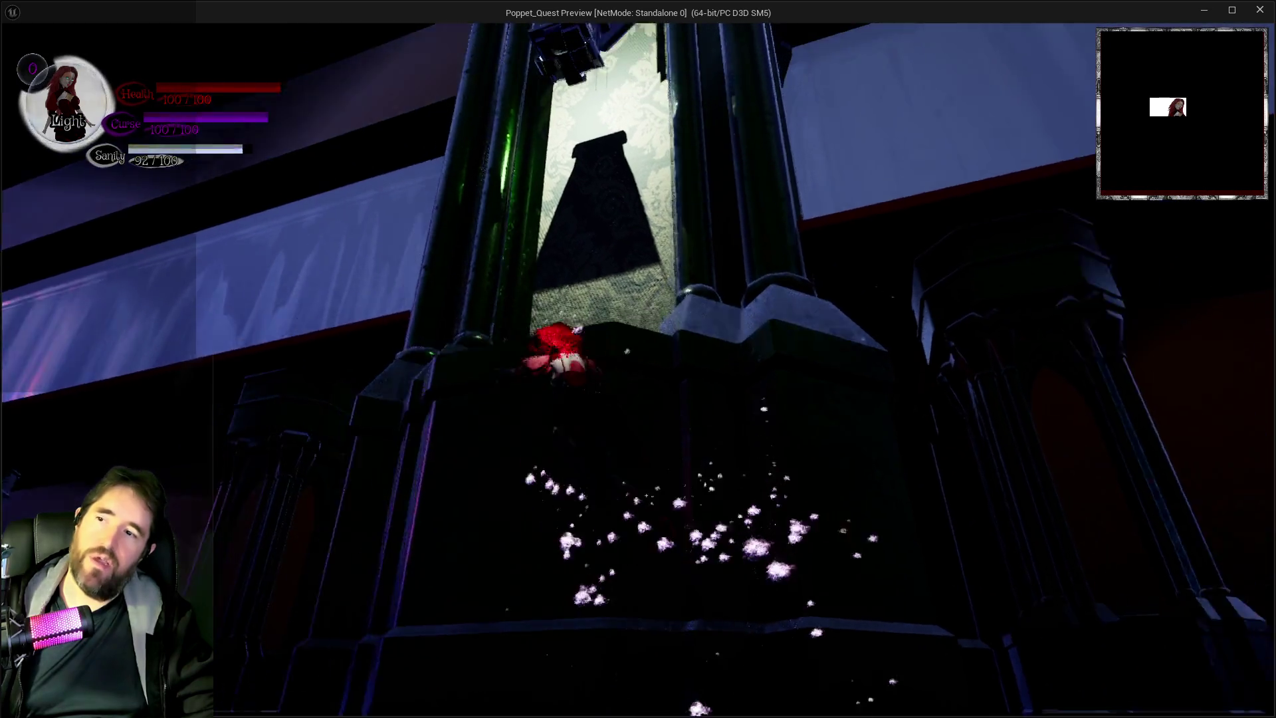
key(w)
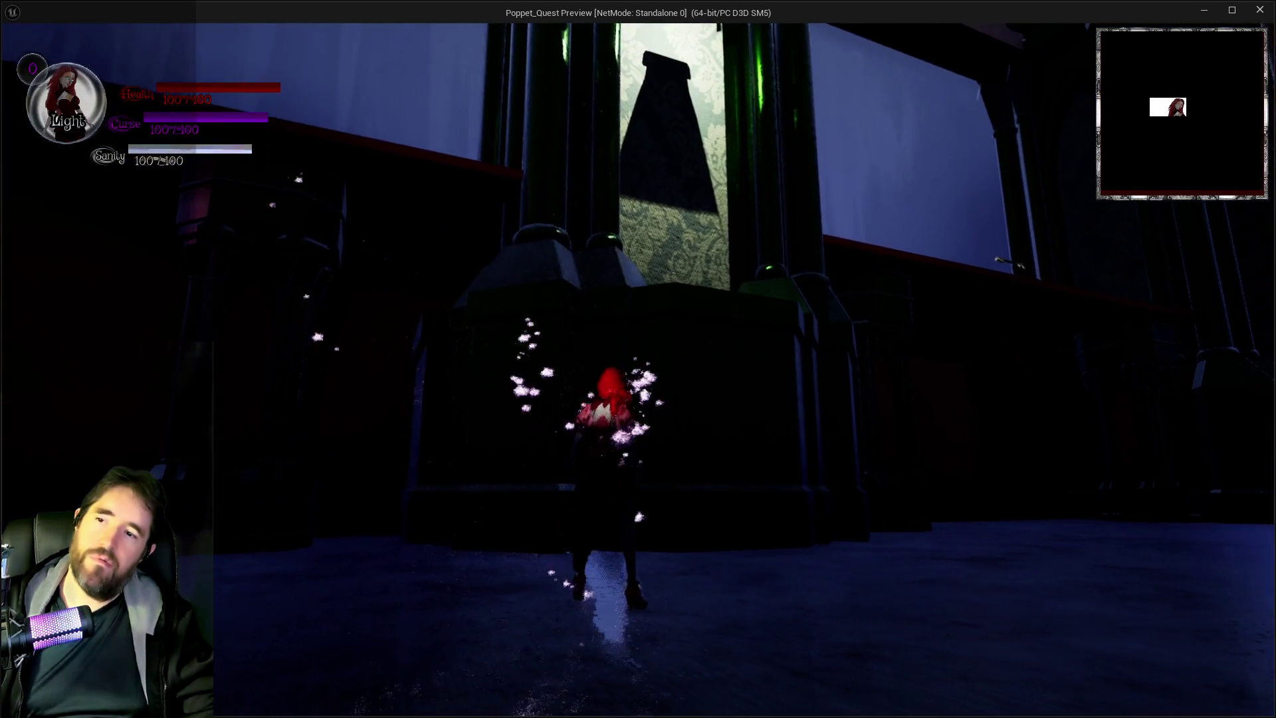
key(i)
key(i)
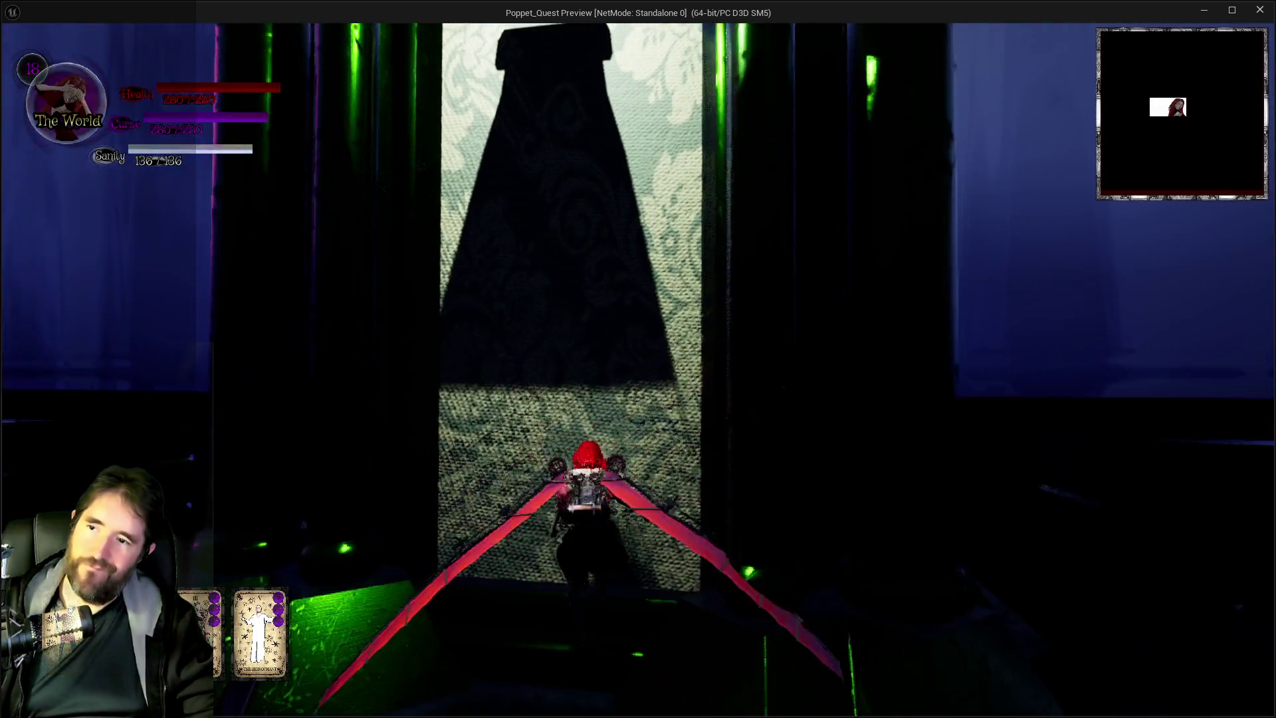
Jump and glide into the dark room, cast the darkness spell down the corridor, then pause.
key(space)
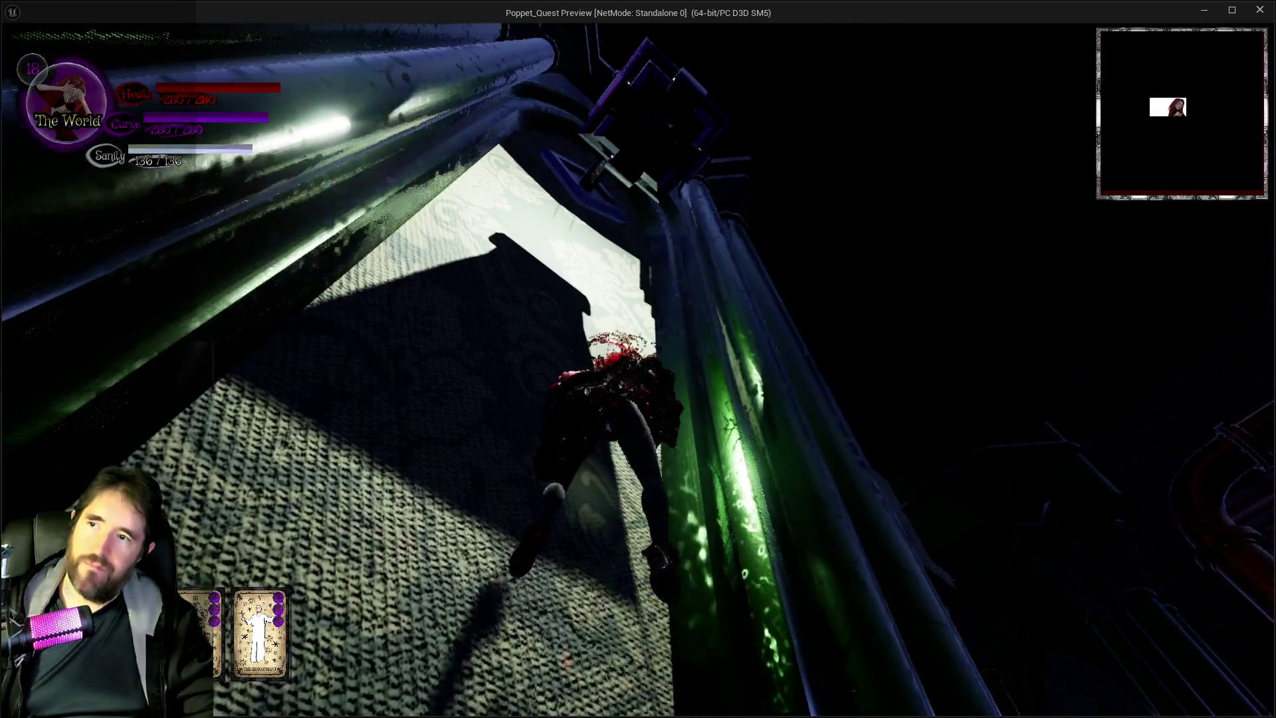
key(space)
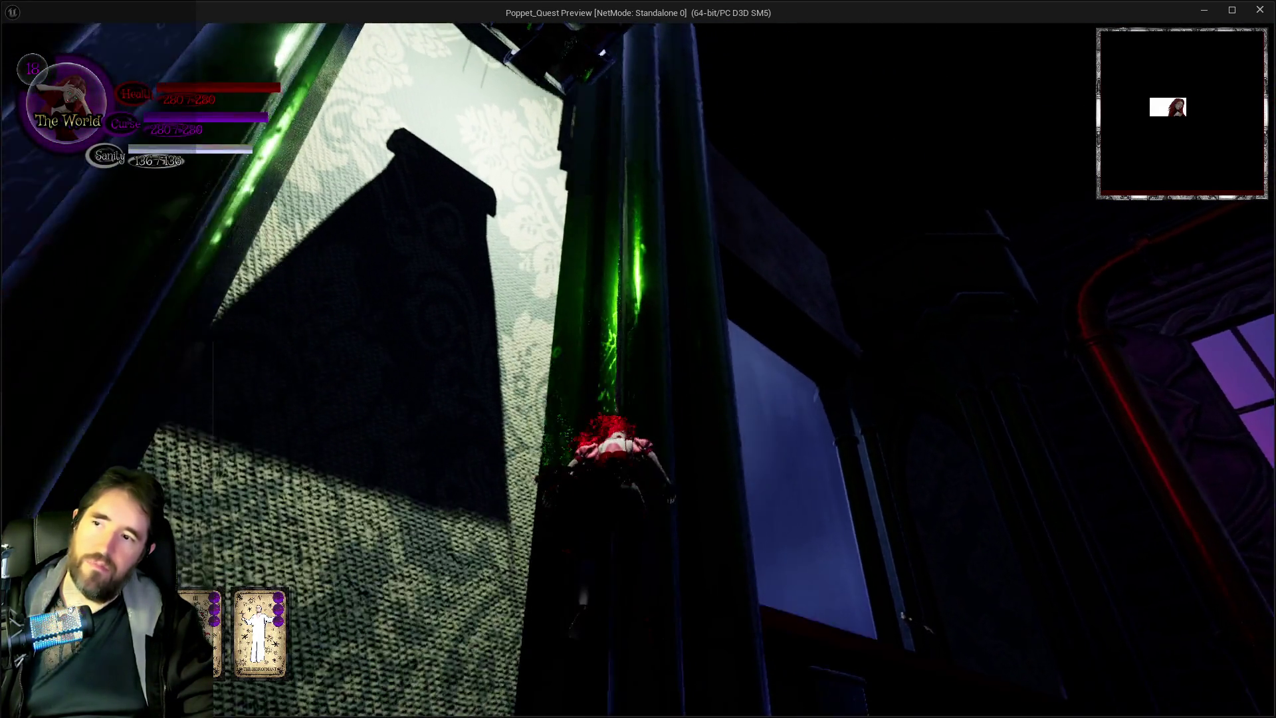
key(space)
key(space)
key(w)
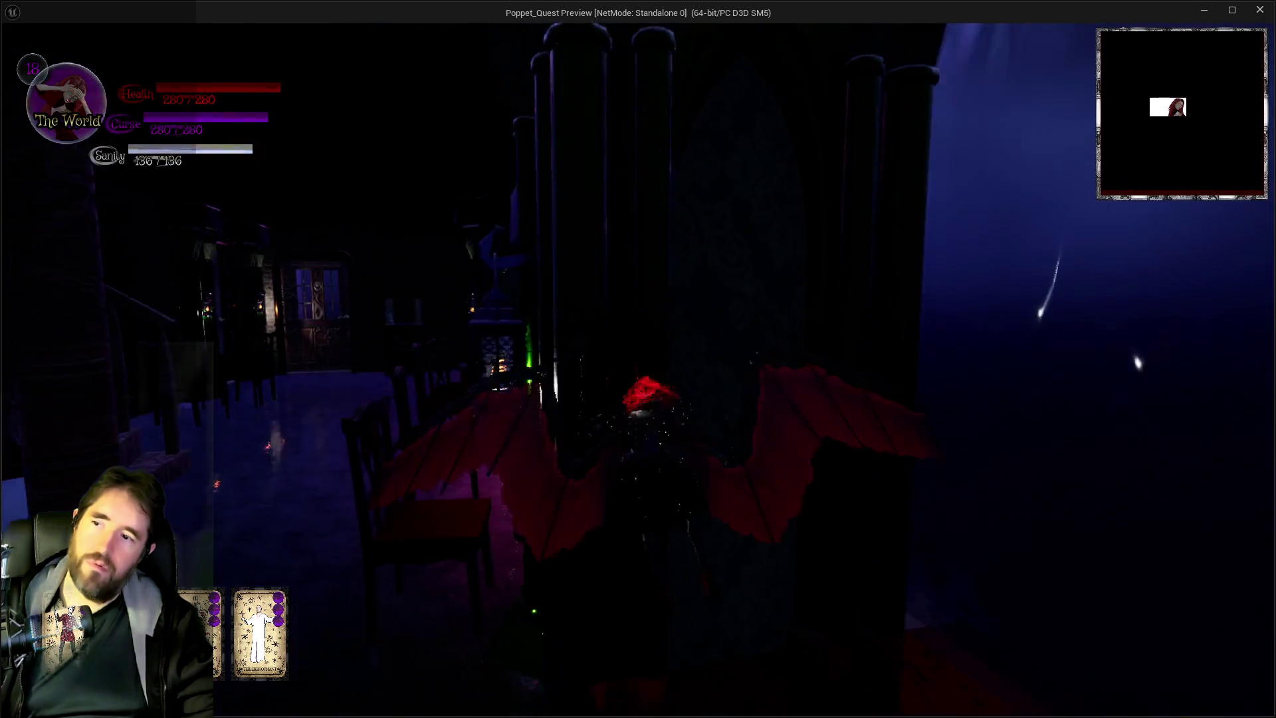
key(w)
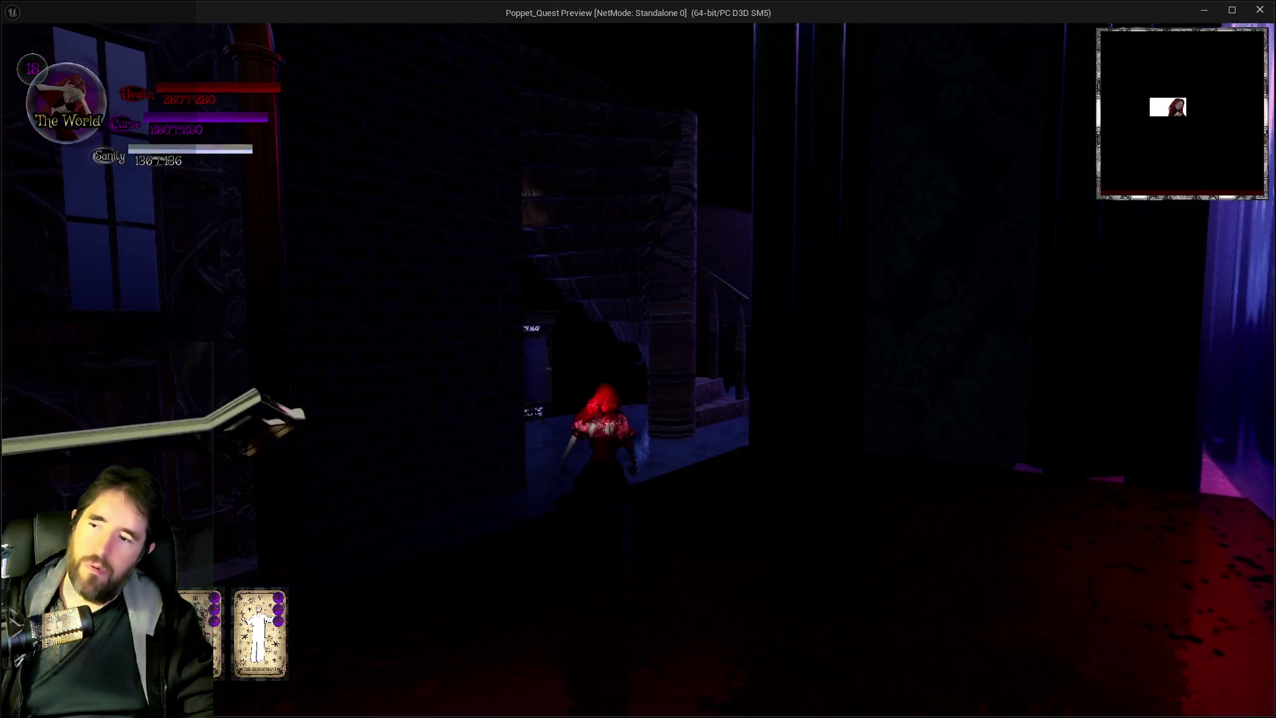
key(w)
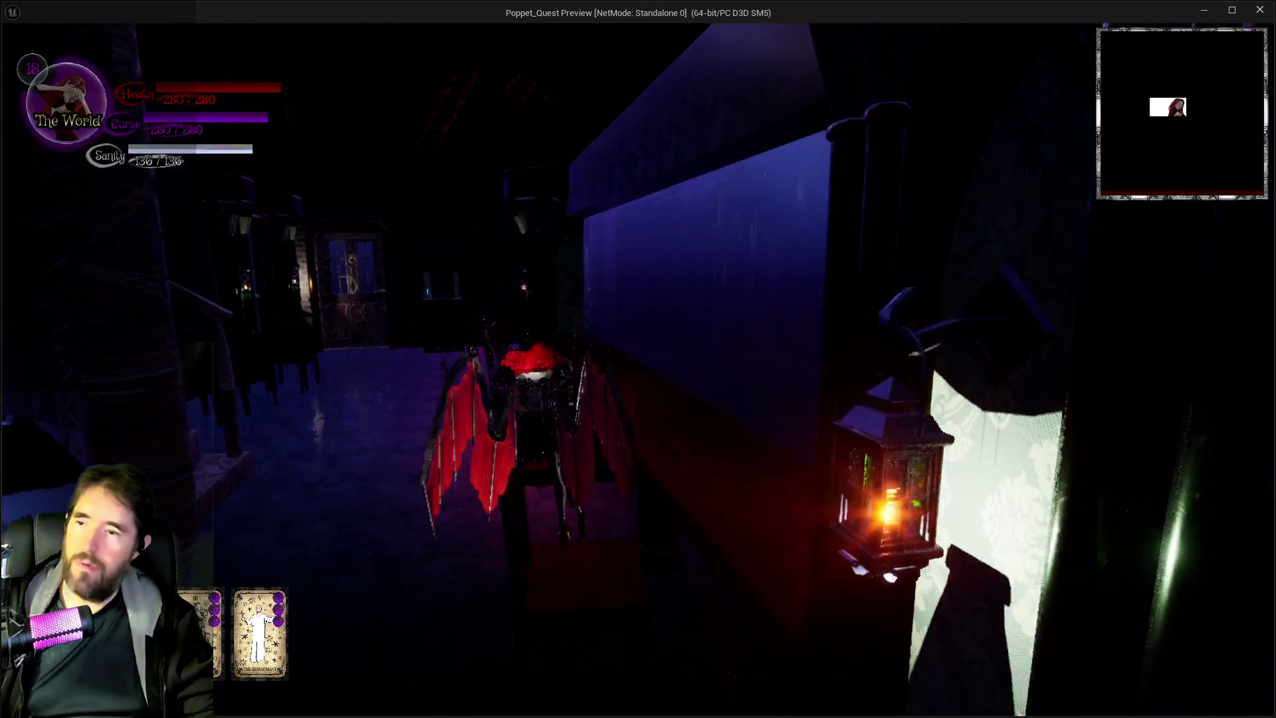
key(e)
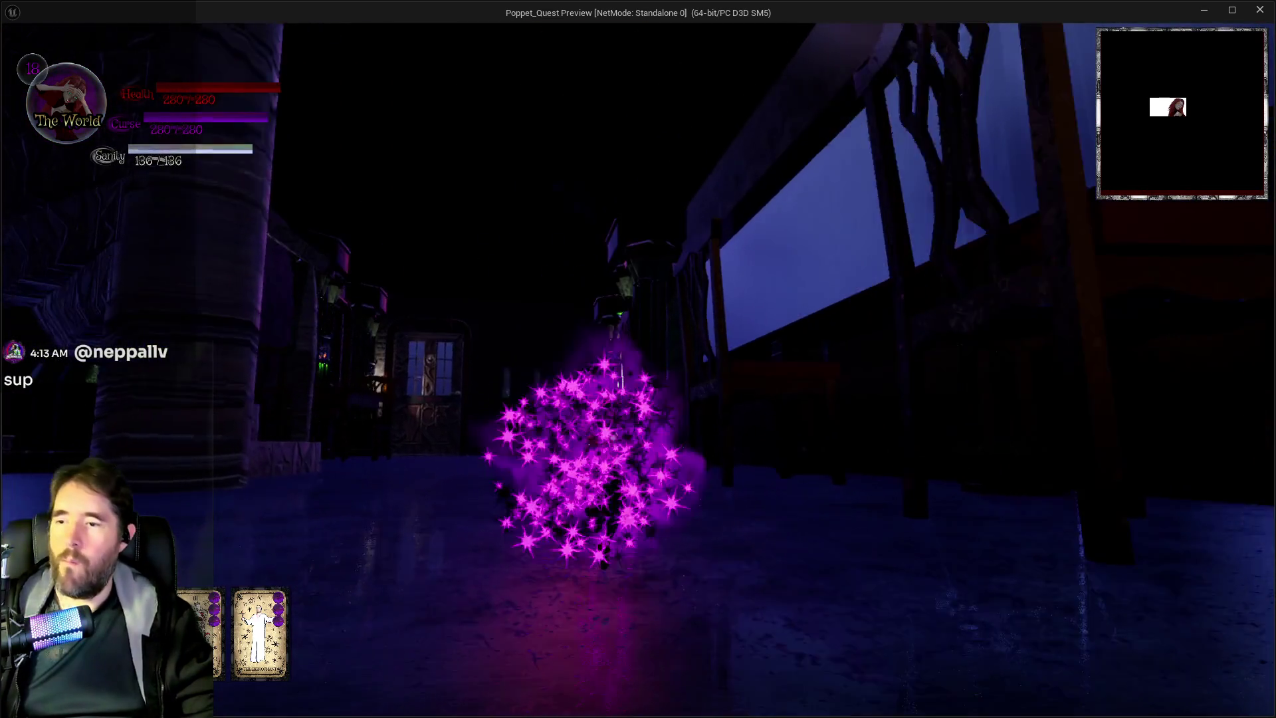
key(w)
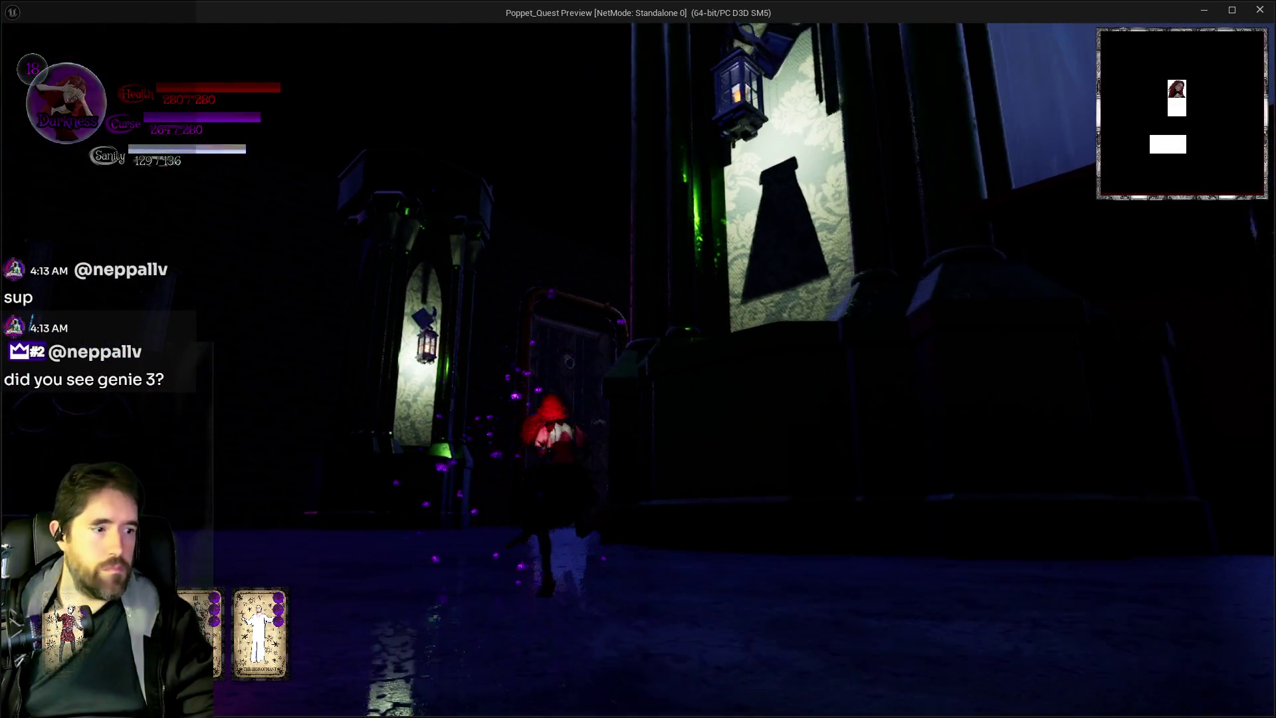
key(Escape)
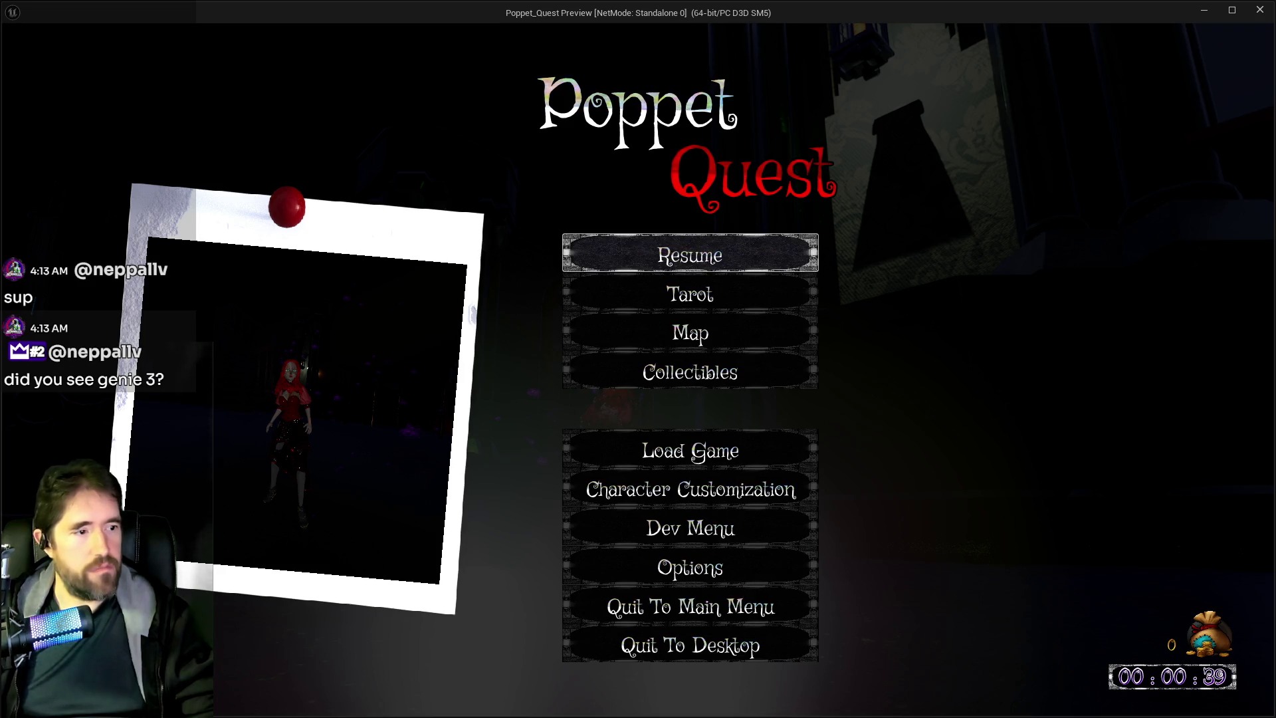
Close the Poppet_Quest preview window to stop the play session.
key(alt+Tab)
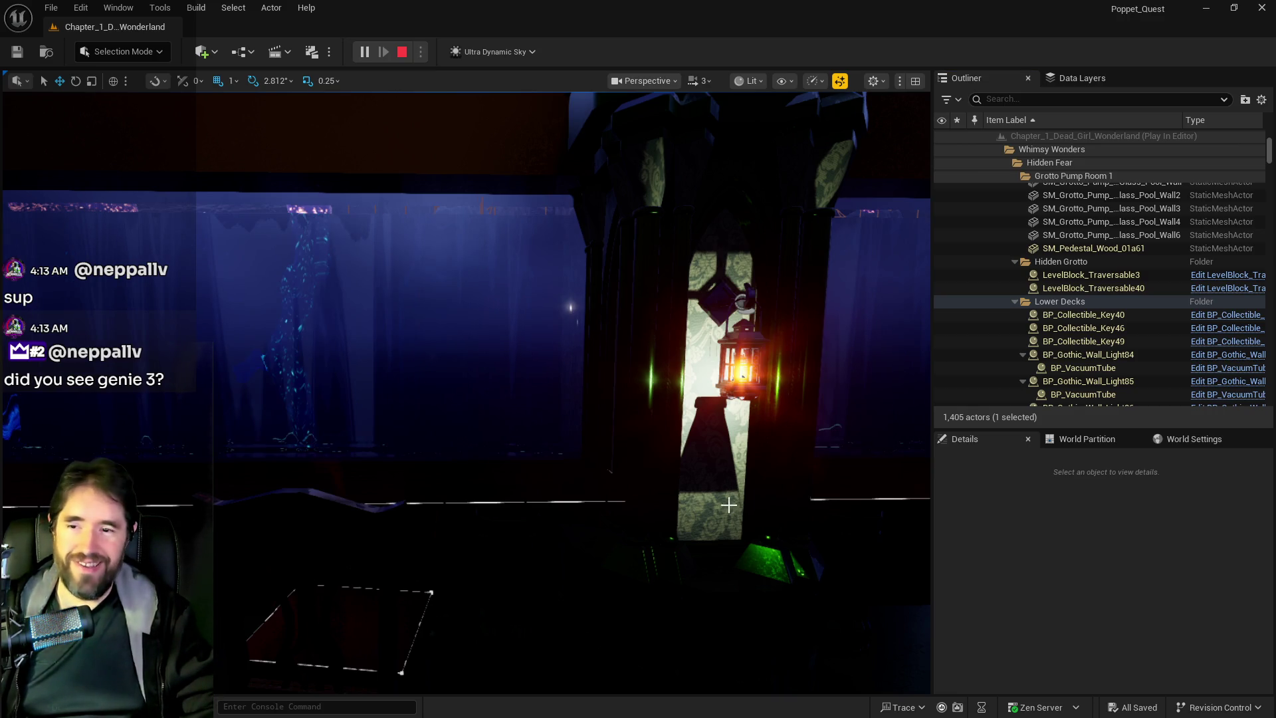
key(alt+Tab)
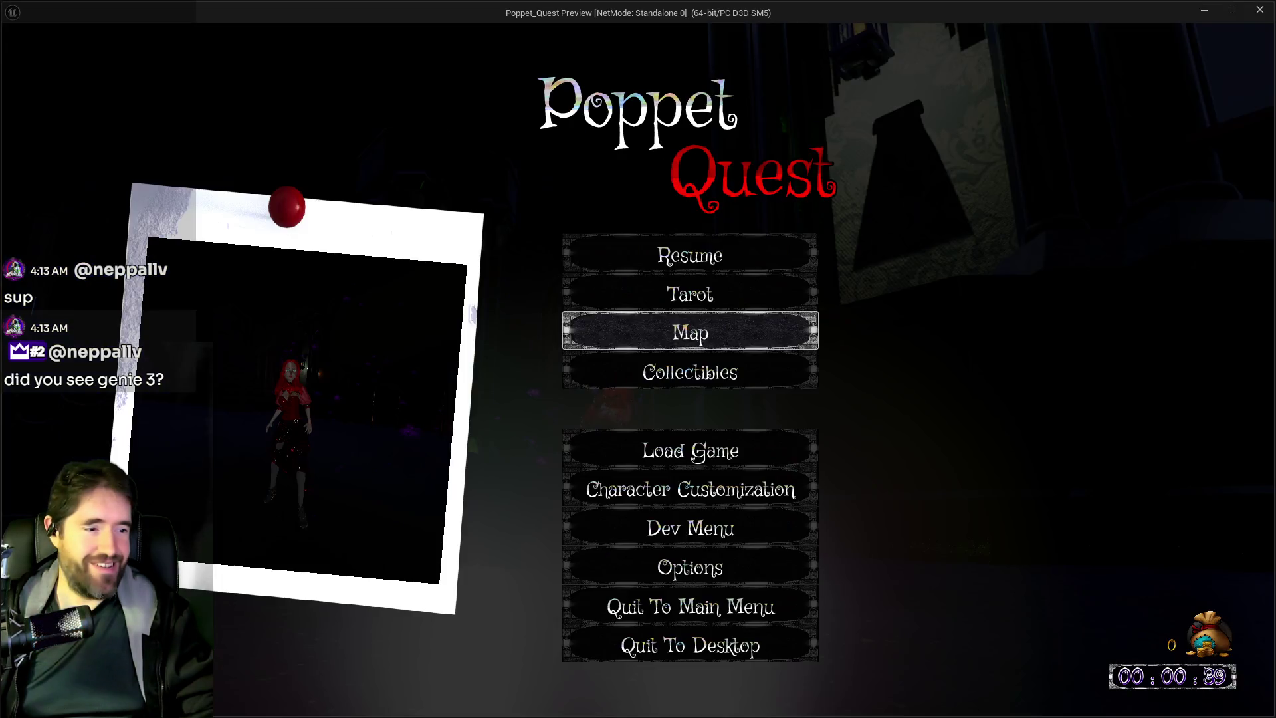
click(1259, 10)
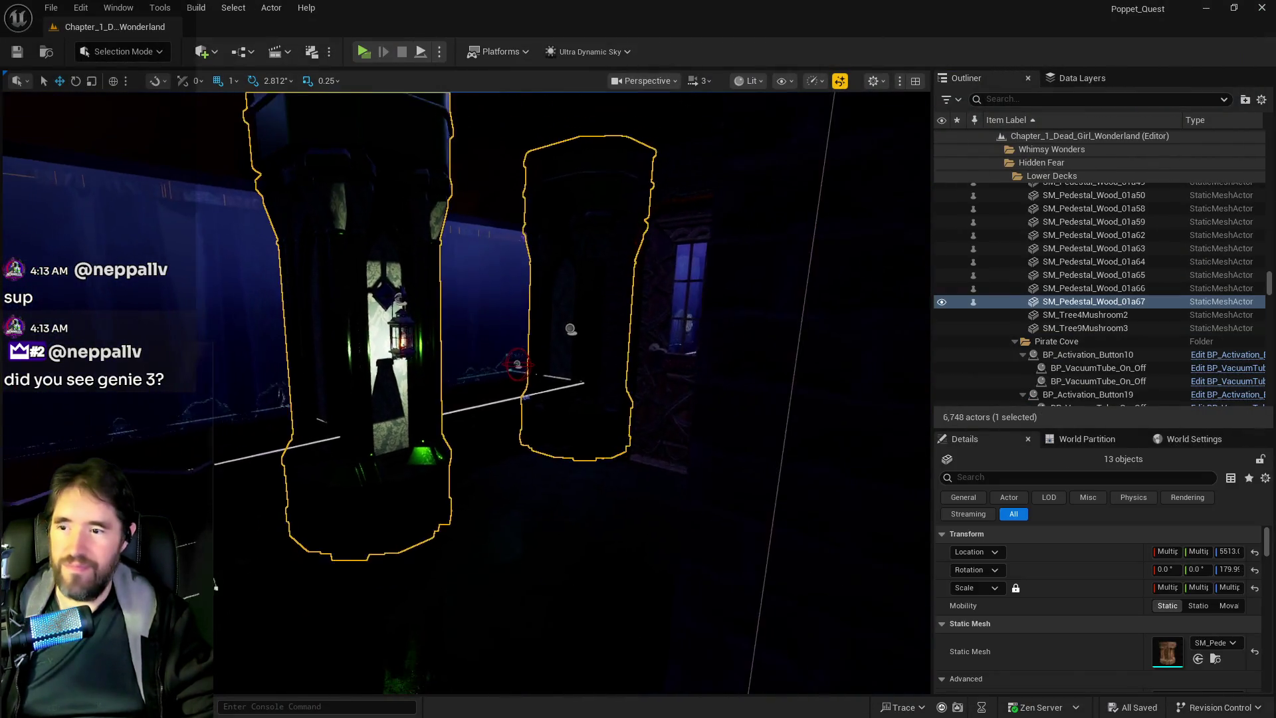
Frame the 13 selected pedestals, then switch over to the browser's genie 3 results.
key(f)
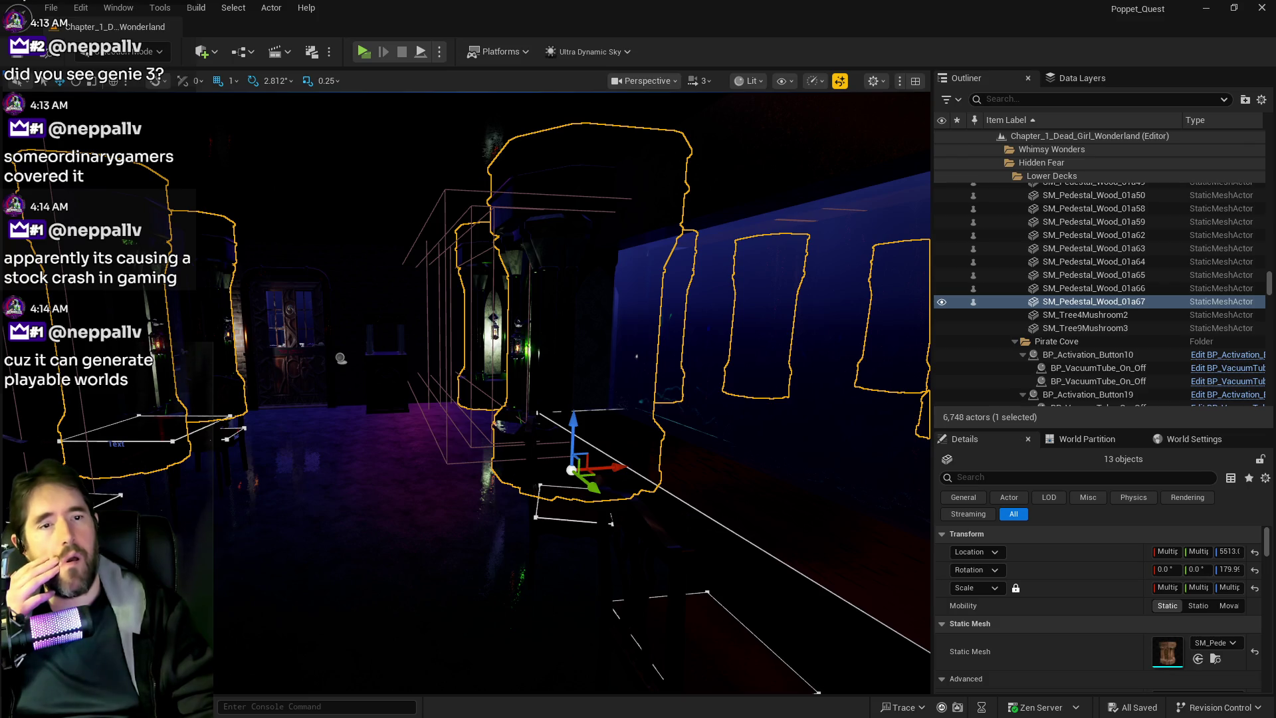
key(alt+Tab)
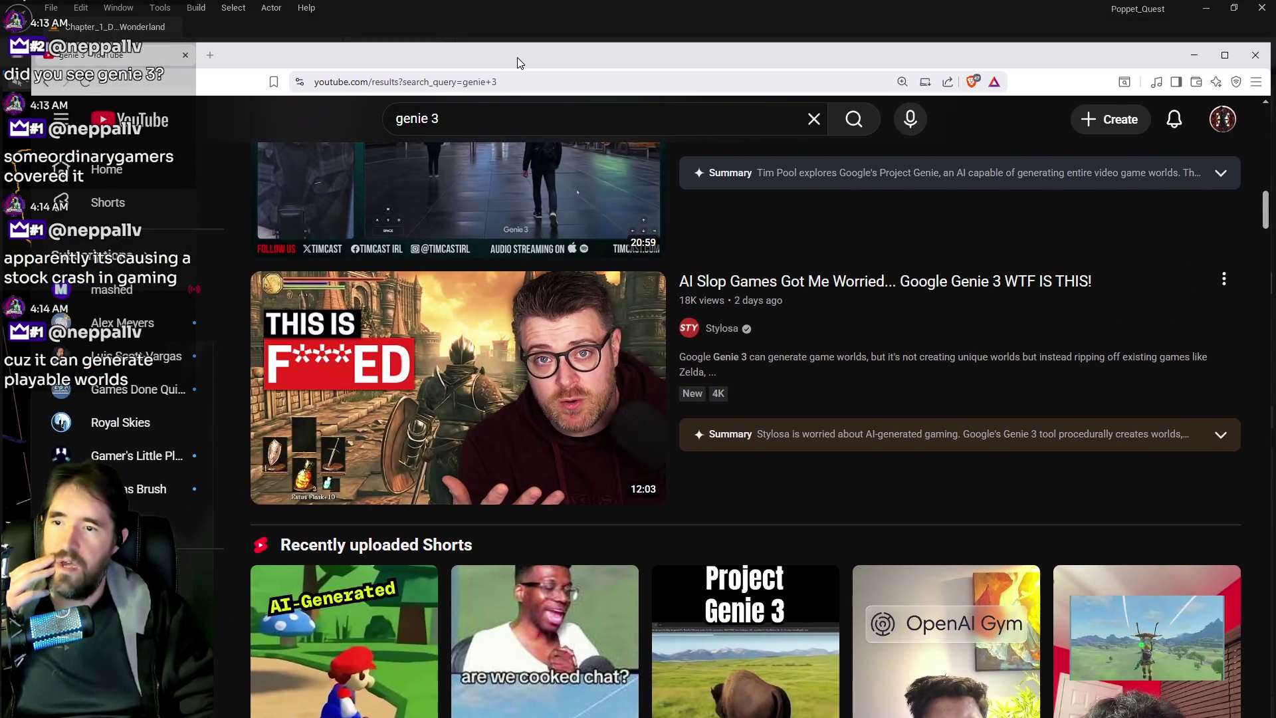
Open the 'AI Slop Games Got Me Worried... Google Genie 3 WTF IS THIS!' video.
mouse_move(395, 356)
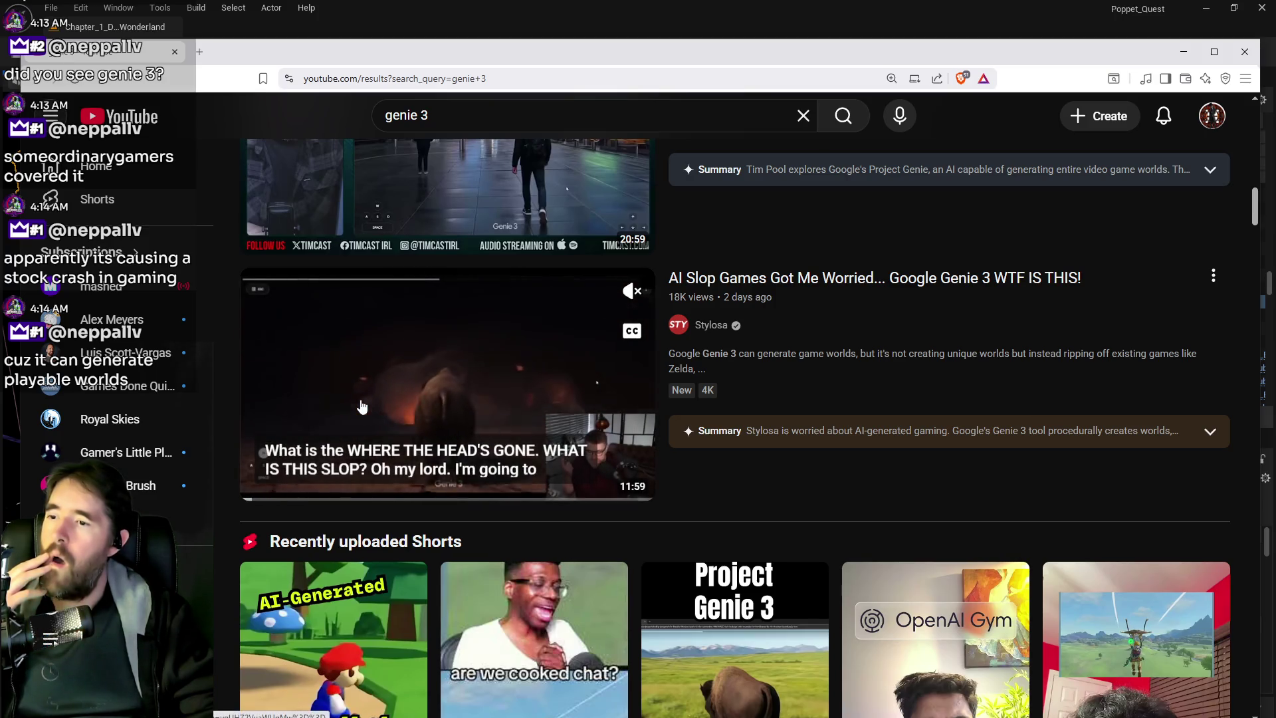
click(268, 489)
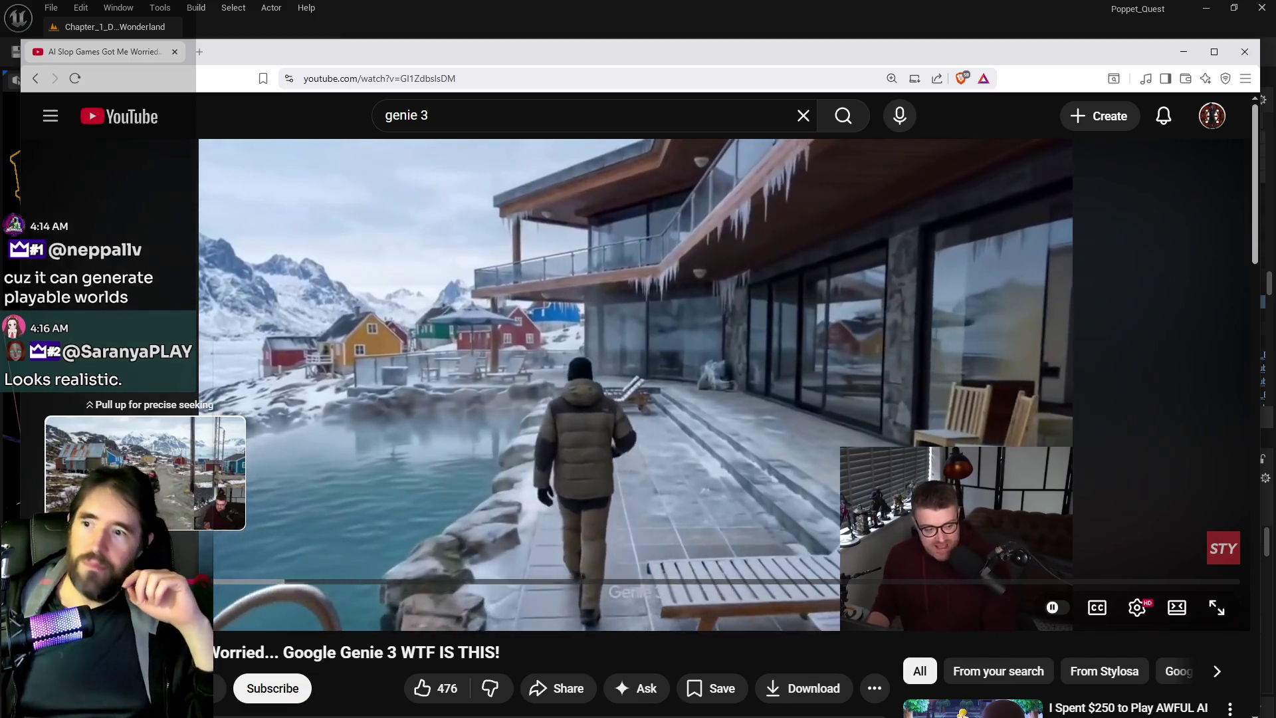
Seek the Genie 3 video ahead past 2:27, then return to the Unreal editor.
drag(145, 582, 192, 585)
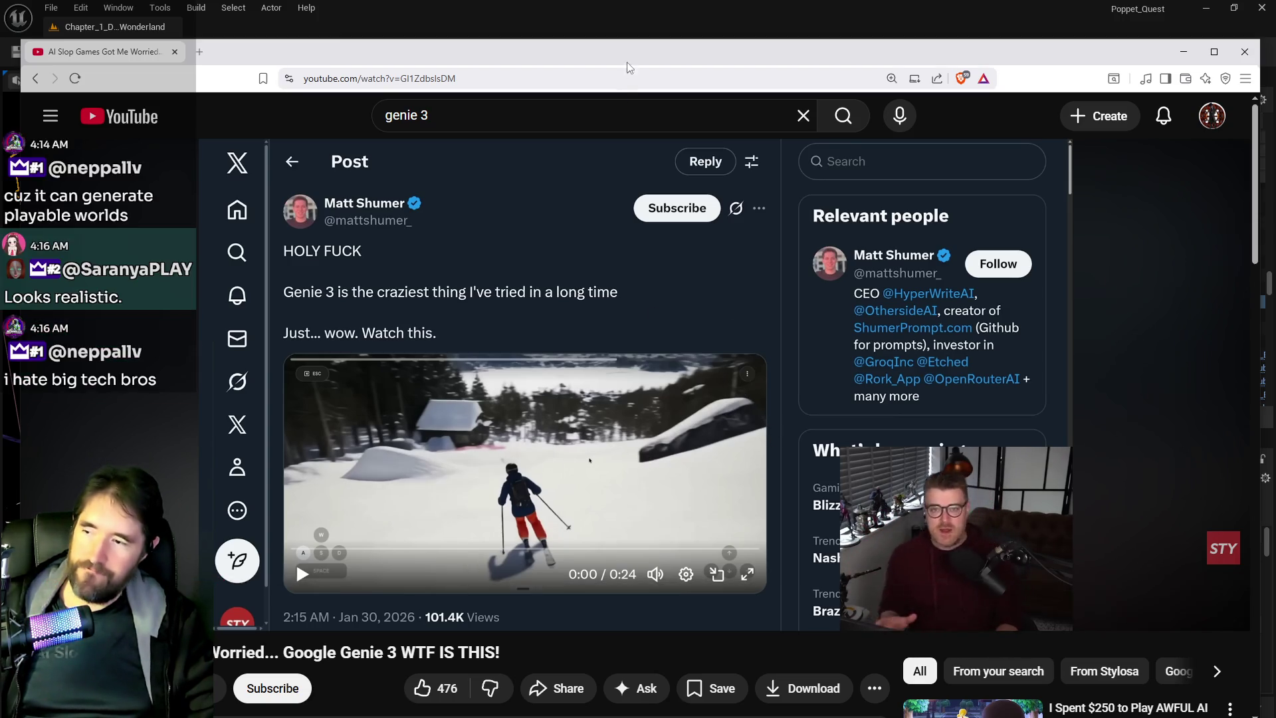
drag(282, 584, 280, 585)
drag(300, 586, 344, 583)
mouse_move(433, 583)
mouse_down()
mouse_move(598, 591)
mouse_move(664, 563)
mouse_up()
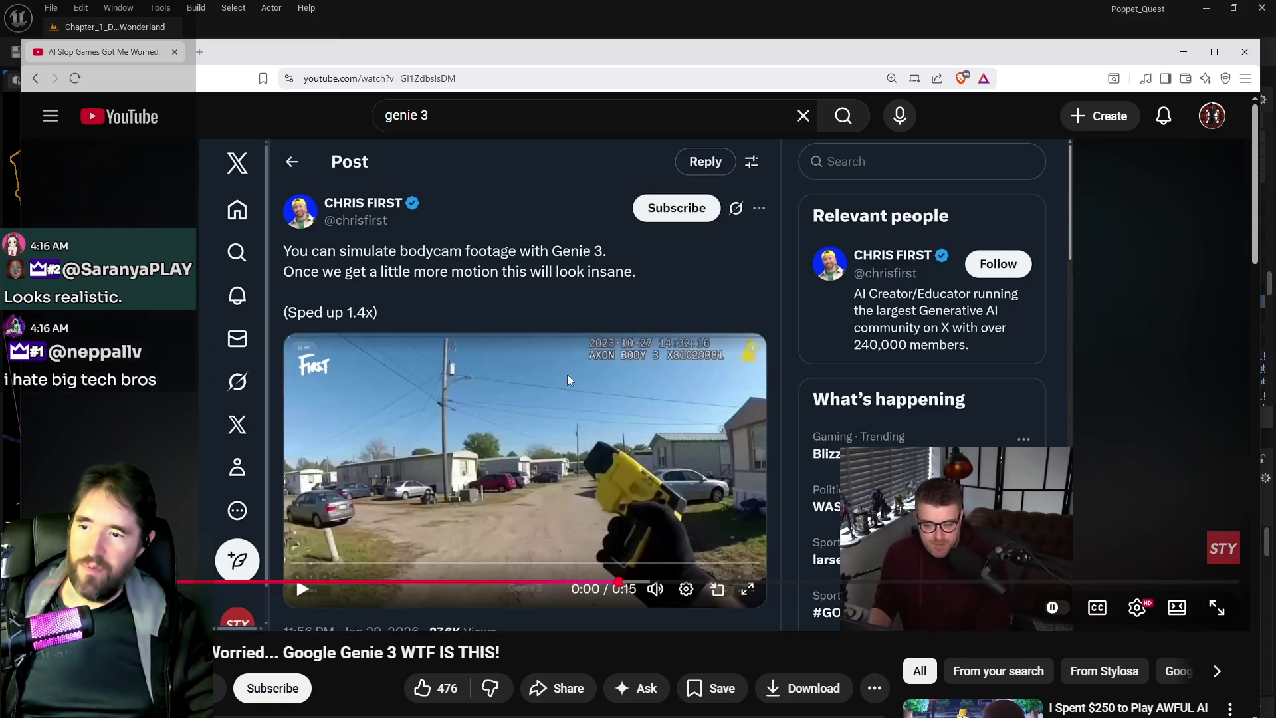
key(alt+Tab)
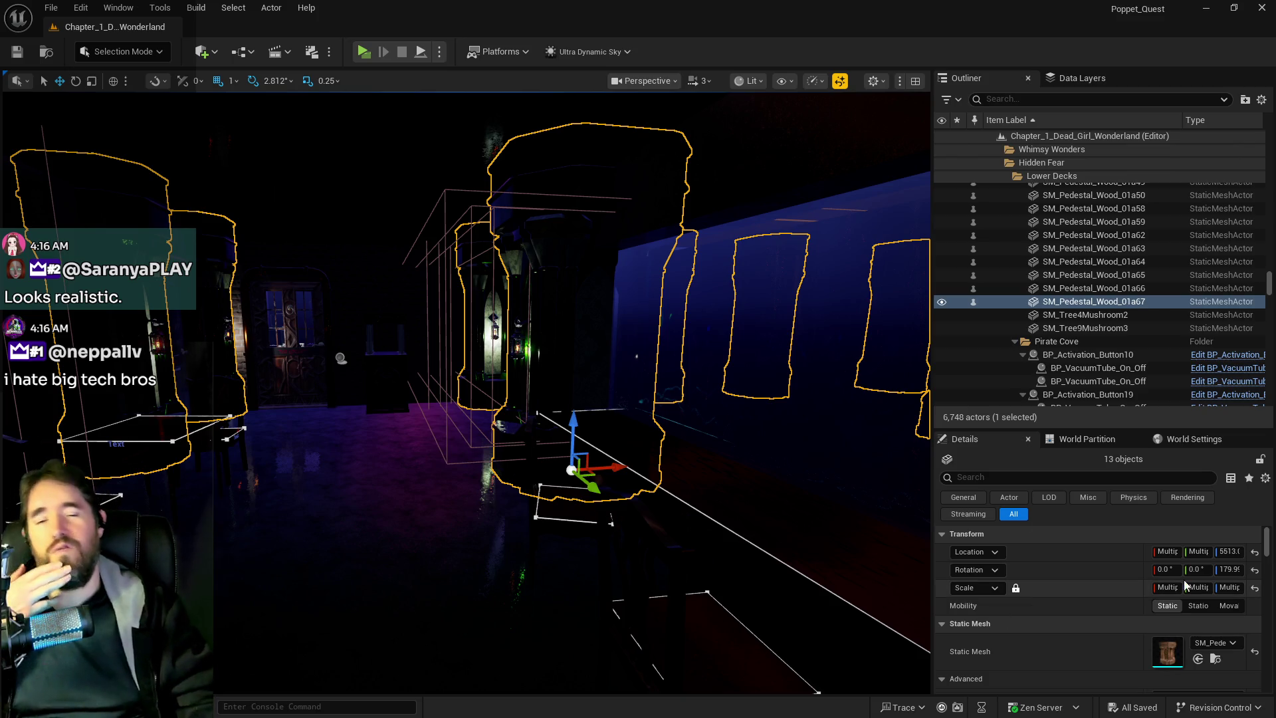
Scroll the Details panel to Materials, fly toward the door, and select only SM_Pedestal_Wood_01a67.
scroll(1179, 609, down, 3)
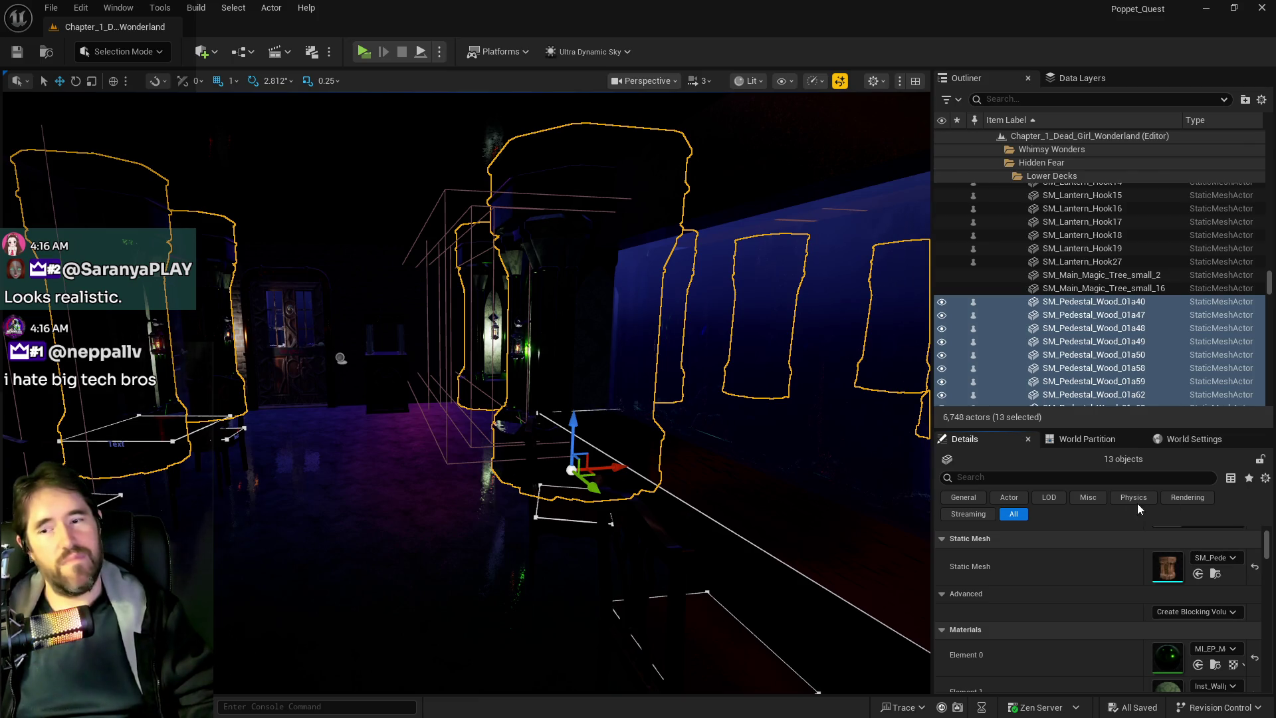
scroll(1180, 660, down, 2)
mouse_move(632, 563)
mouse_down()
mouse_move(672, 563)
mouse_move(625, 555)
mouse_move(698, 567)
mouse_up()
click(698, 566)
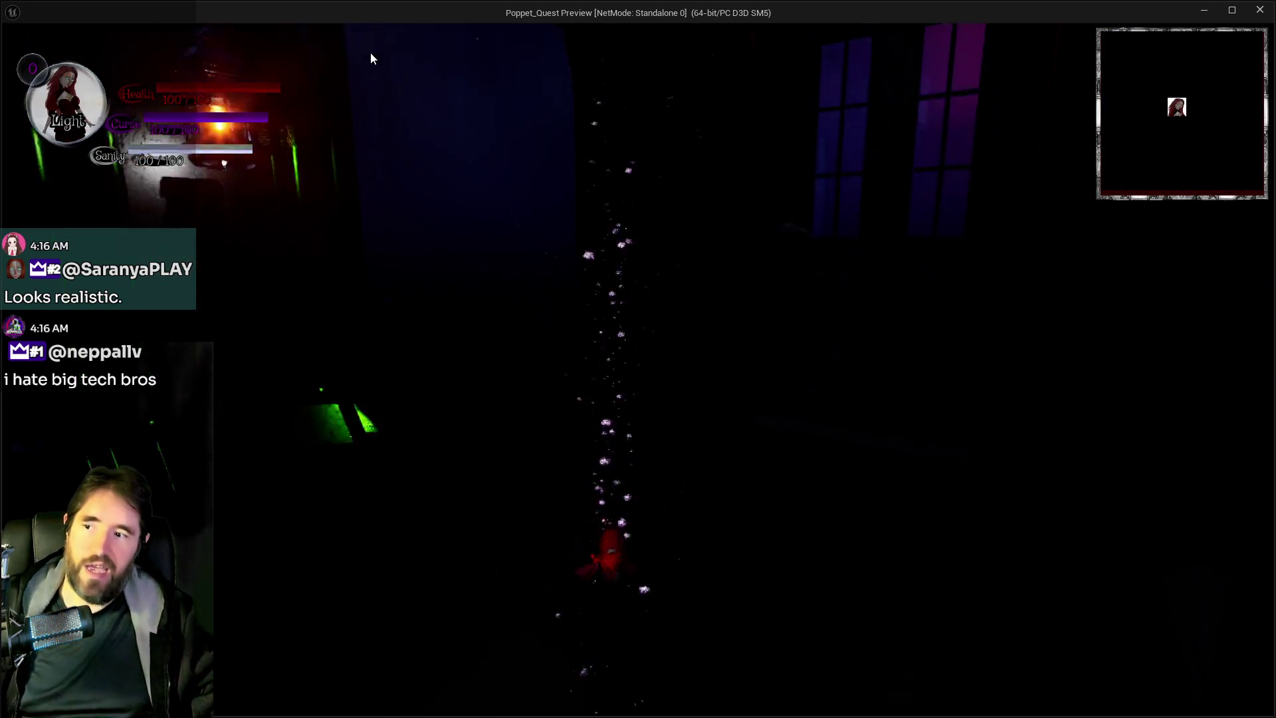
In the preview, run into the street, toggle Darkness and Light forms, and pick The World card.
click(413, 148)
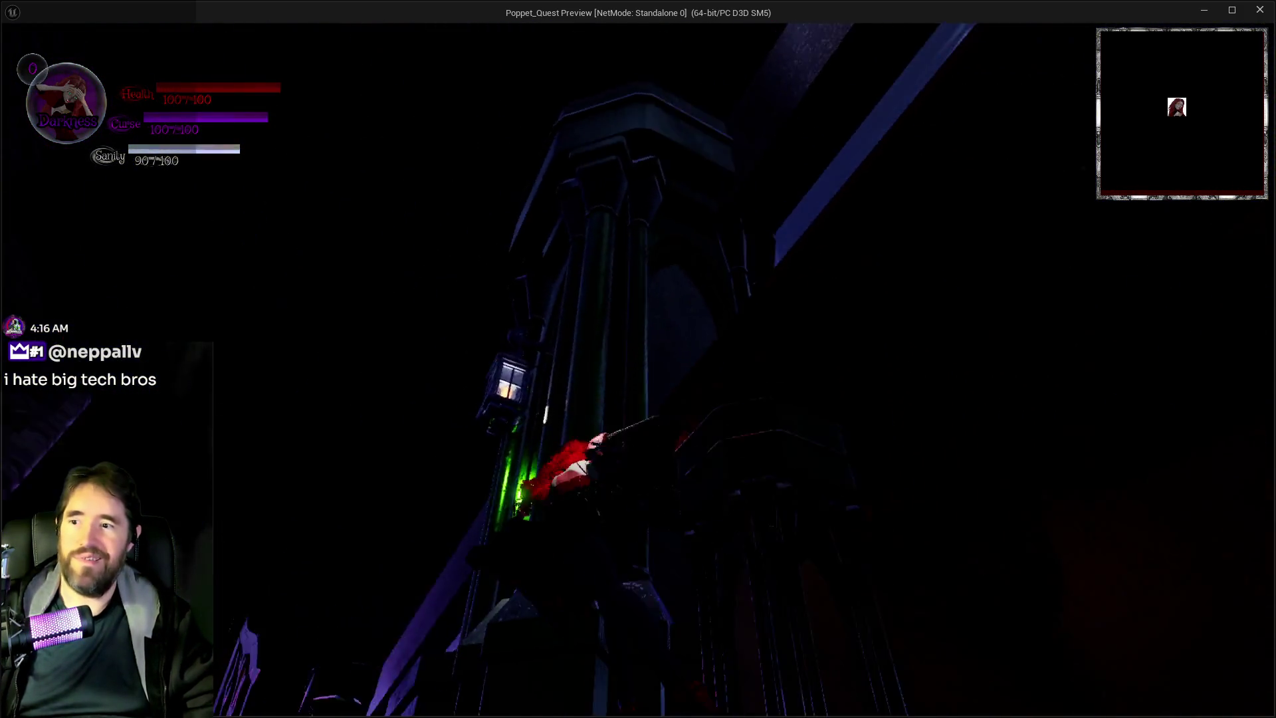
key(f)
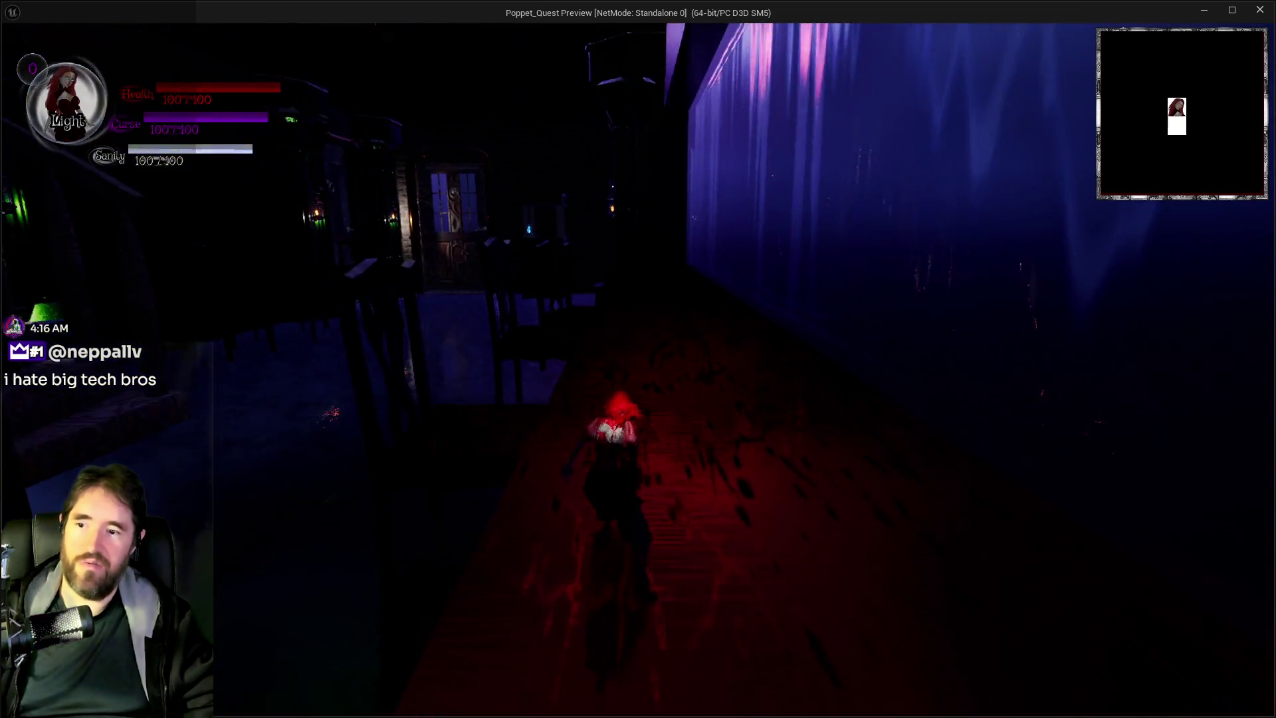
key(f)
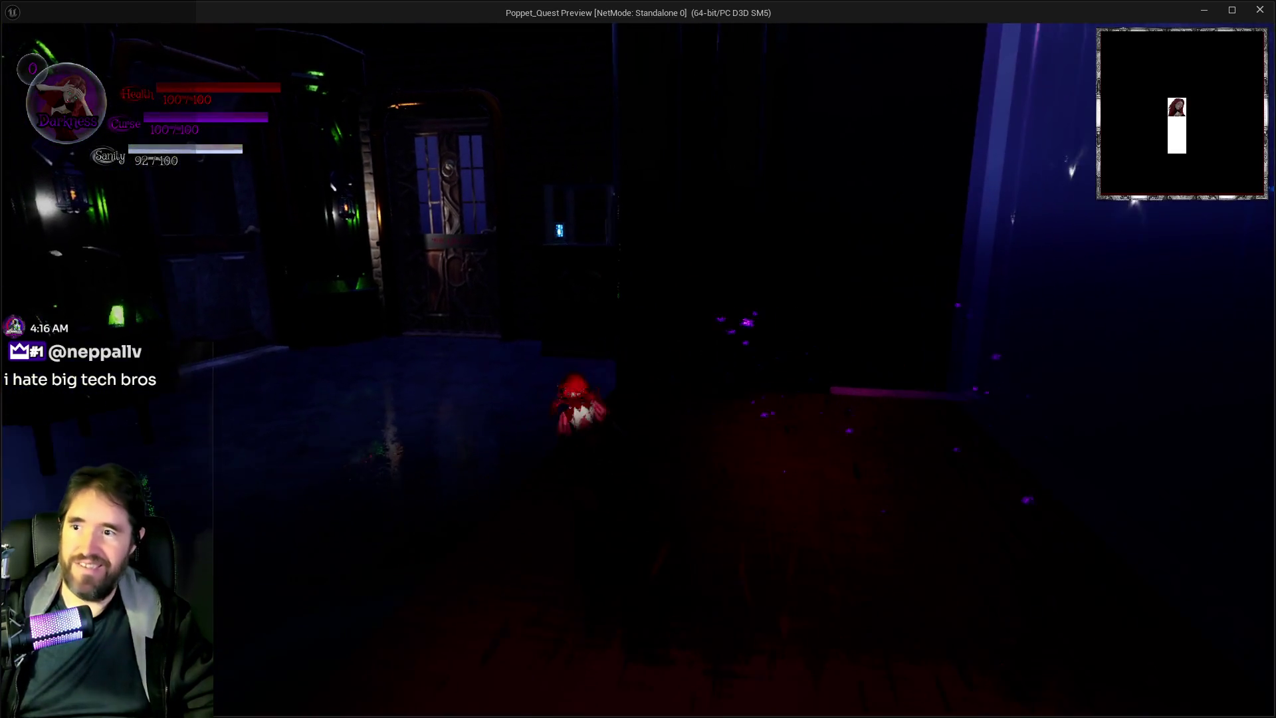
key(f)
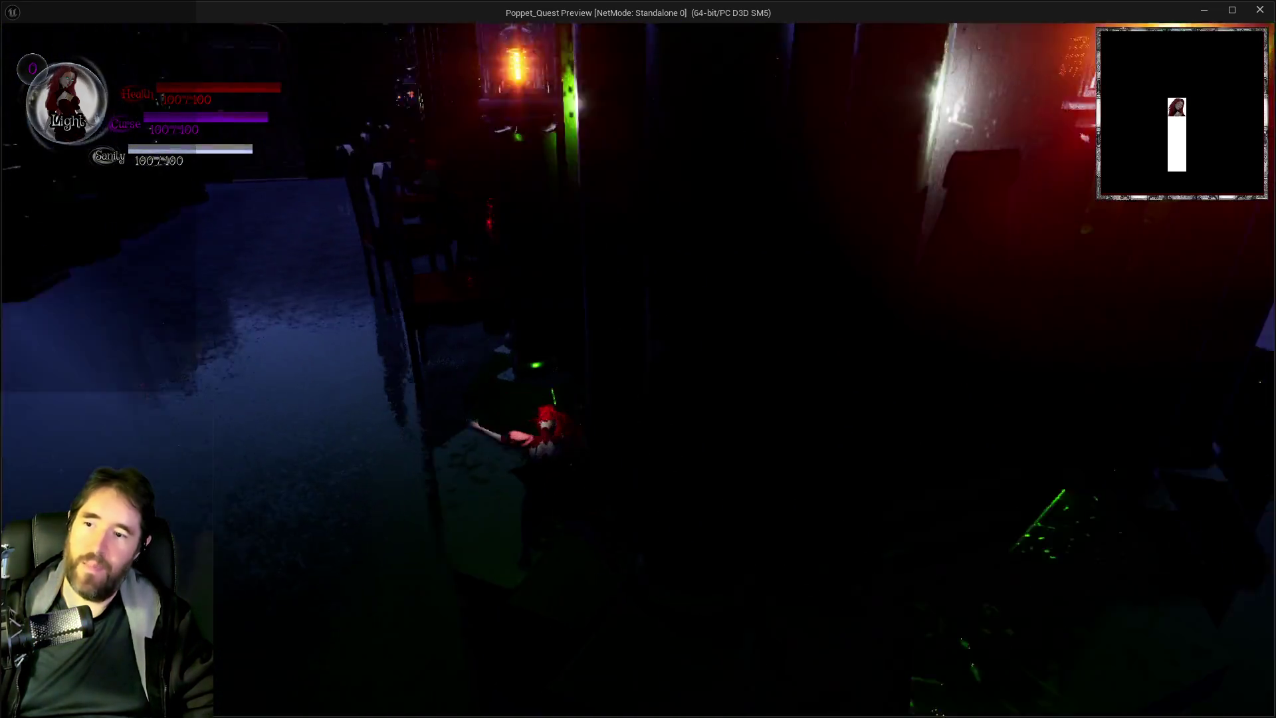
key(Tab)
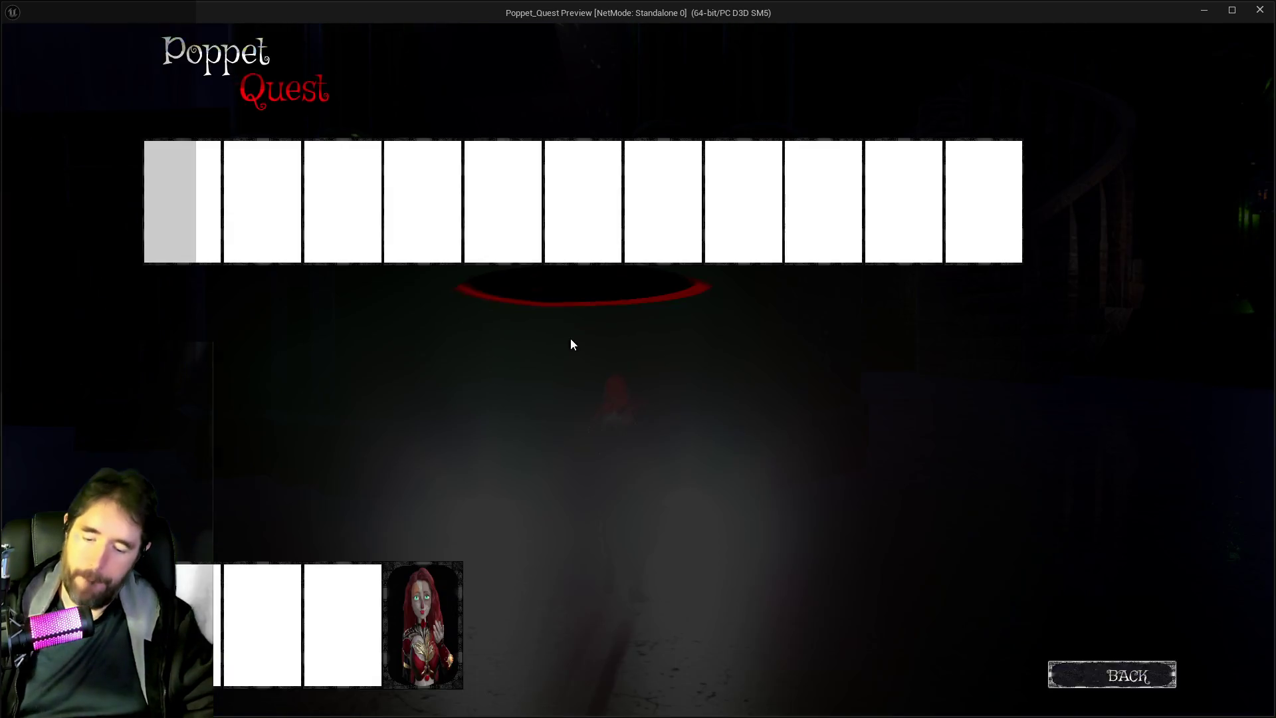
click(504, 200)
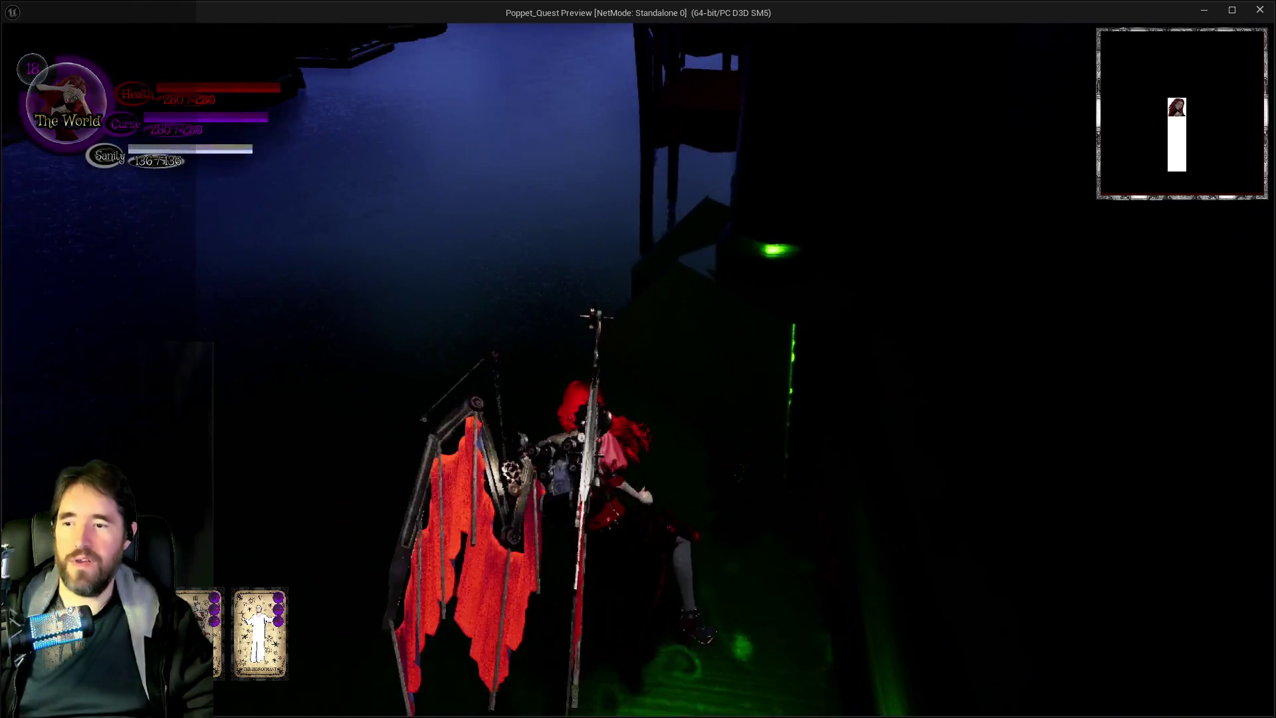
Walk along the red carpet past the chairs, through the dark room into the red-floored room.
key(w)
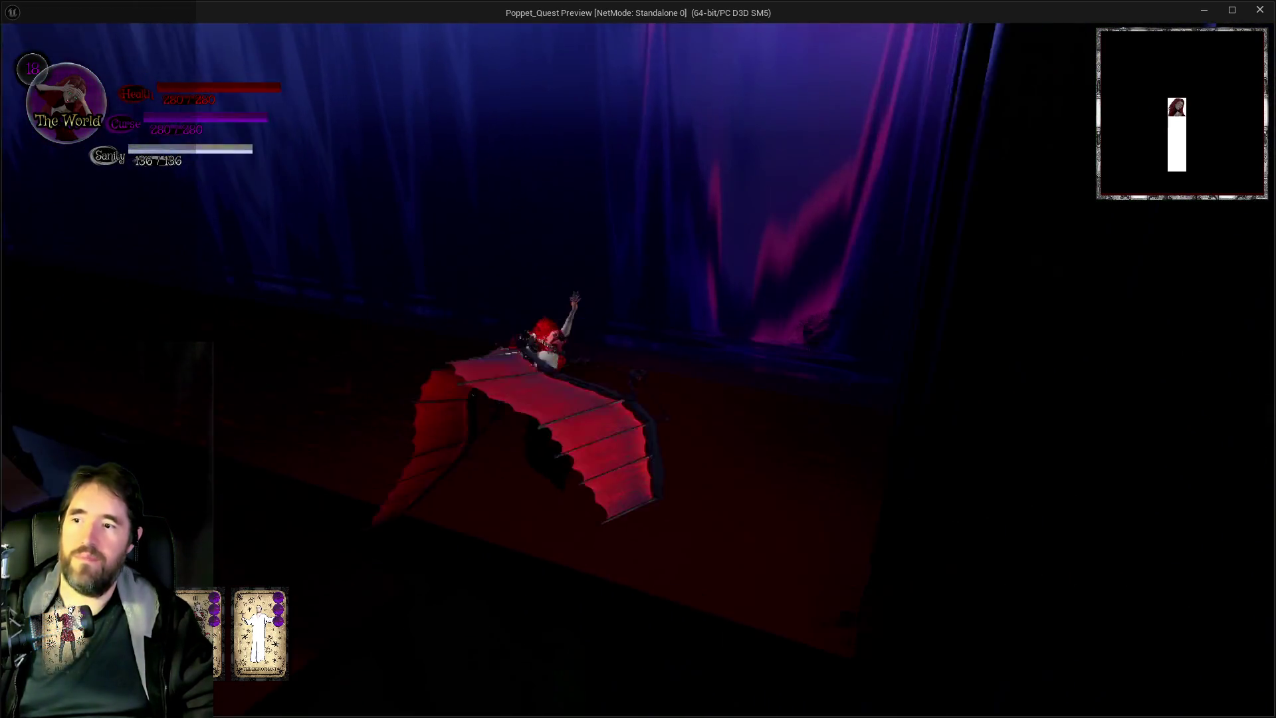
key(w)
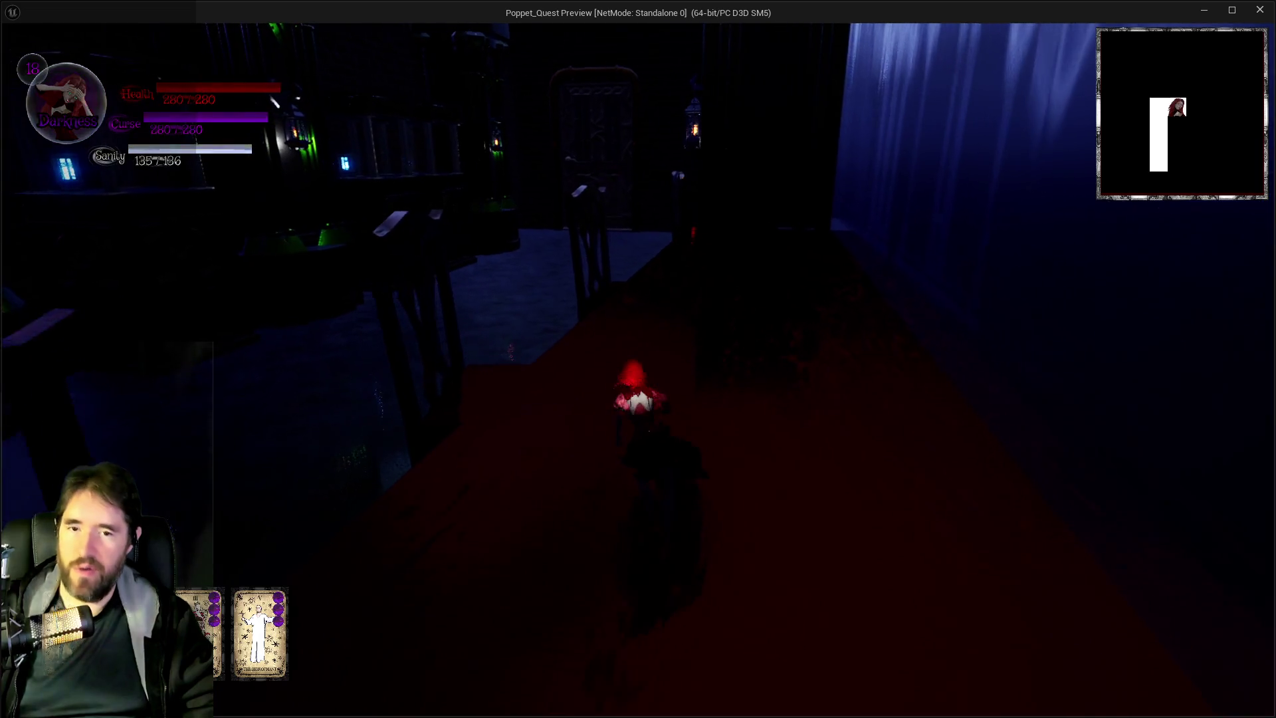
key(w)
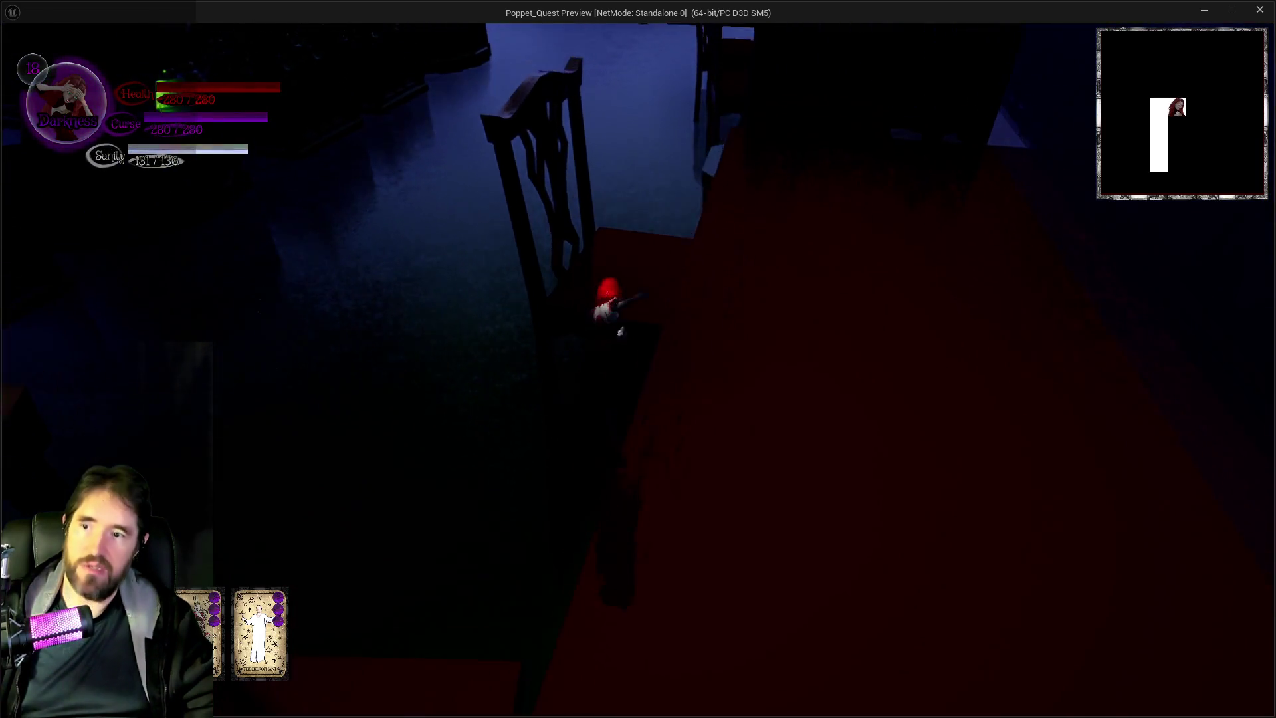
key(w)
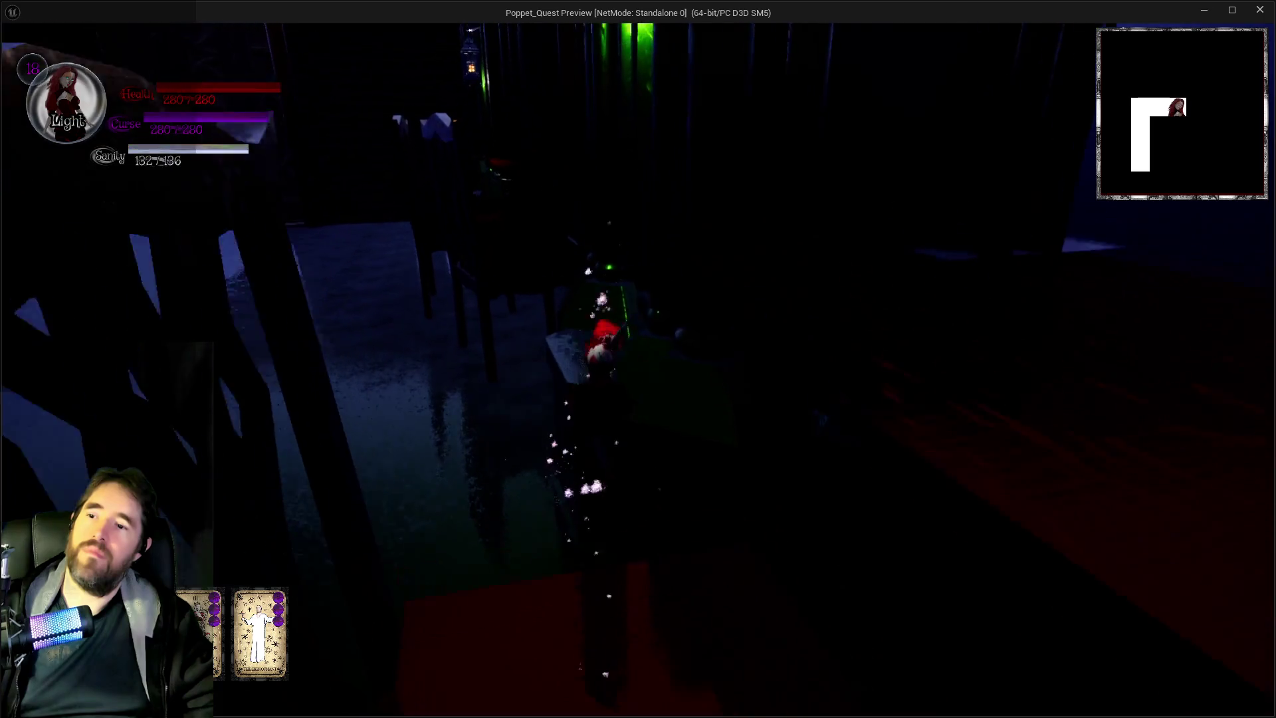
key(w)
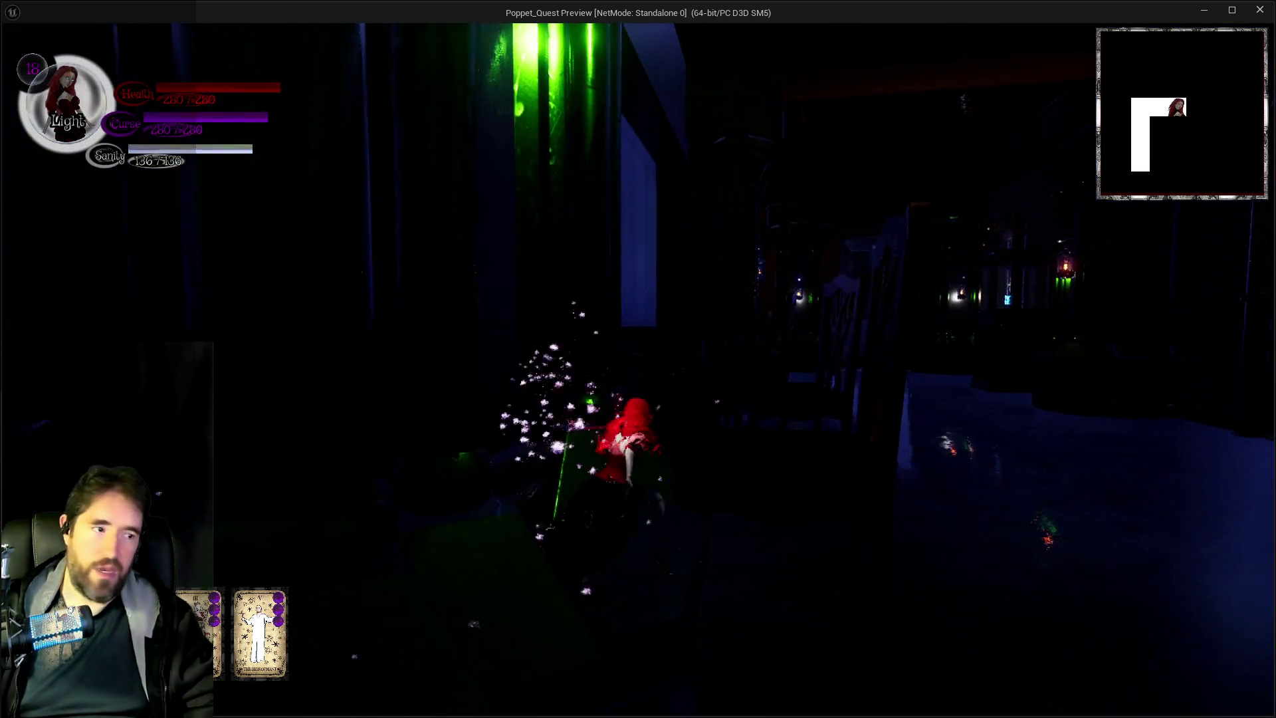
key(w)
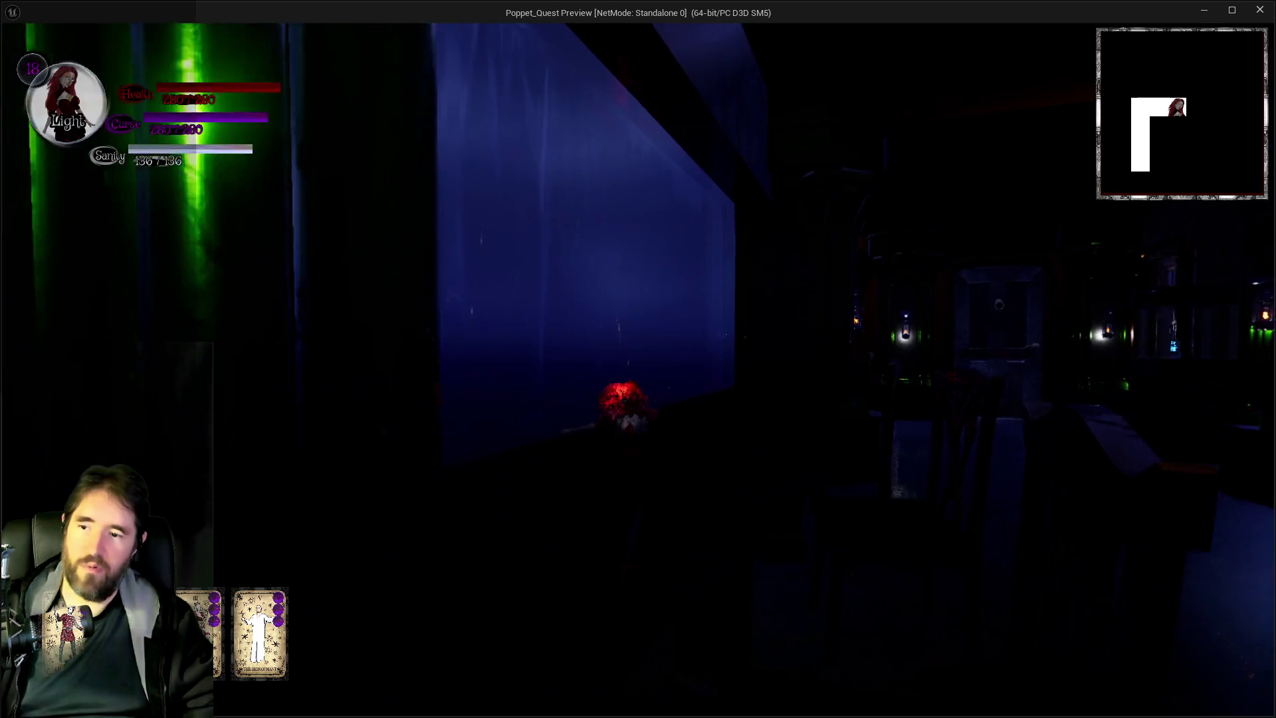
key(w)
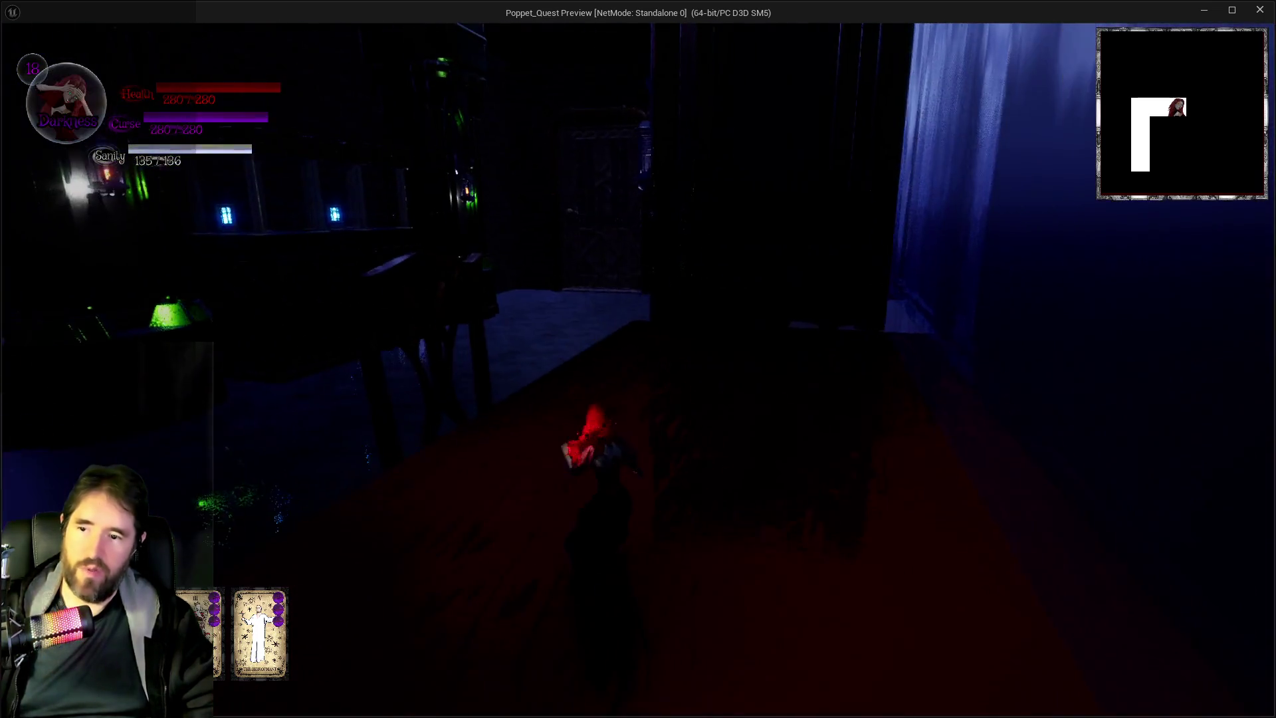
Run down the lantern corridor, fly past the floating key area, and cross the wide hall.
key(w)
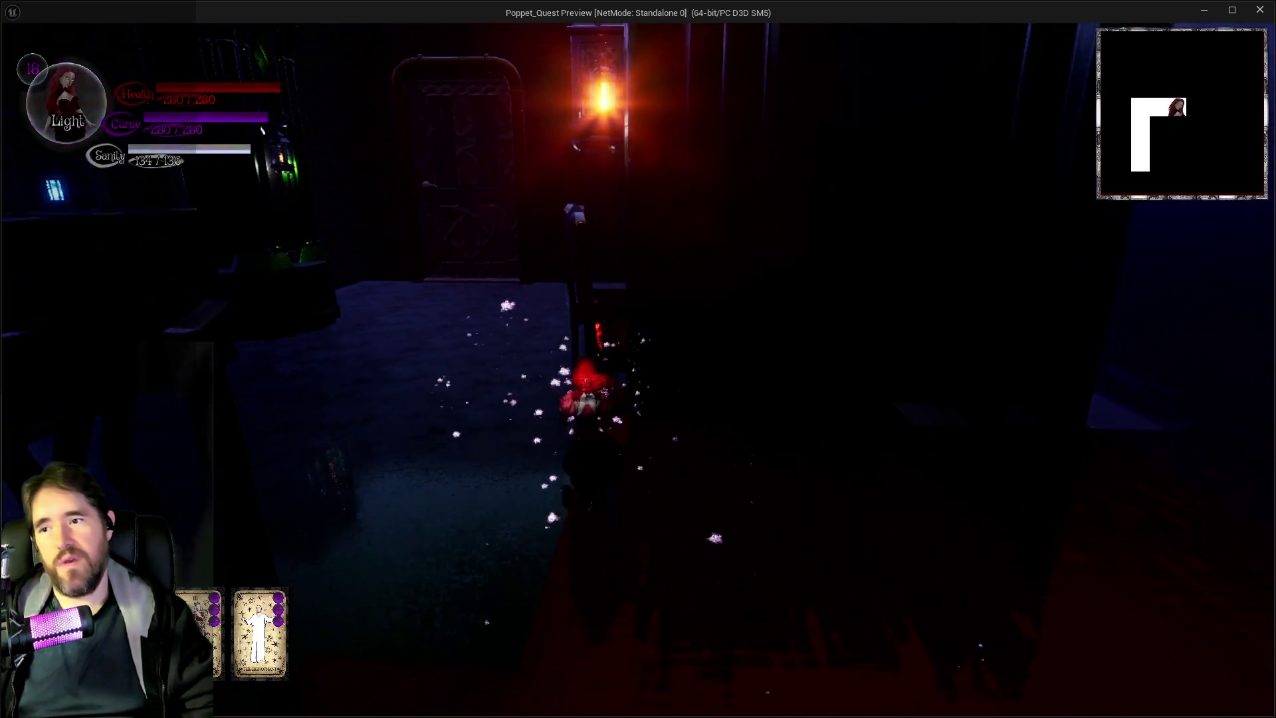
key(w)
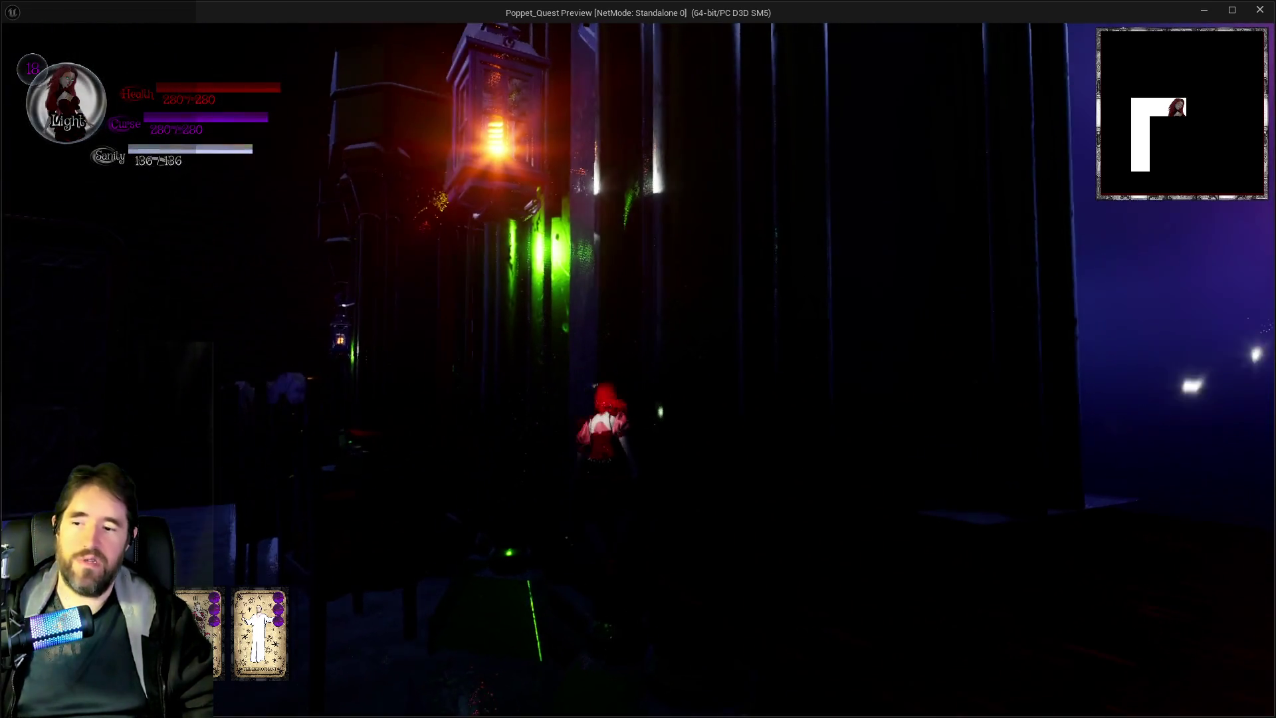
key(w)
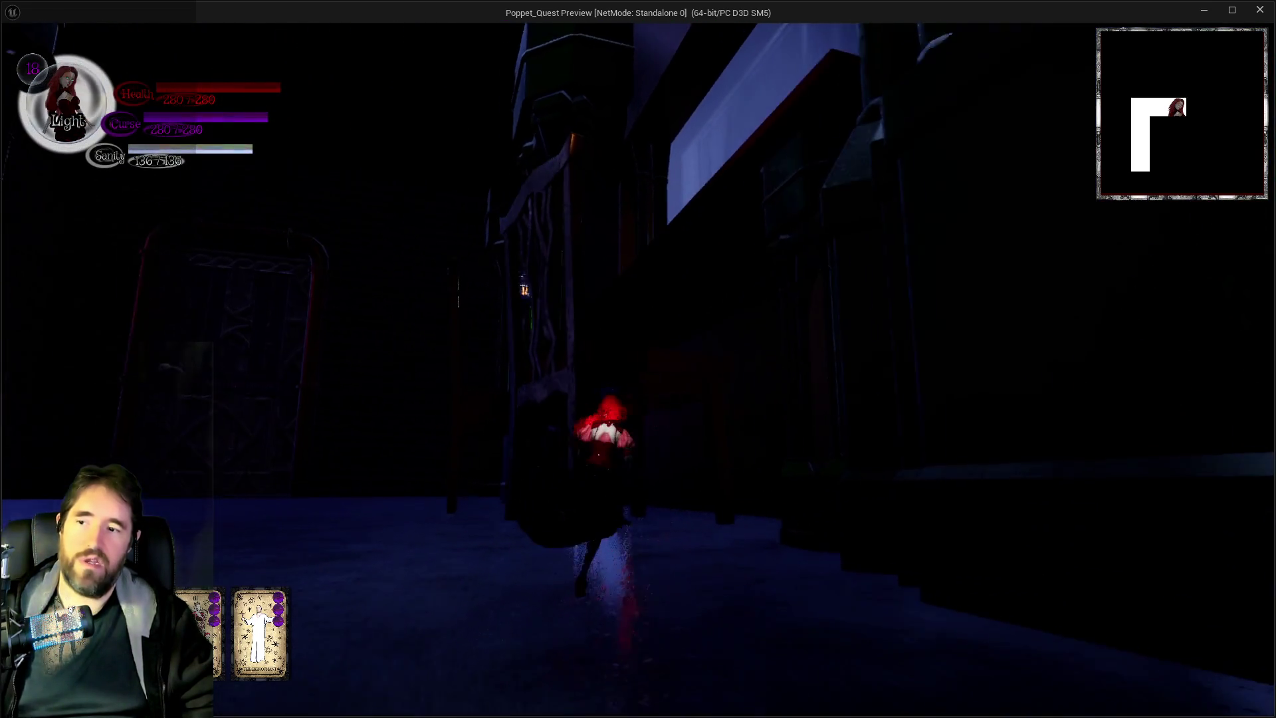
key(w)
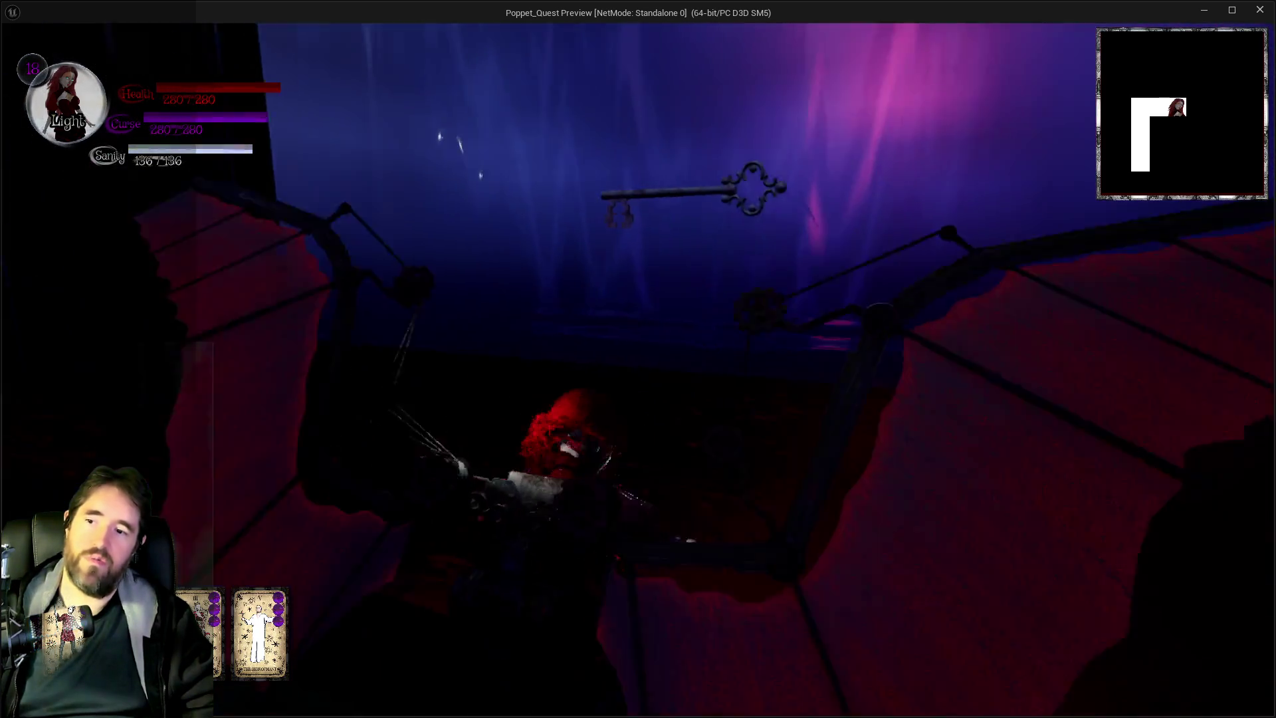
key(w)
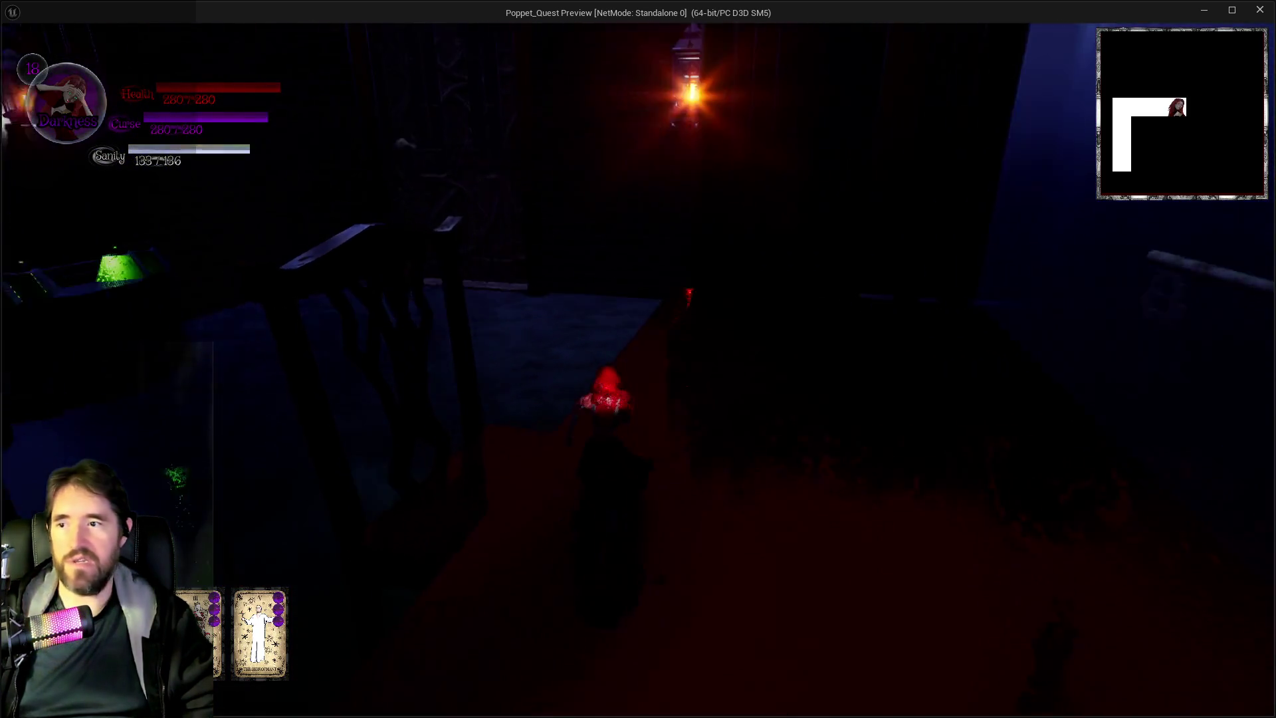
key(w)
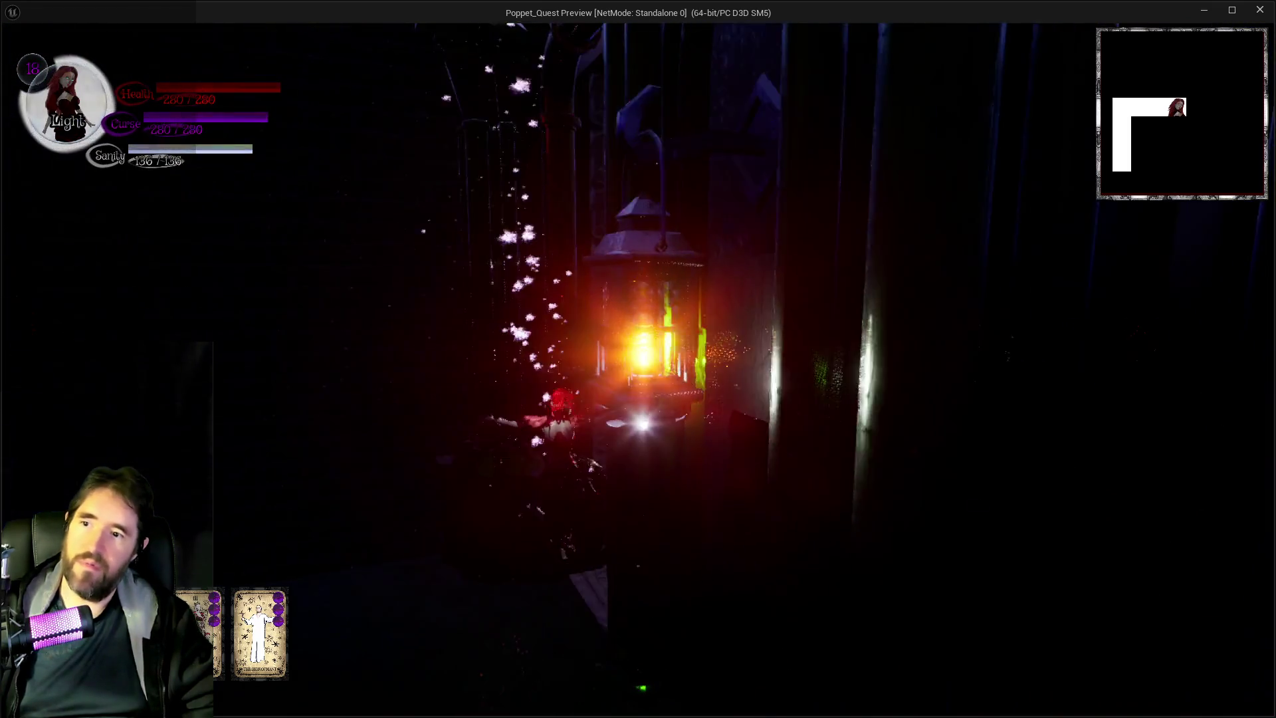
key(w)
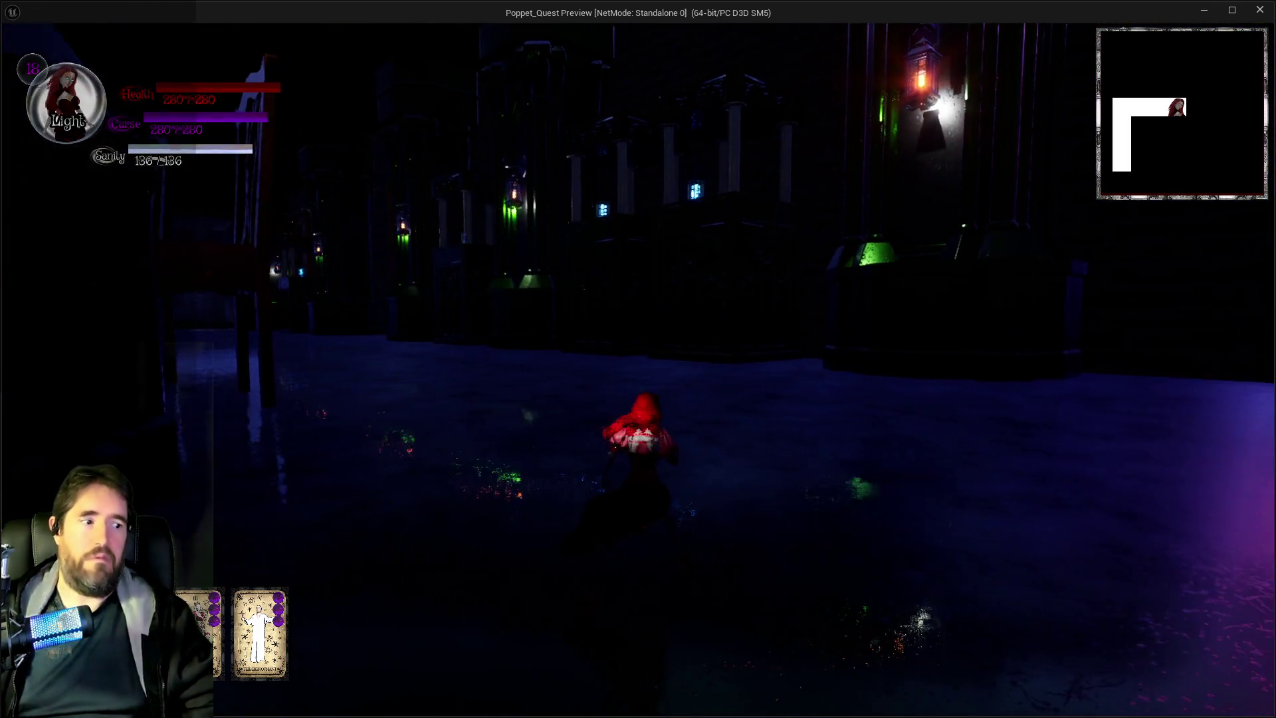